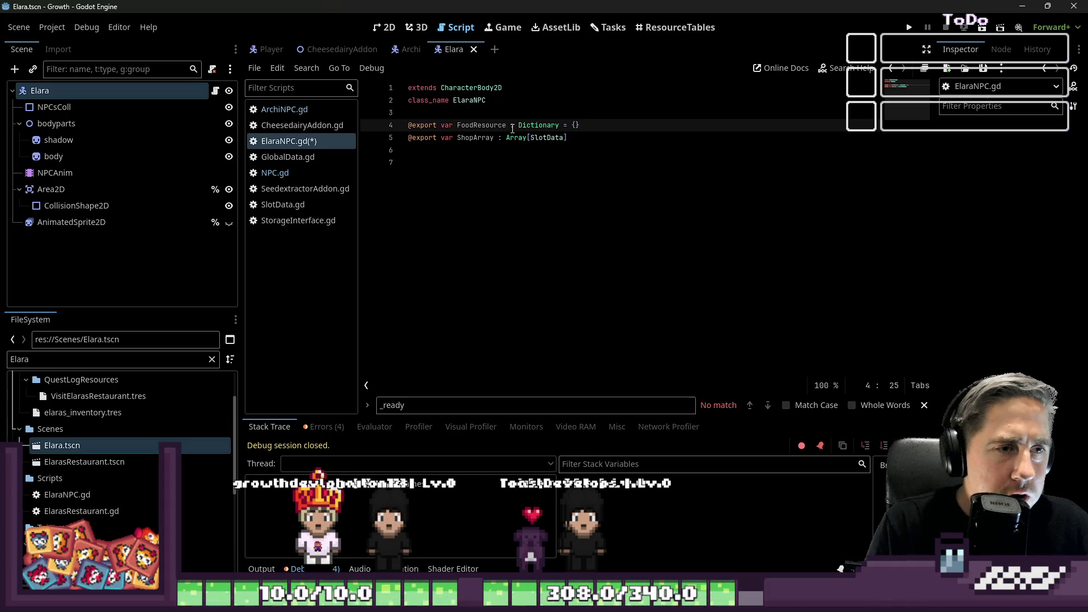
- Rename Elara's exported BlueprintExchangeDictionary to FoodReceipeDictionary
key(BackSpace)
key(BackSpace)
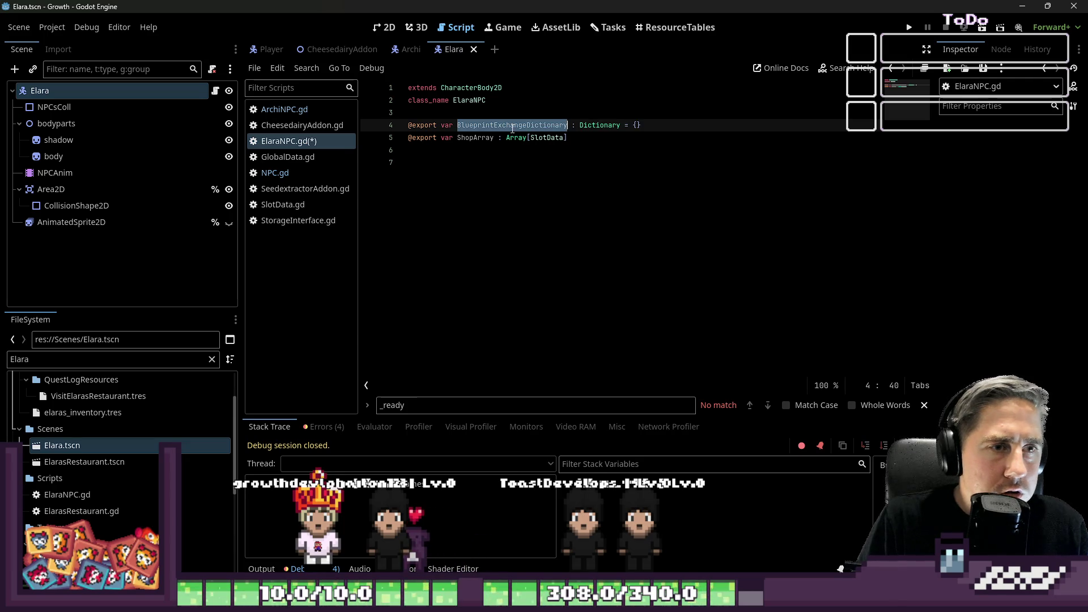
text(FoodRecei)
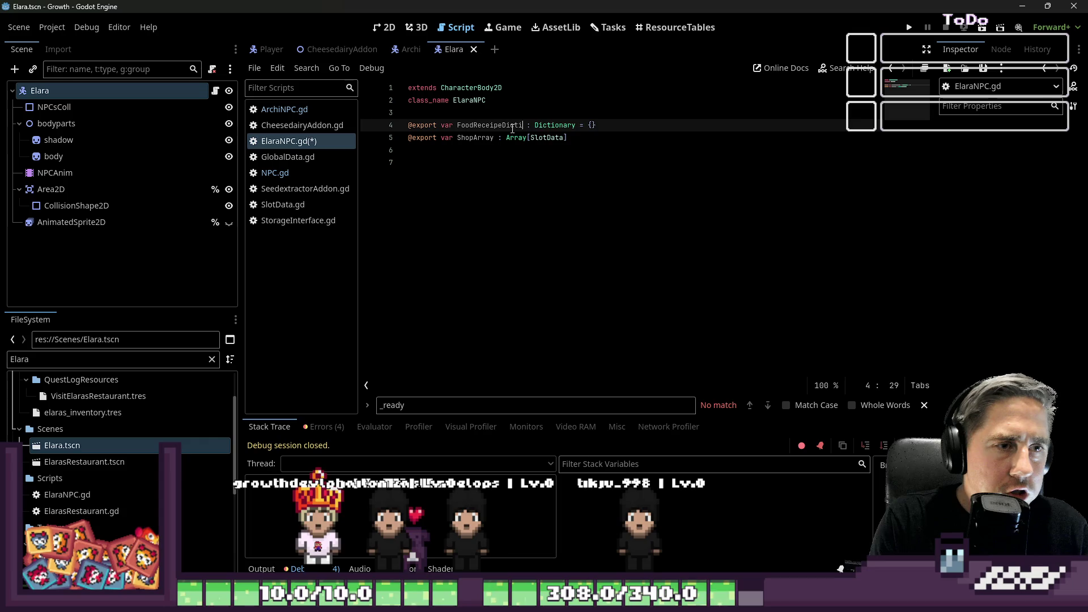
text(ry)
double_click(512, 128)
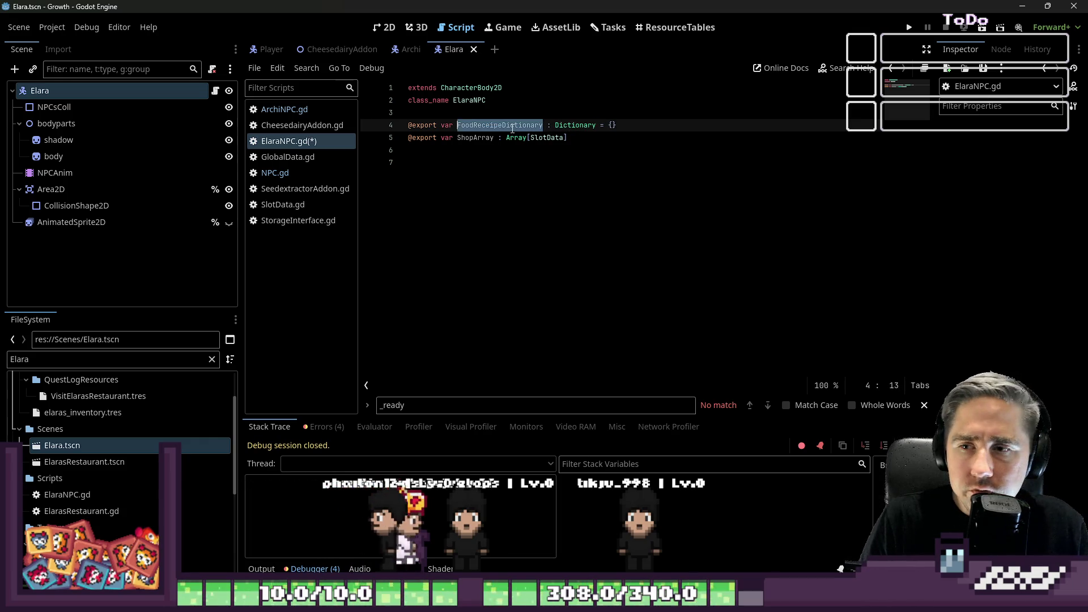
- Save ElaraNPC.gd and select the _ready function in ArchiNPC.gd
click(543, 218)
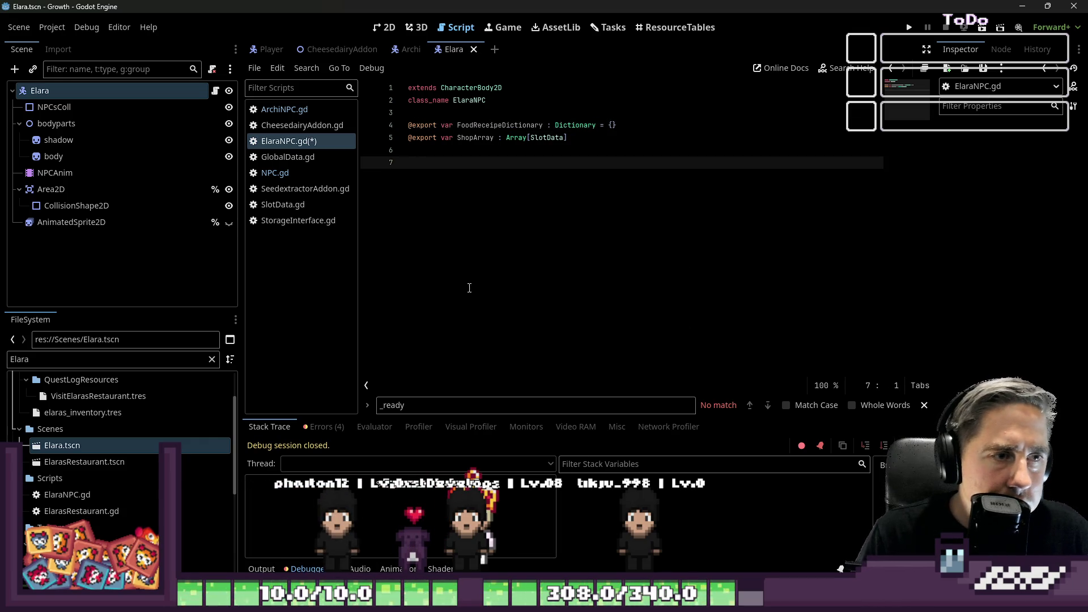
key(ctrl+s)
click(284, 109)
drag(499, 212, 409, 177)
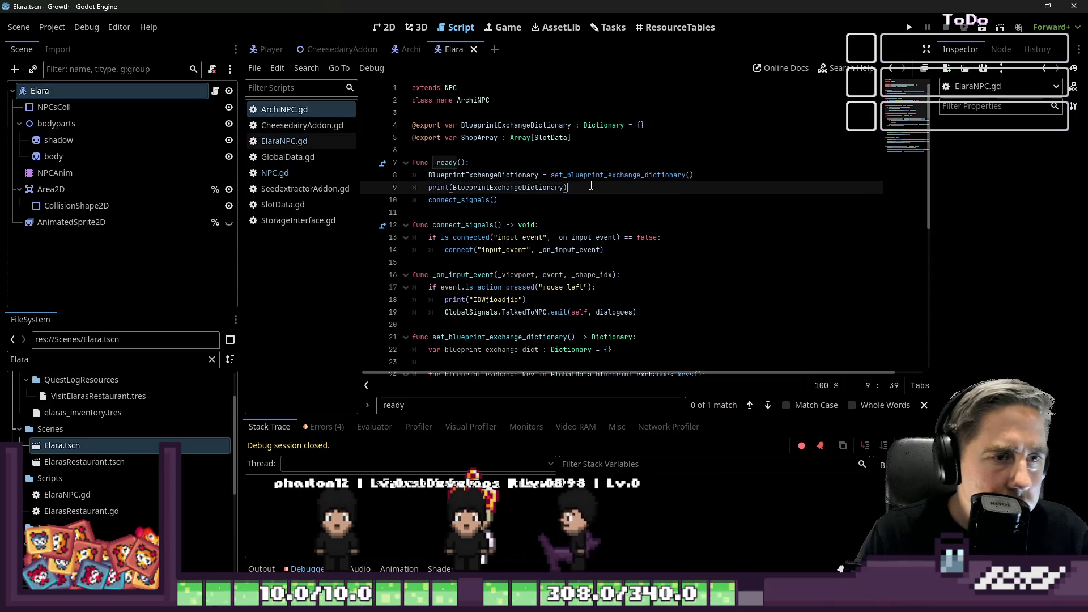
- Delete Archi's debug print line, then copy its _ready function into ElaraNPC.gd
drag(567, 187, 412, 188)
key(BackSpace)
key(BackSpace)
drag(499, 187, 304, 164)
key(ctrl+c)
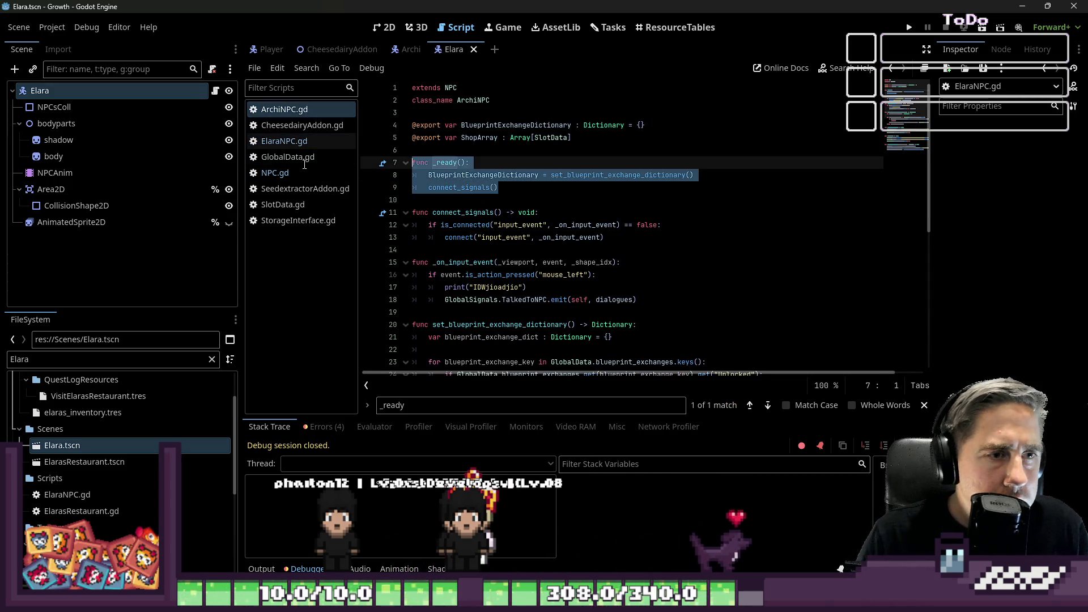
click(295, 171)
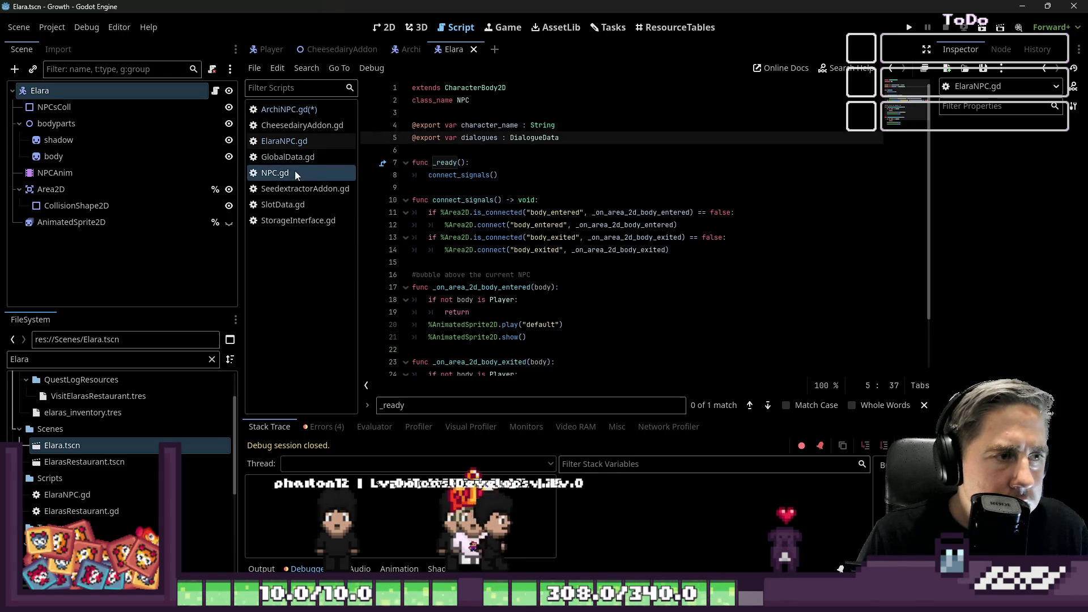
click(322, 142)
key(ctrl+v)
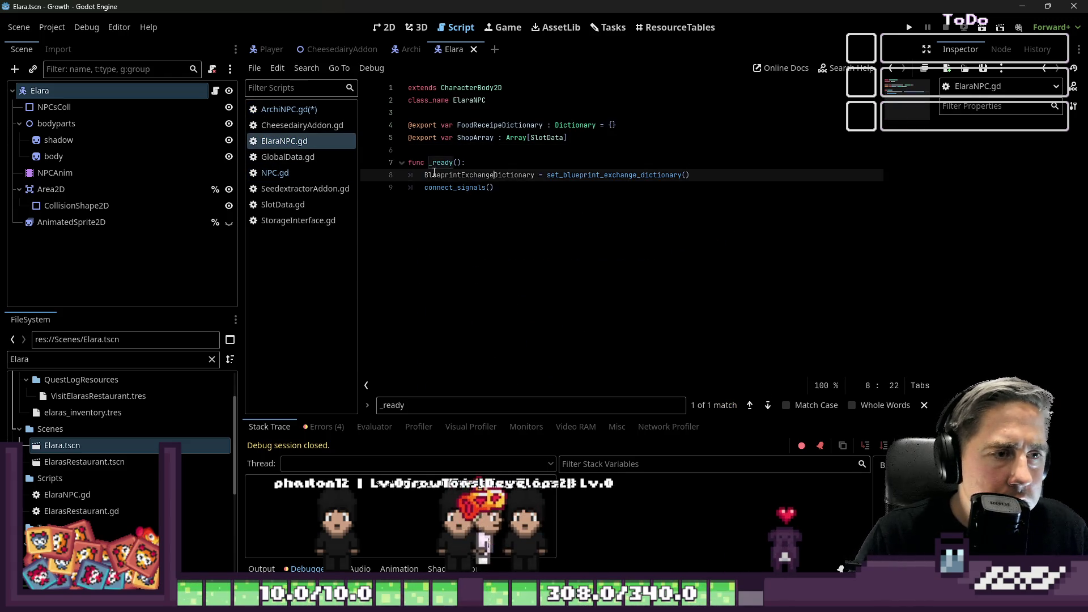
- Make the pasted _ready assign FoodReceipeDictionary from set_food_receipe_dictionary()
key(Up)
key(Up)
key(Up)
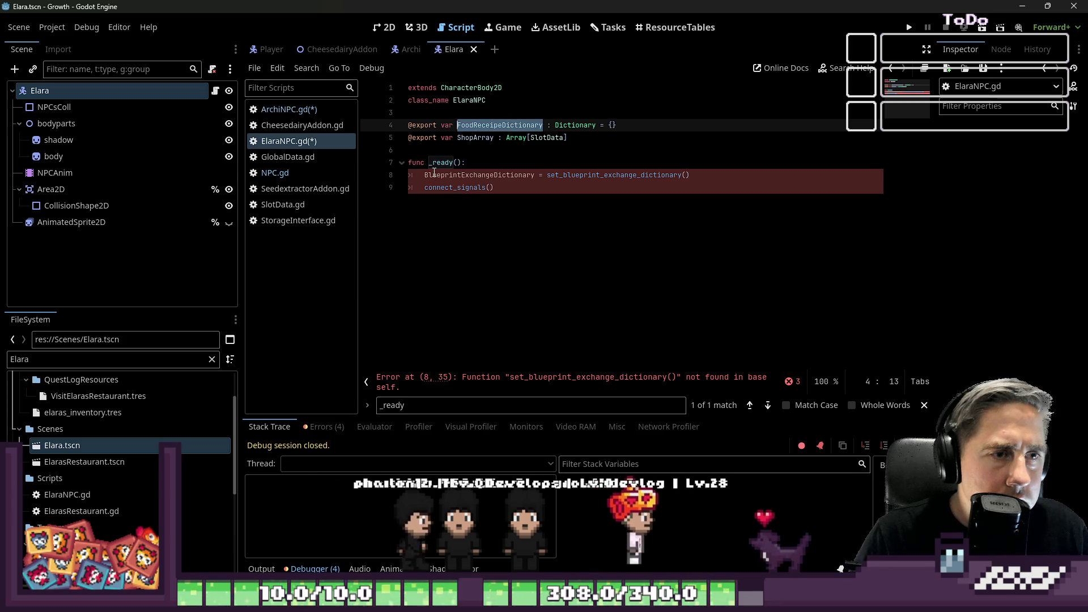
key(Down)
key(Down)
key(Down)
key(Down)
key(Up)
key(Up)
double_click(434, 172)
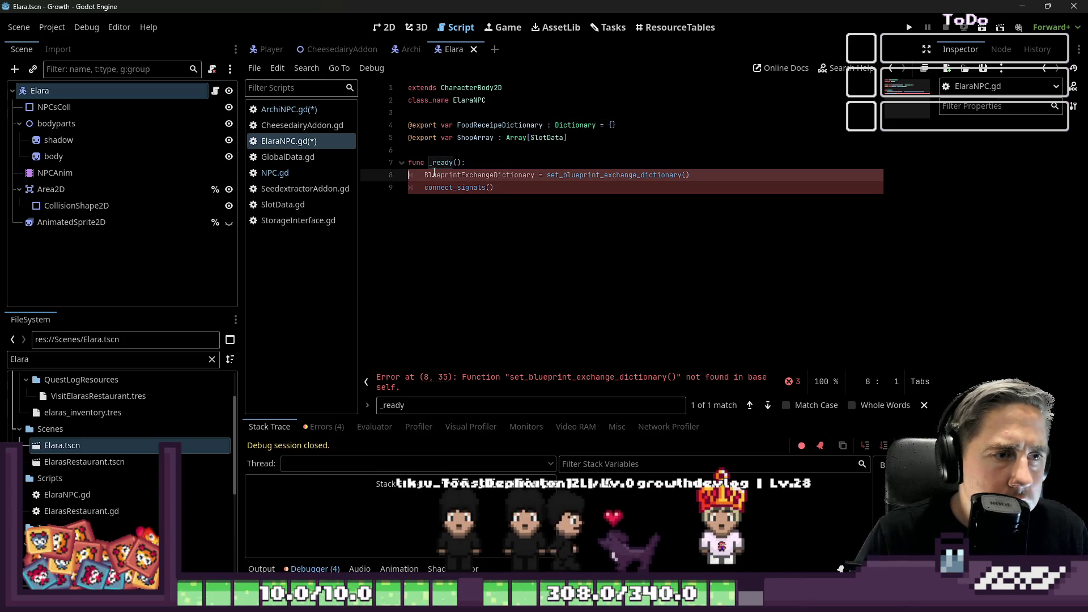
text(FoodReceipeDictionary)
key(Right)
key(Right)
key(Right)
key(ctrl+shift+Right)
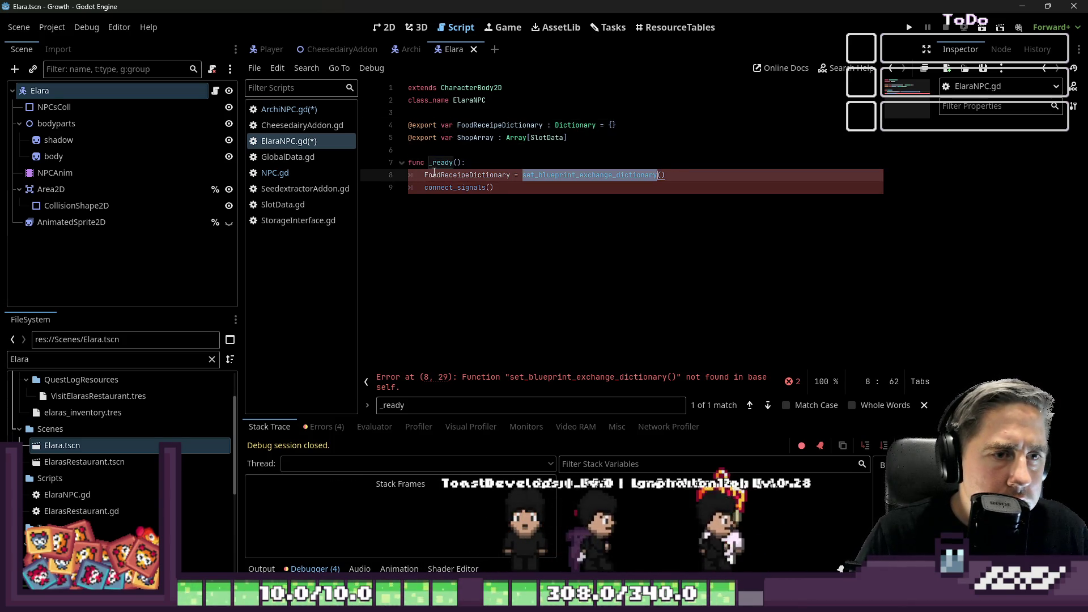
key(ctrl+space)
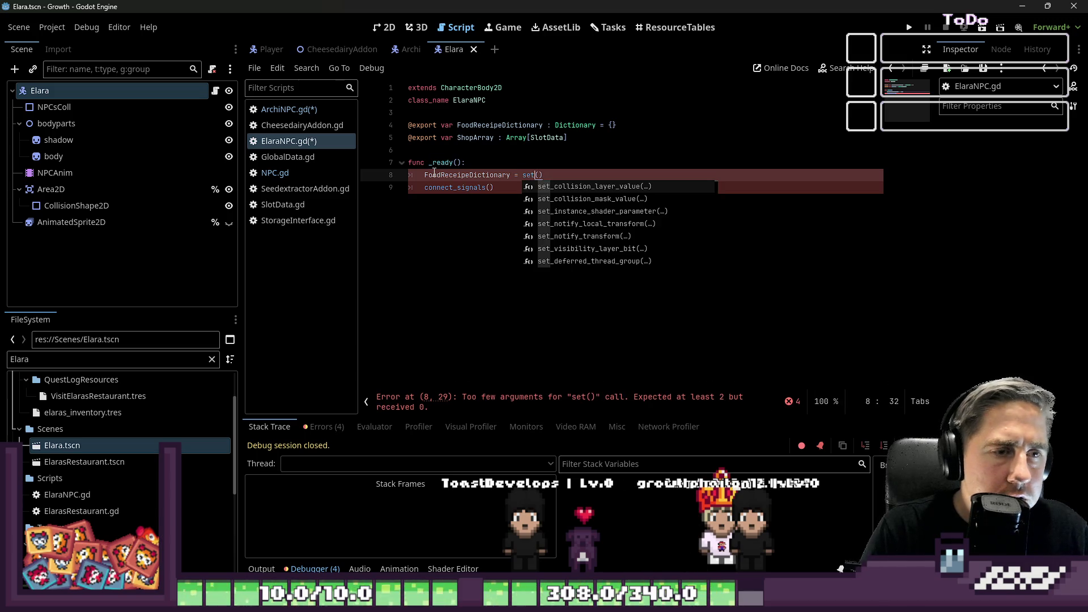
key(Left)
key(Left)
key(Left)
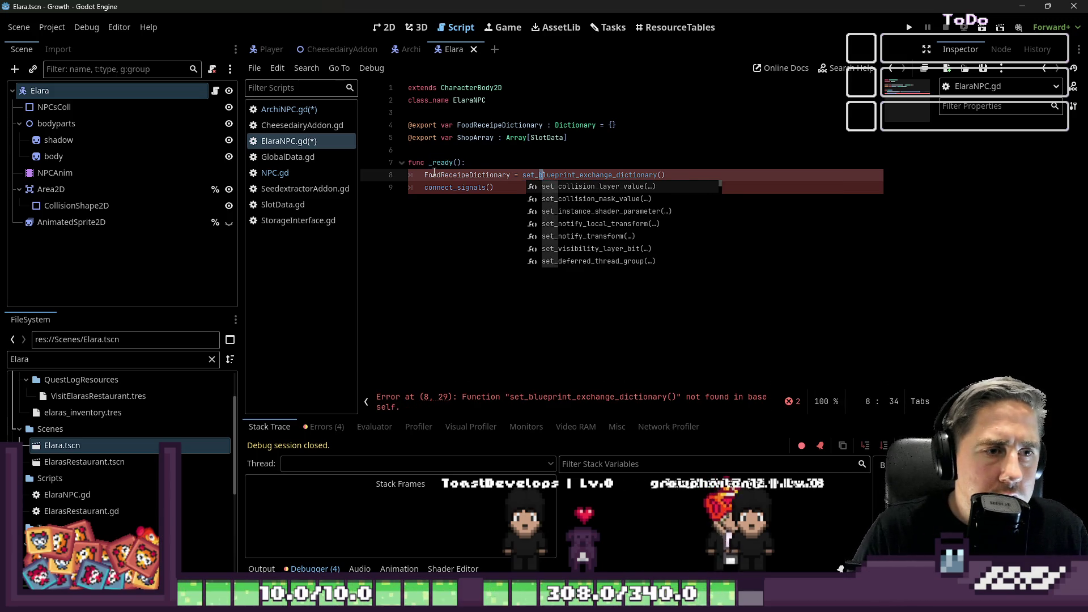
key(Right)
key(Right)
key(Right)
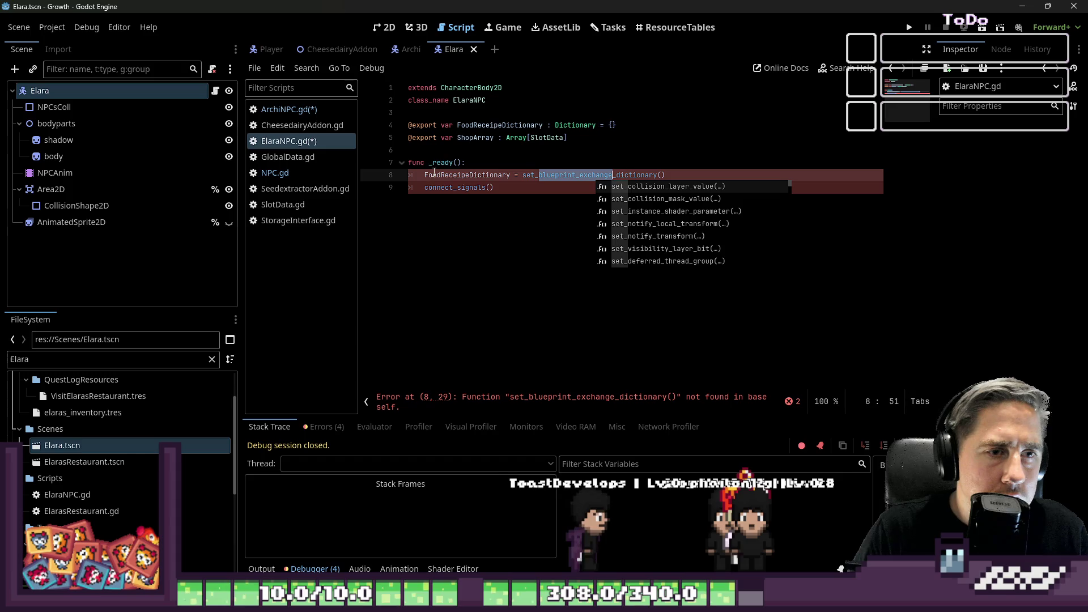
key(BackSpace)
key(BackSpace)
key(BackSpace)
text(ood_recei)
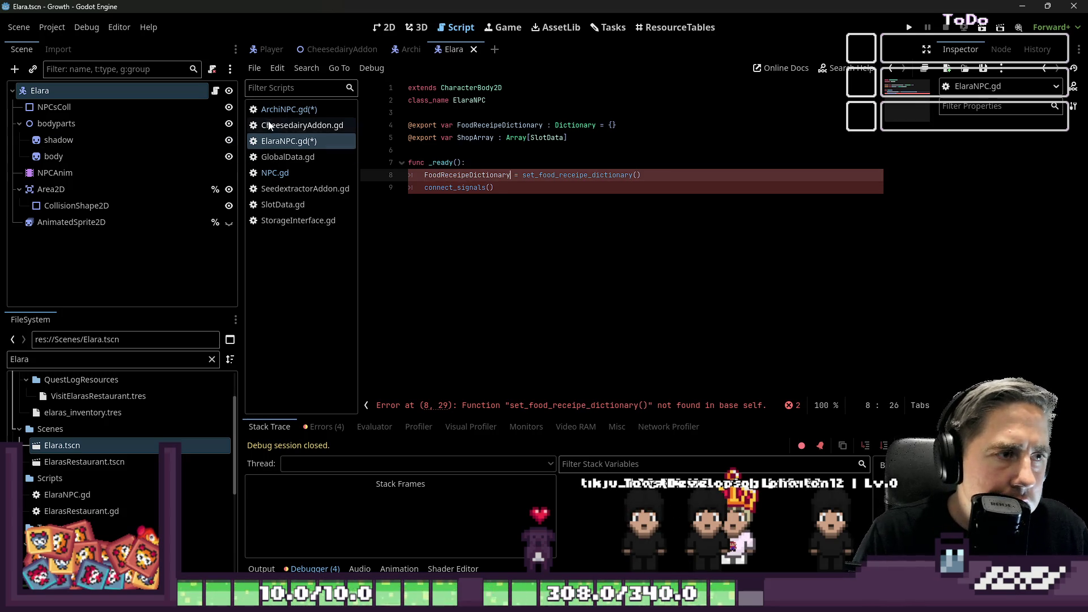
- Copy ArchiNPC.gd from connect_signals to the end and paste it below Elara's _ready
click(286, 110)
scroll(448, 136, down, 4)
scroll(448, 137, up, 2)
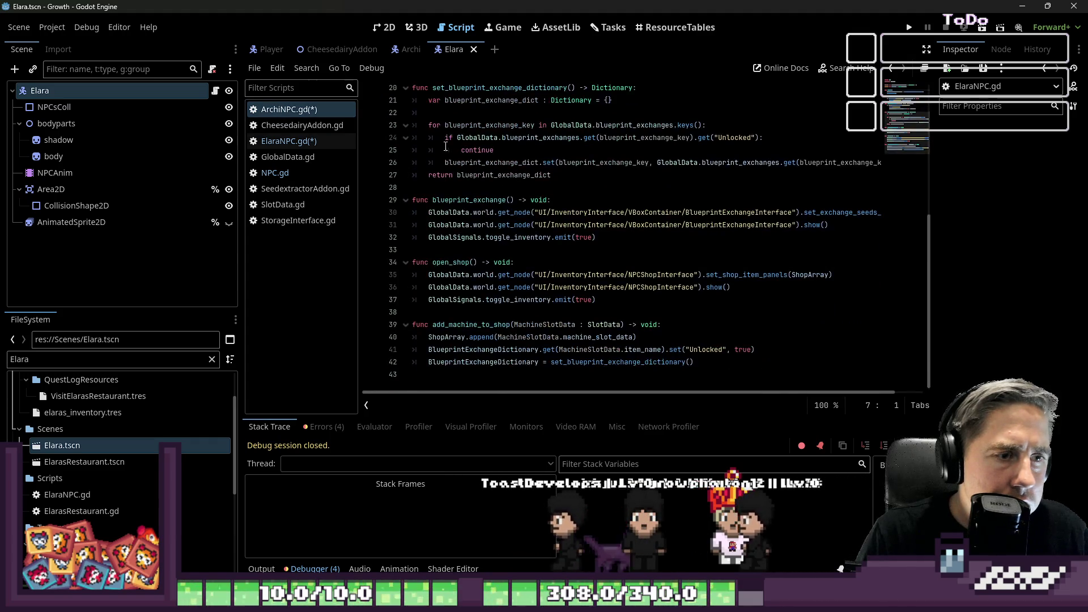
mouse_move(419, 387)
mouse_down()
mouse_move(435, 270)
mouse_move(395, 160)
mouse_up()
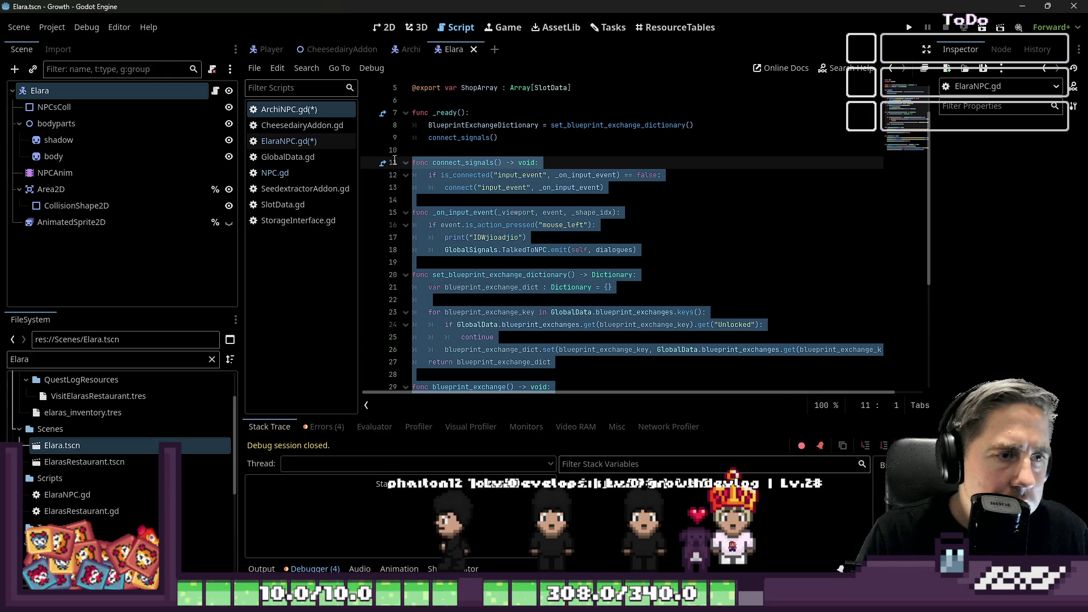
click(291, 141)
click(538, 234)
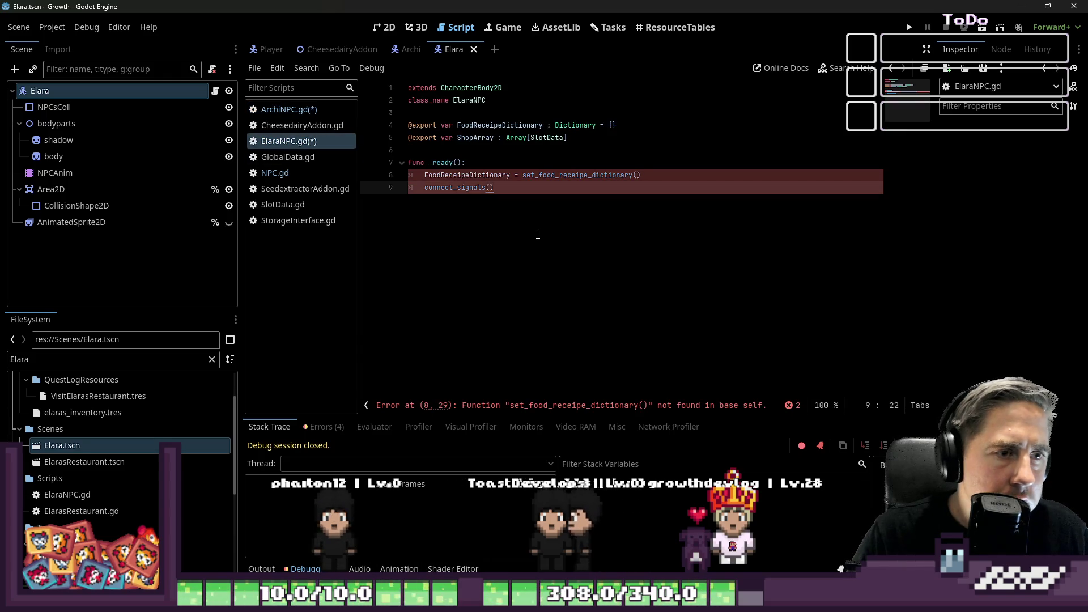
key(Return)
key(Return)
key(BackSpace)
key(ctrl+v)
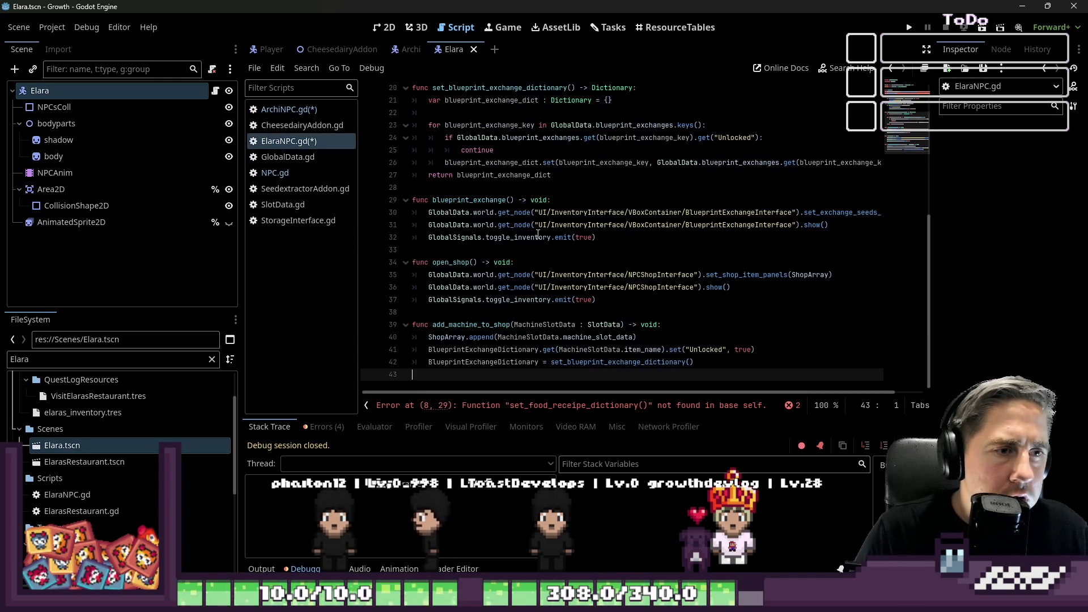
- Review the GlobalSignals and undeclared dialogues errors, then locate the set_food_receipe_dictionary call
scroll(509, 201, up, 1)
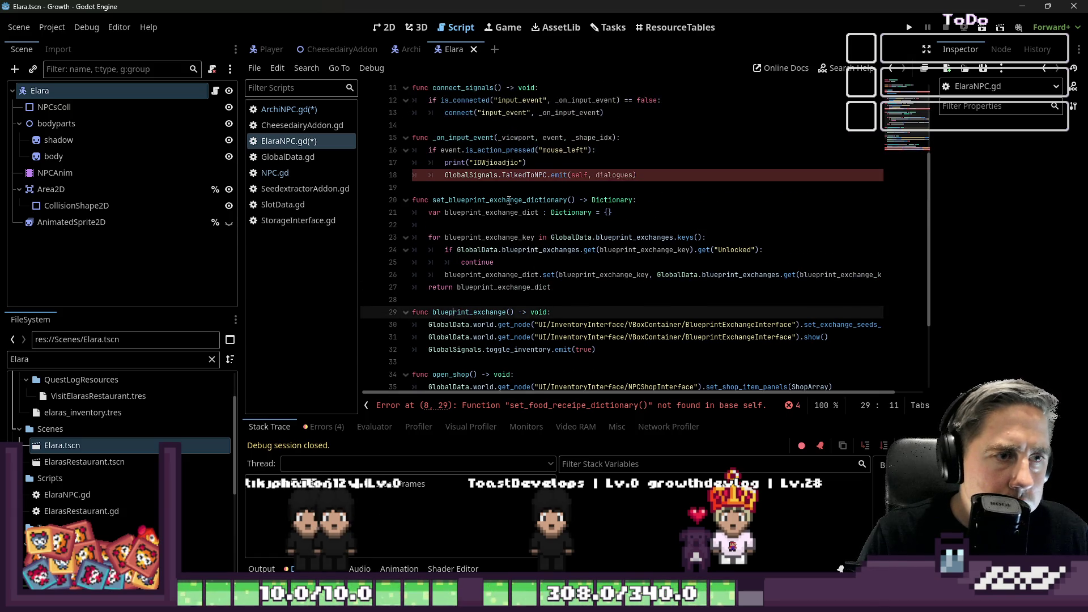
scroll(505, 186, up, 2)
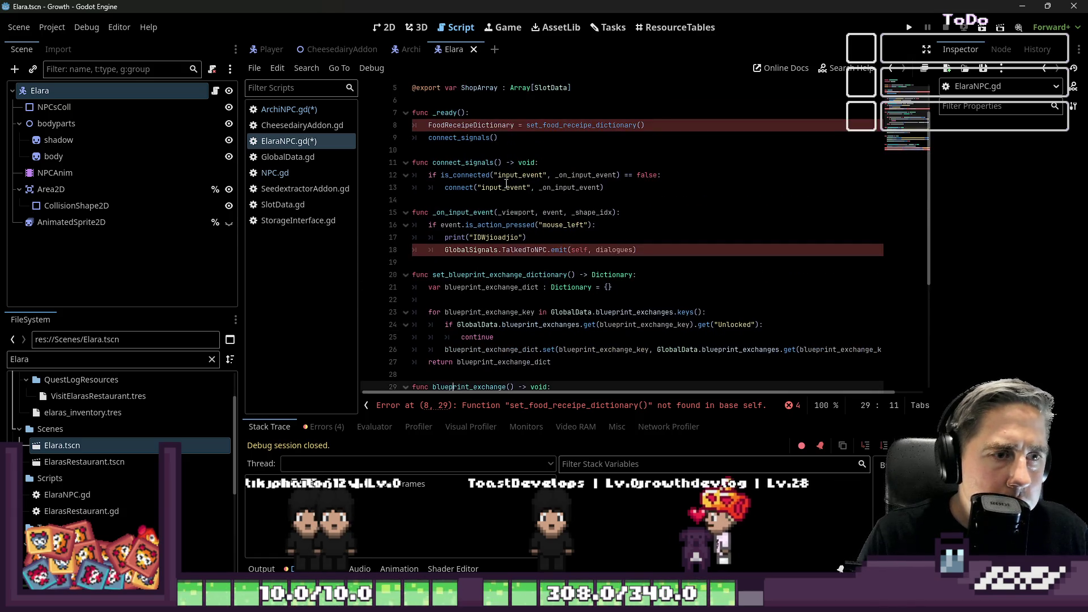
double_click(480, 250)
double_click(615, 250)
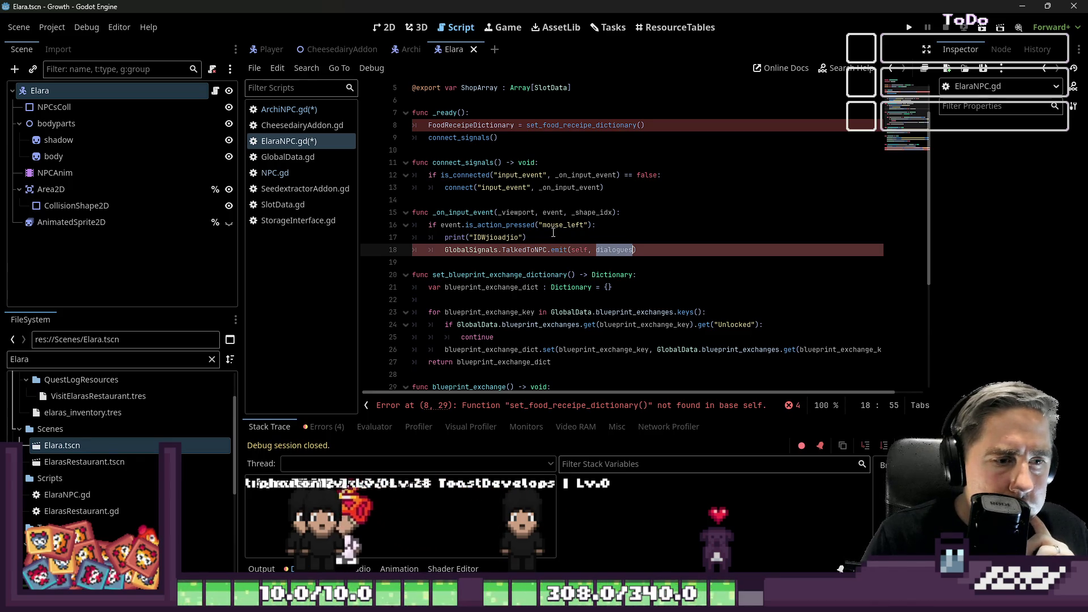
click(519, 263)
scroll(517, 268, up, 1)
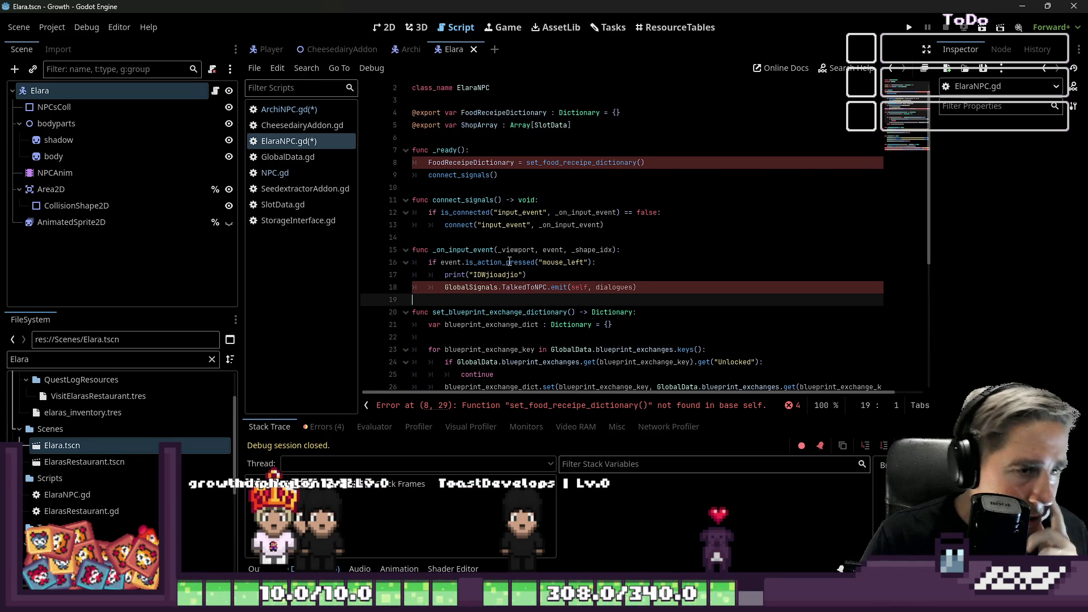
scroll(510, 261, up, 1)
click(486, 174)
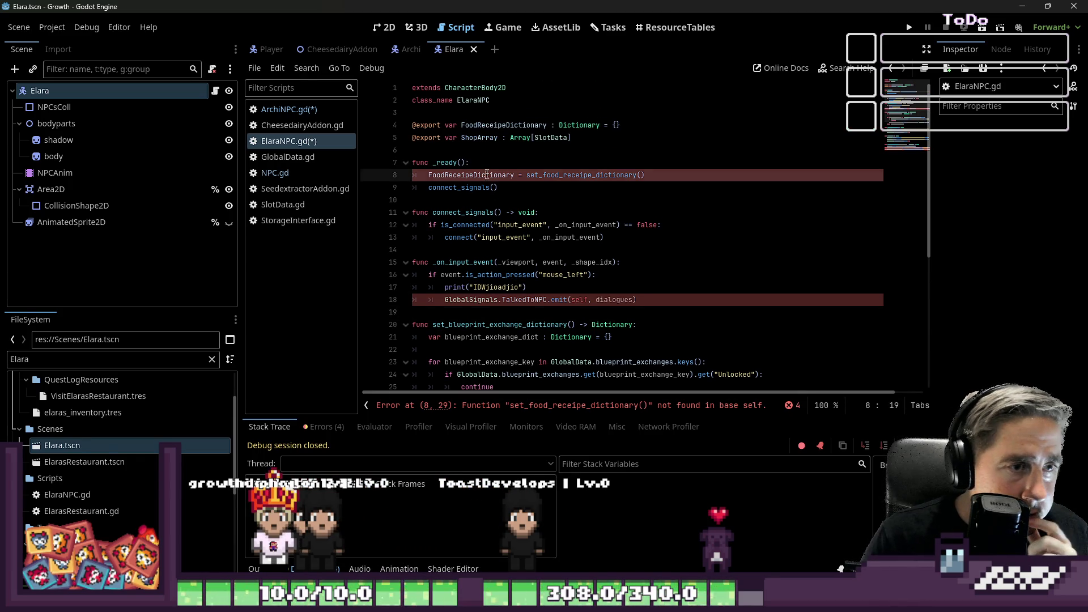
double_click(573, 175)
scroll(487, 212, down, 3)
- Rename the local blueprint_exchange_dict variable to food_receipe_dict
double_click(487, 213)
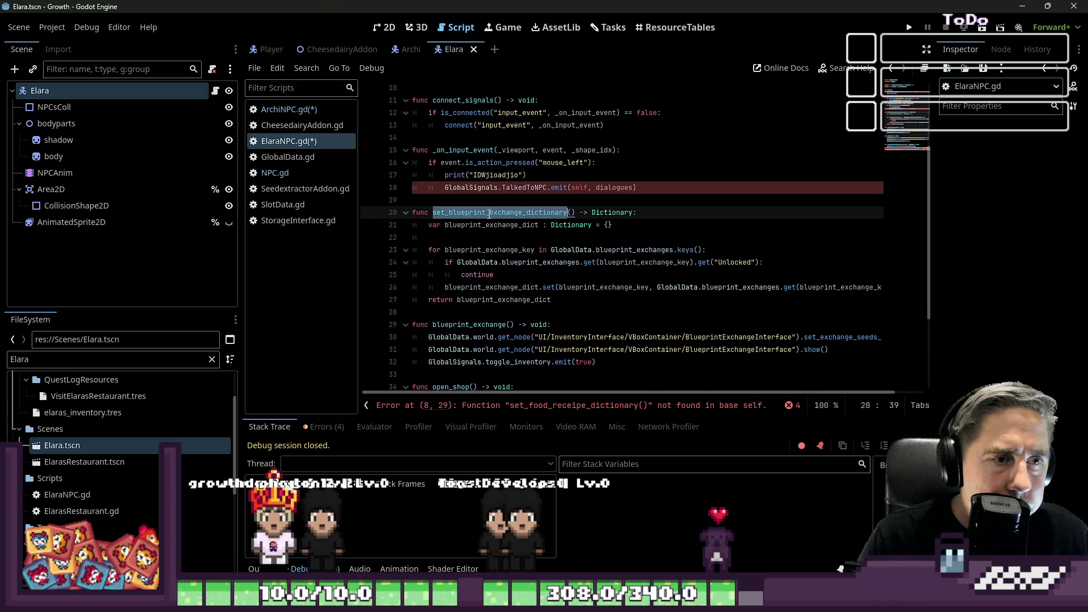
click(548, 236)
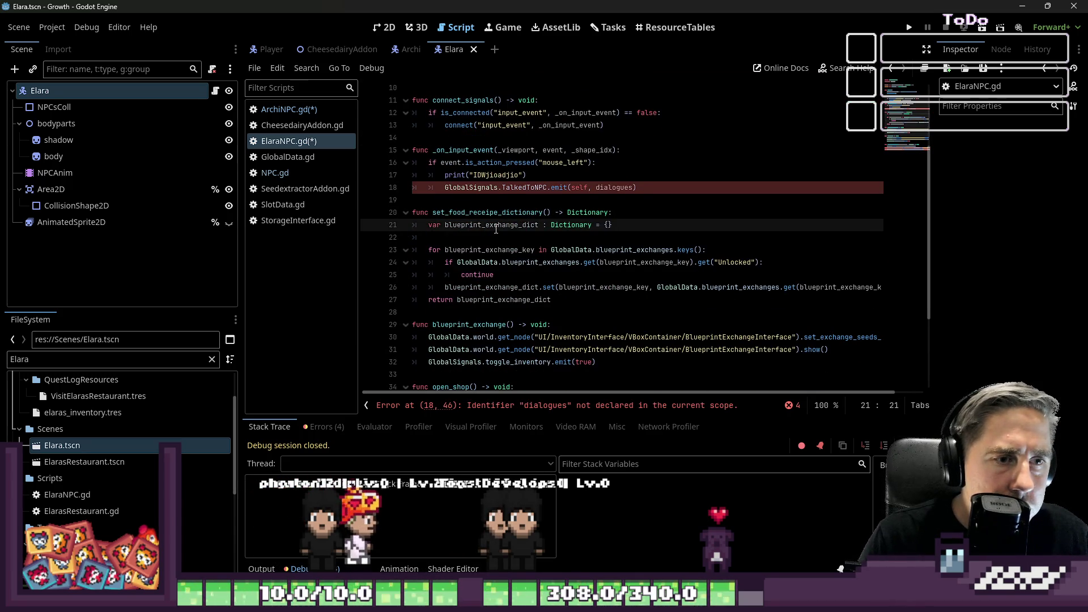
double_click(496, 225)
drag(445, 225, 473, 226)
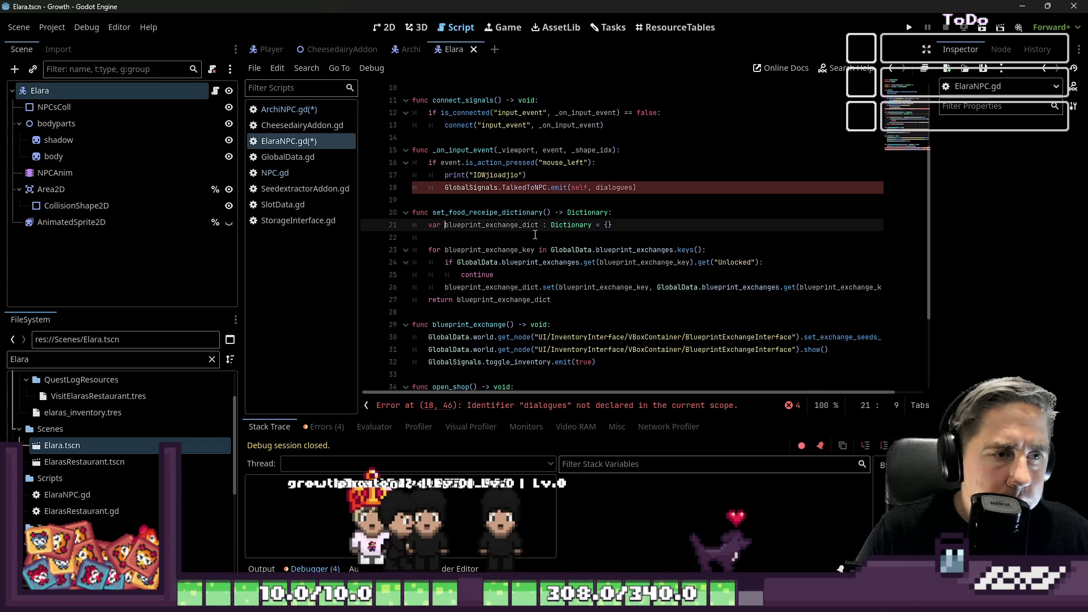
key(shift+Right)
key(shift+Right)
key(shift+Right)
text(food)
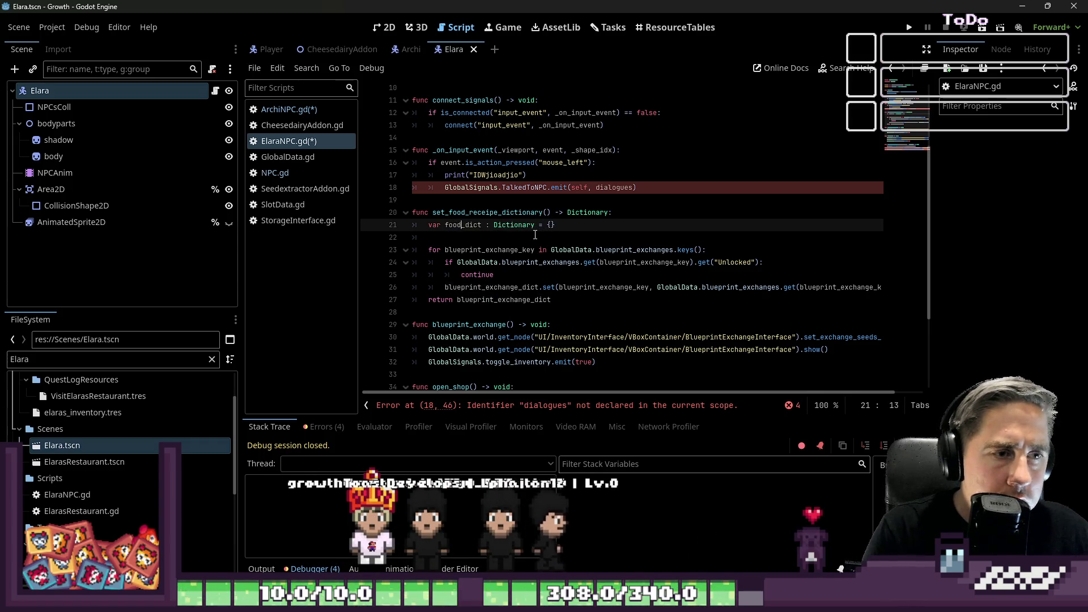
text(_)
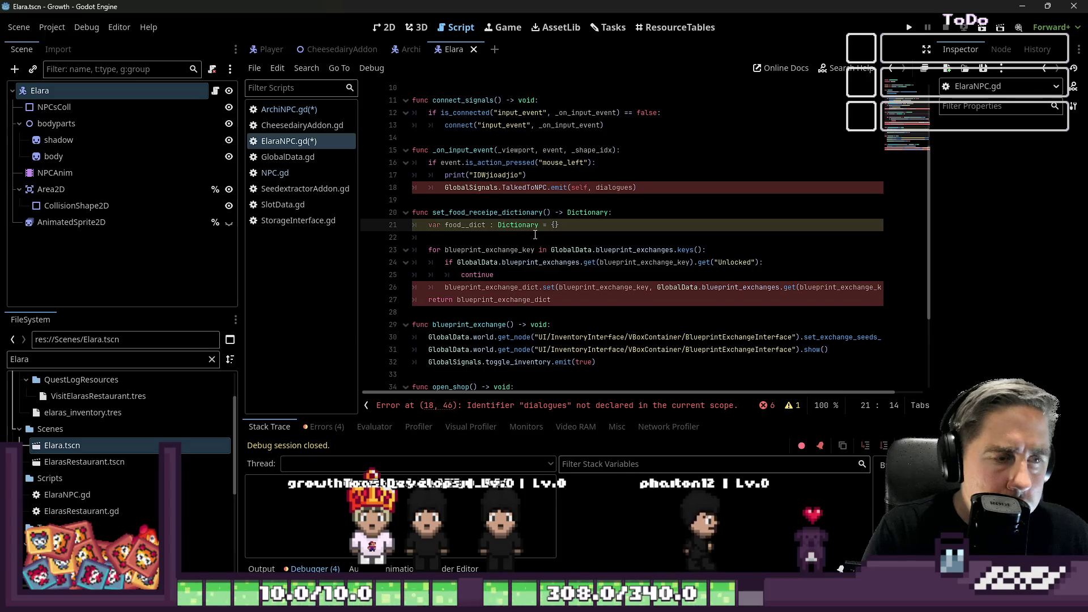
text(receipe)
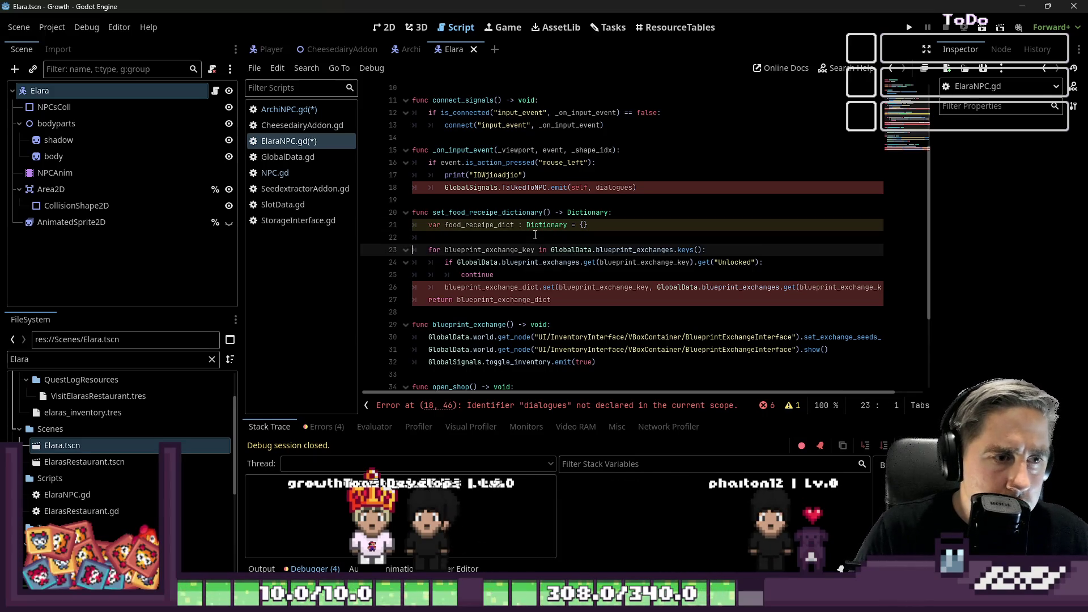
- Rename the loop variable to food_receipe_key and loop over GlobalData.food_receipe_dictionary keys
key(Down)
key(Down)
key(ctrl+shift+Right)
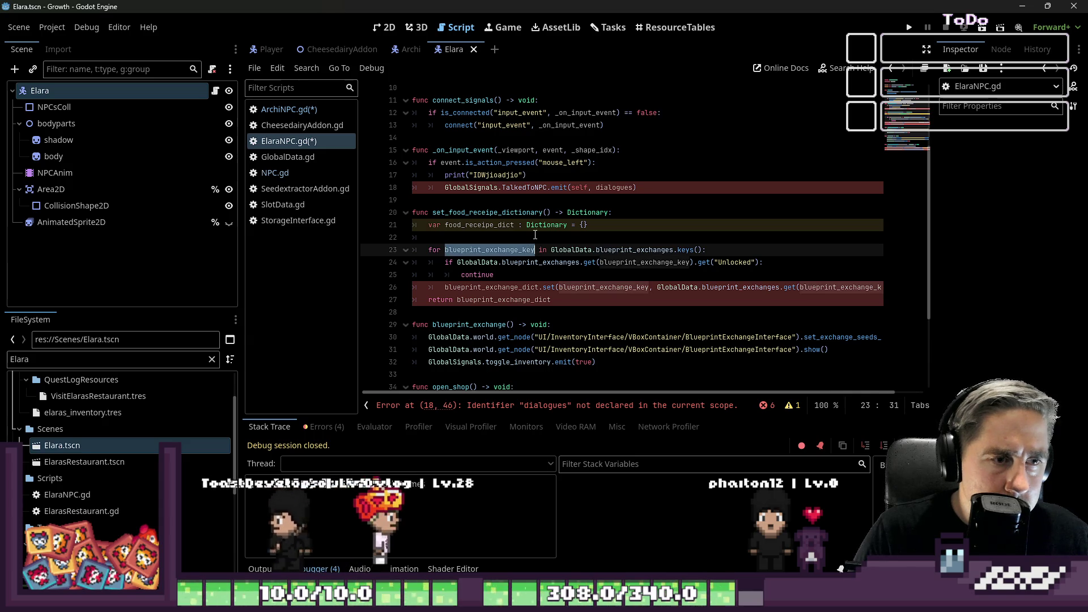
key(shift+Left)
key(shift+Left)
key(shift+Left)
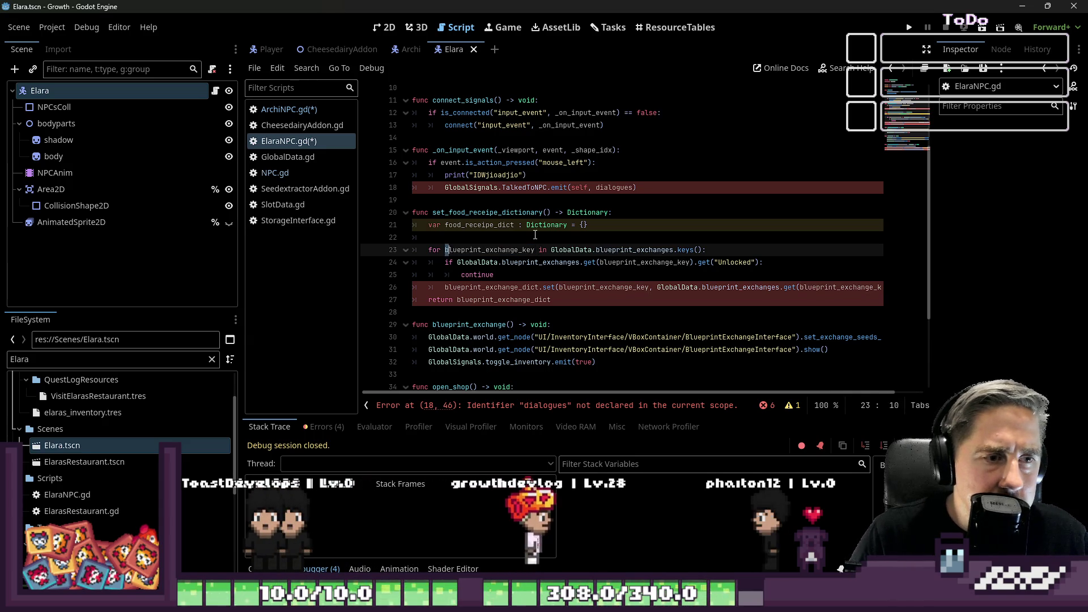
text(food_re)
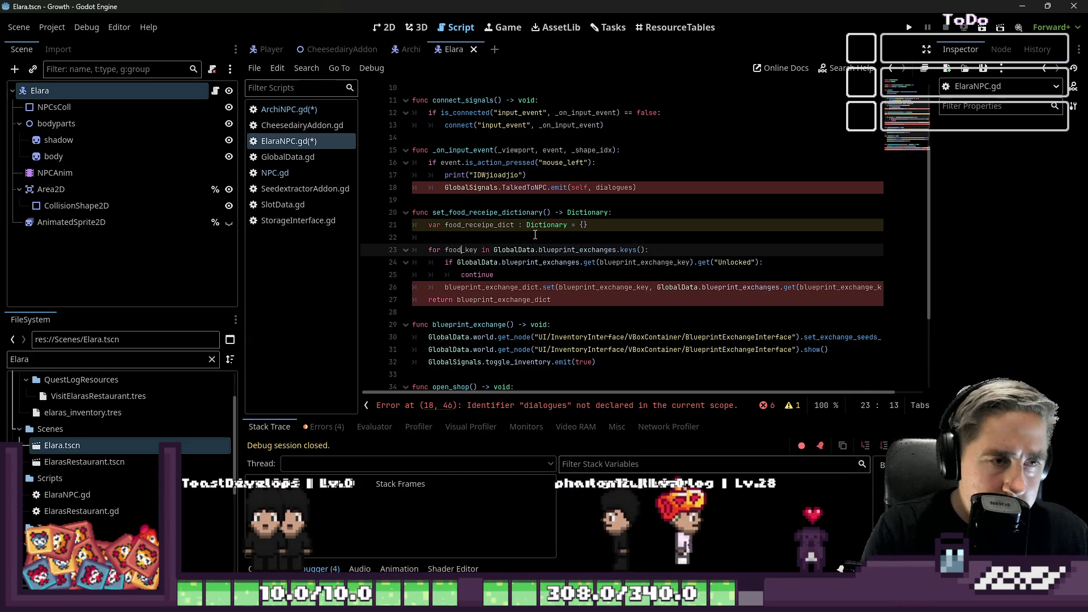
text(ceipe)
key(ctrl+Right)
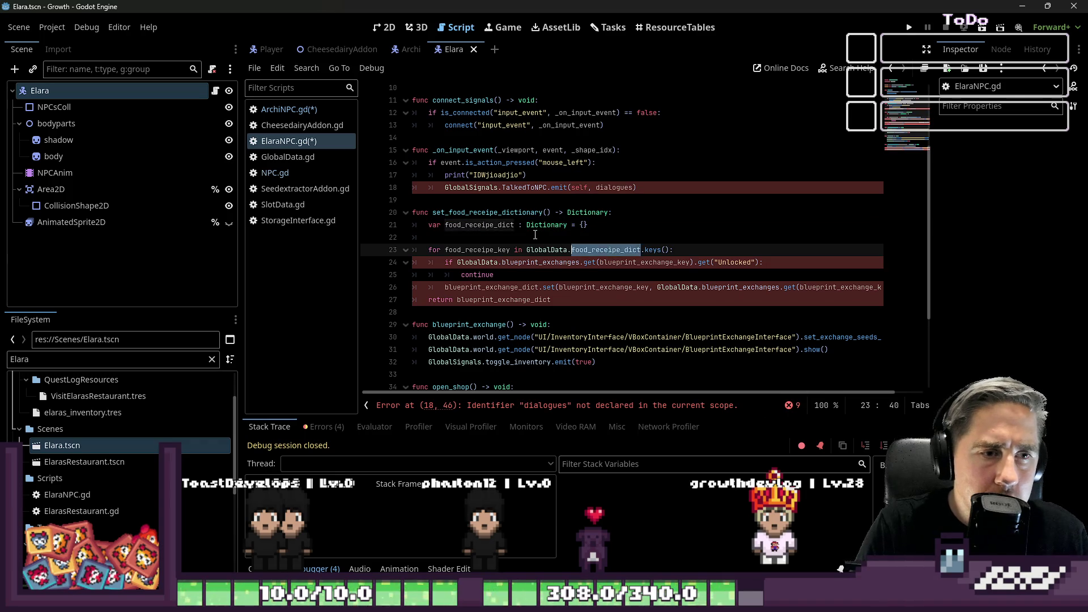
text(ood_receipe_dictionary)
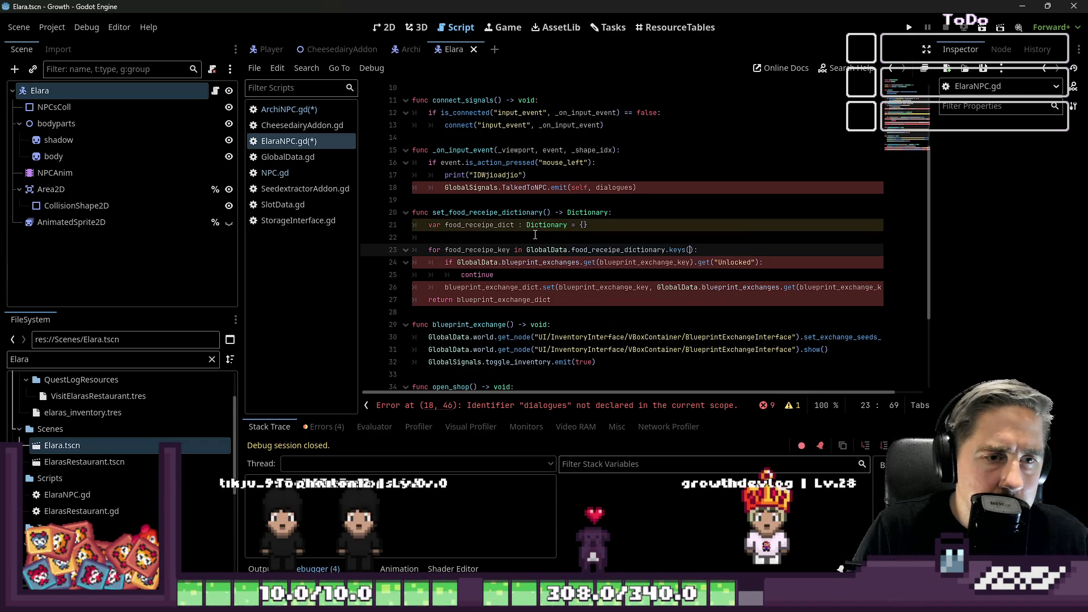
- Point the line 24 unlock check at food_receipe_dictionary
key(Down)
key(Up)
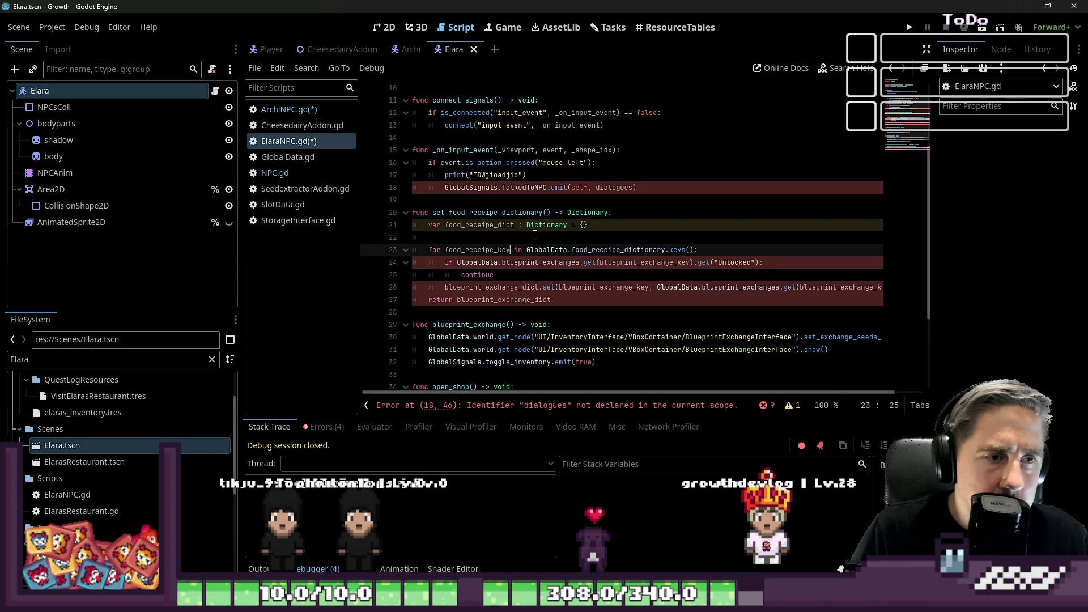
key(Down)
key(ctrl+Left)
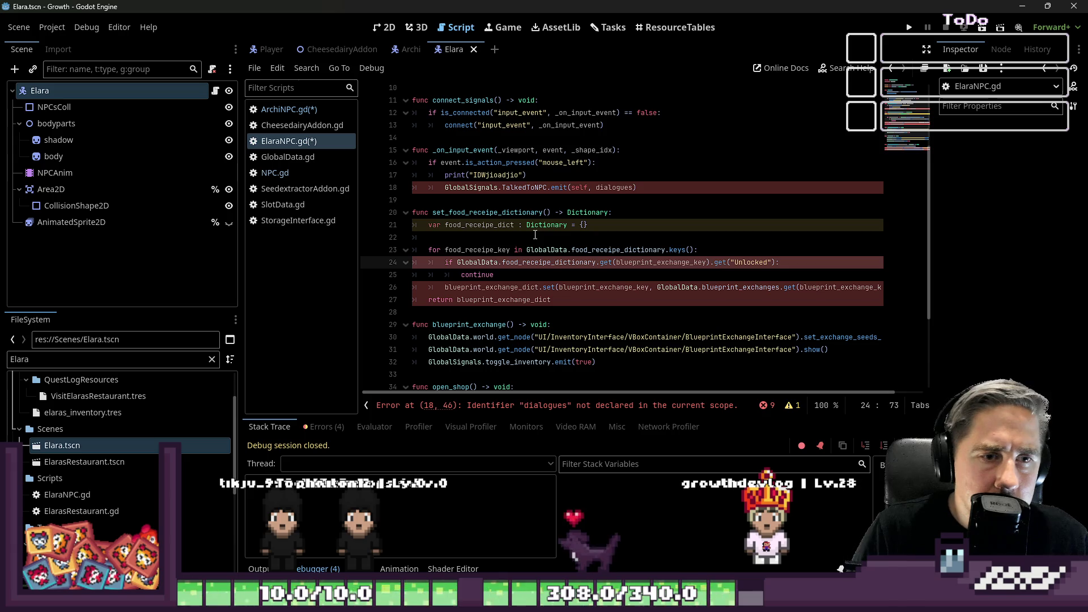
key(Up)
key(Up)
key(Down)
key(Down)
key(Up)
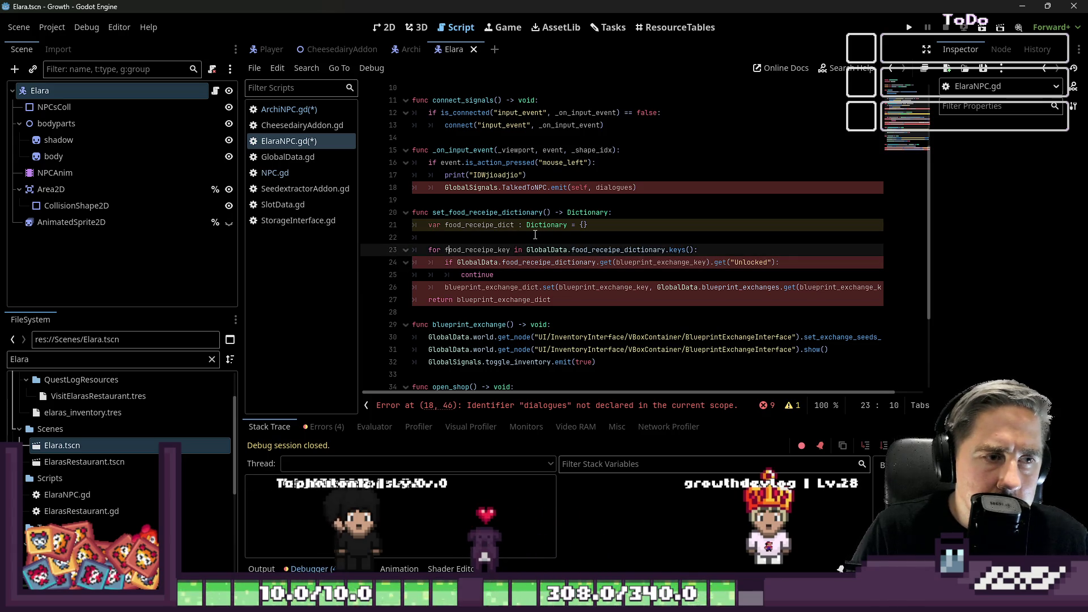
key(Down)
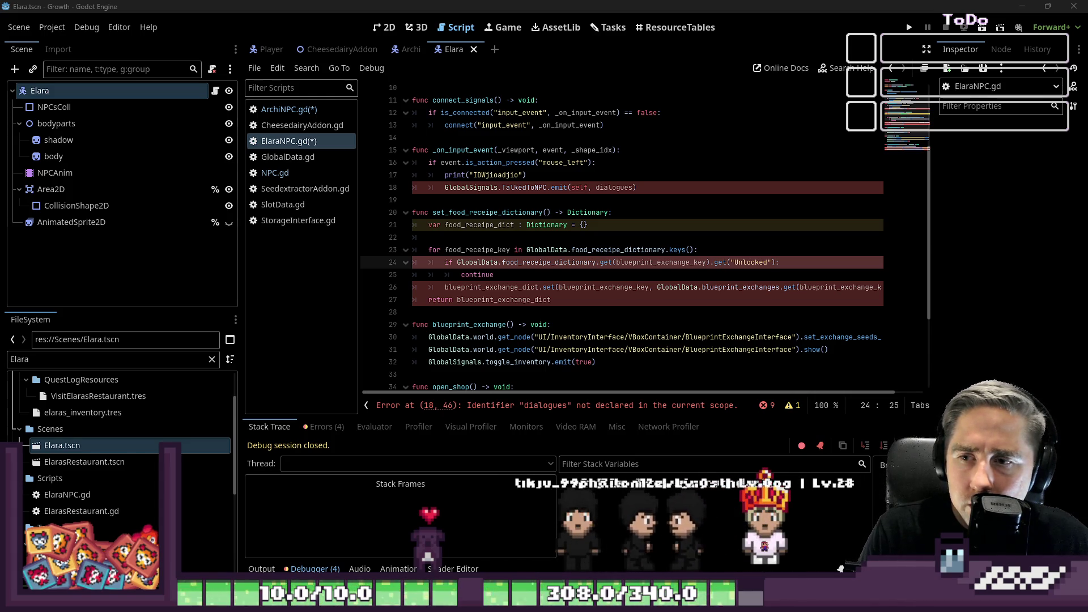
click(573, 262)
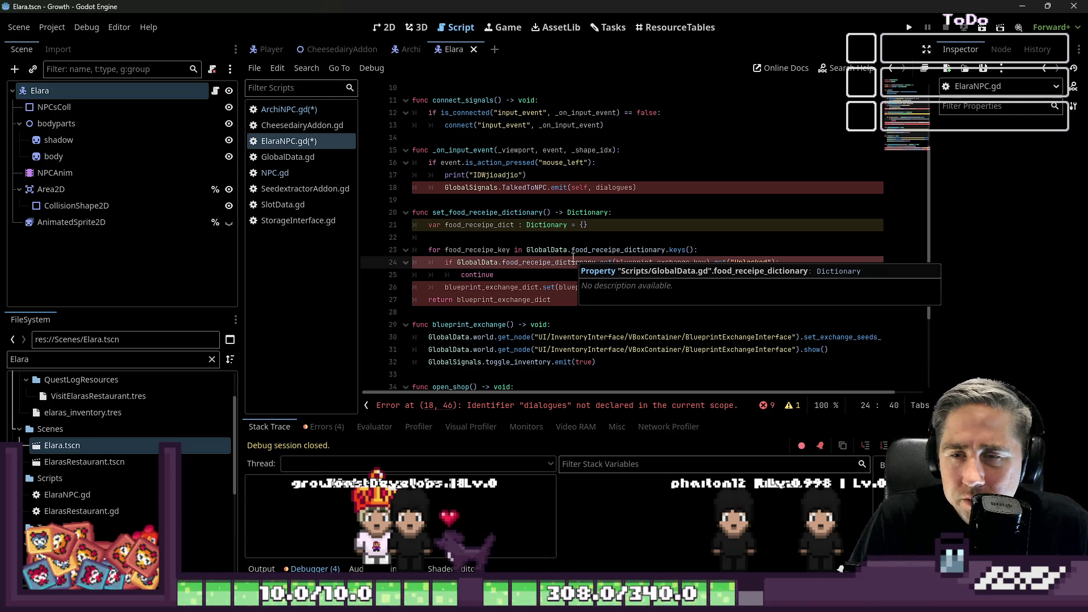
double_click(542, 261)
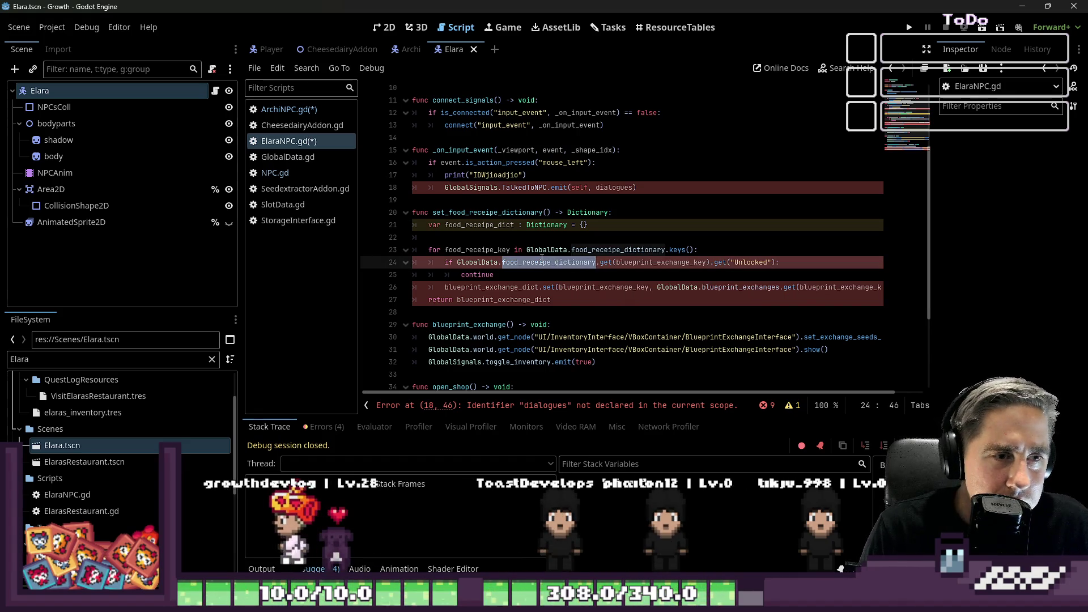
click(578, 227)
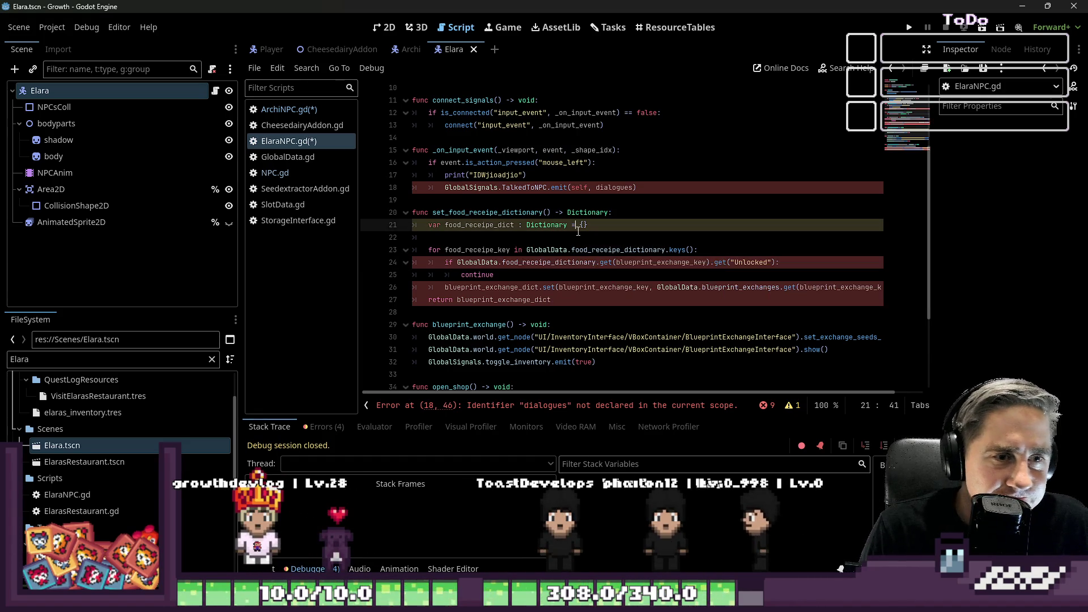
- Use food_receipe_key as the lookup key in the line 24 unlock check
click(462, 249)
key(ctrl+c)
double_click(657, 263)
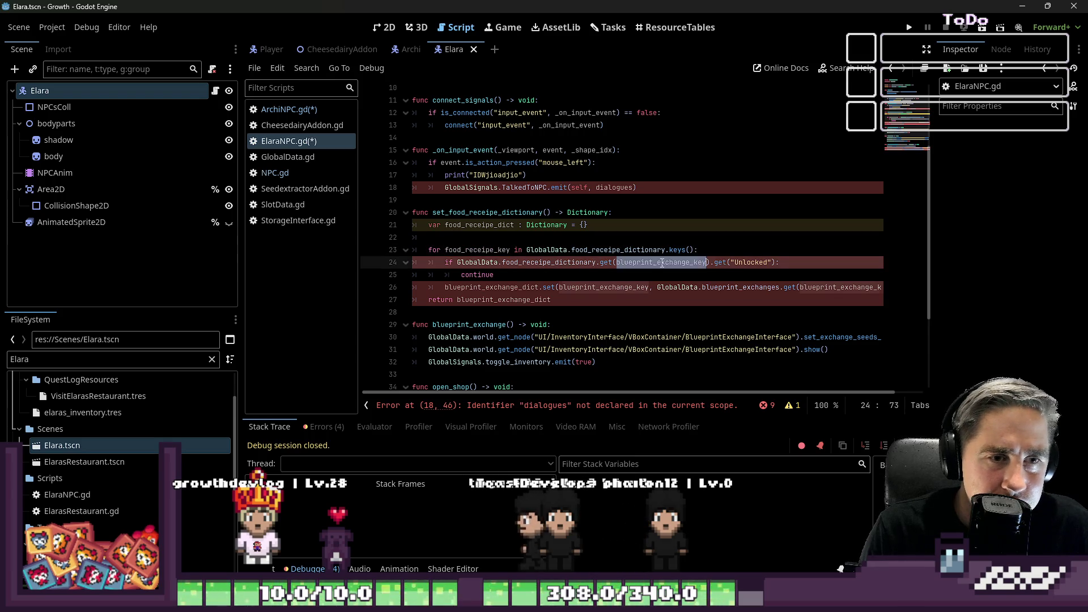
key(ctrl+v)
click(723, 265)
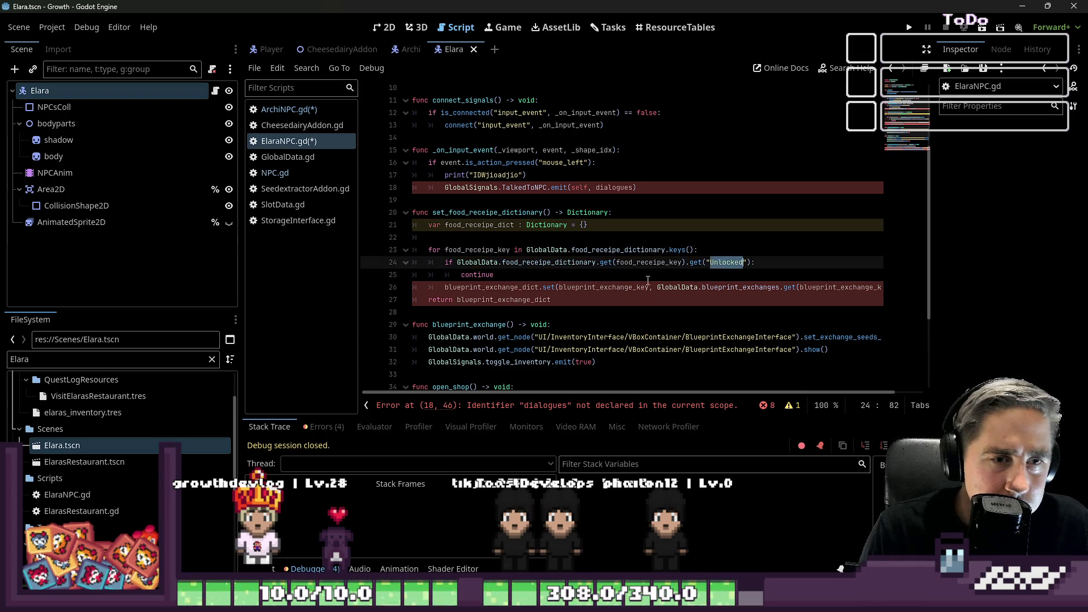
click(519, 263)
click(498, 286)
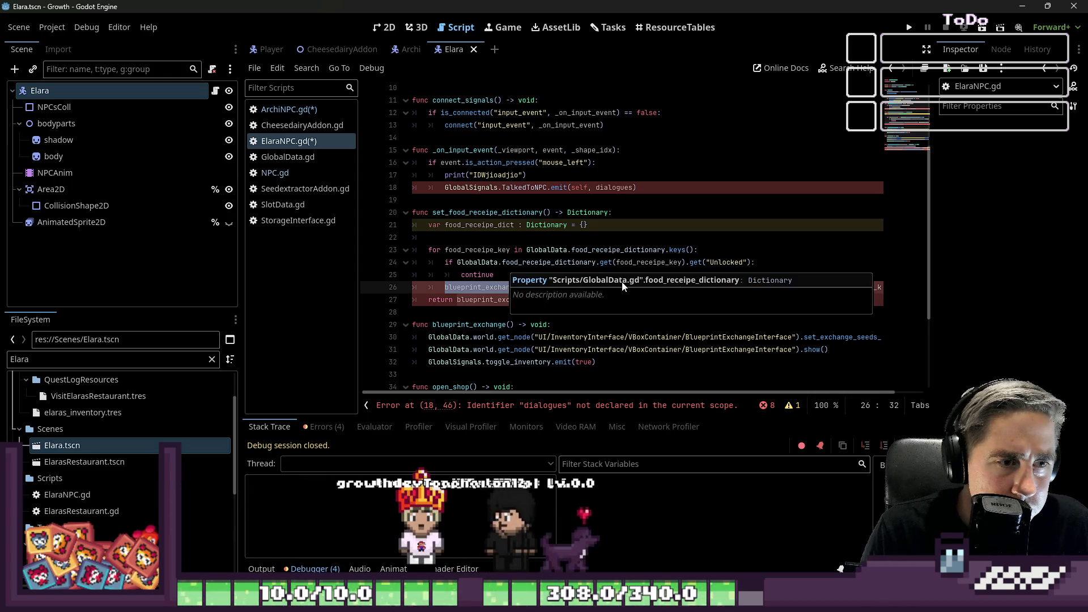
- Store entries on line 26 into food_receipe_dict instead of blueprint_exchange_dict
scroll(613, 227, up, 3)
double_click(533, 123)
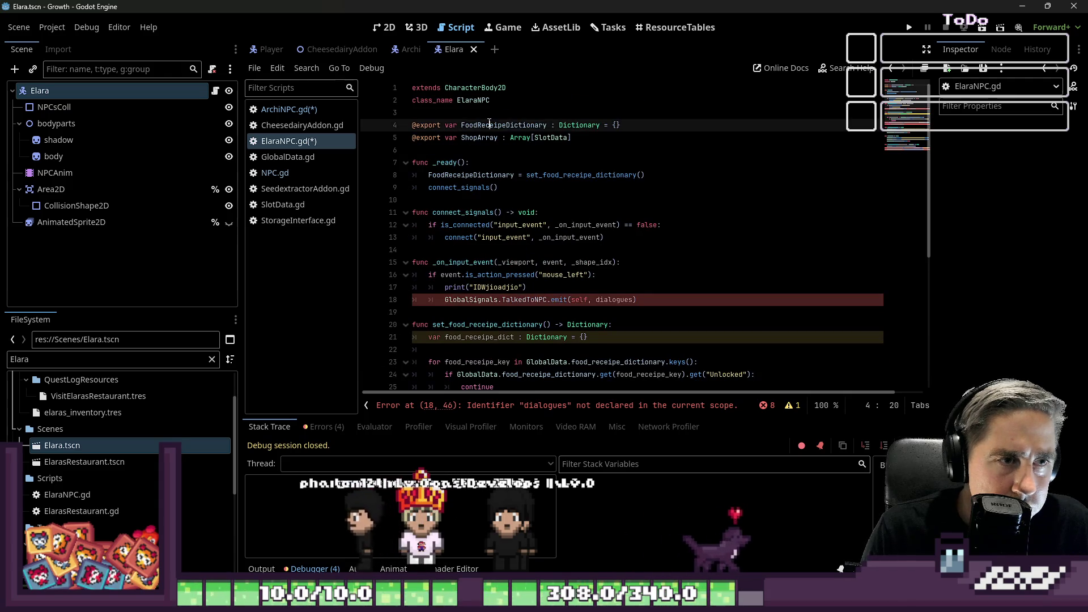
scroll(549, 242, down, 2)
click(474, 262)
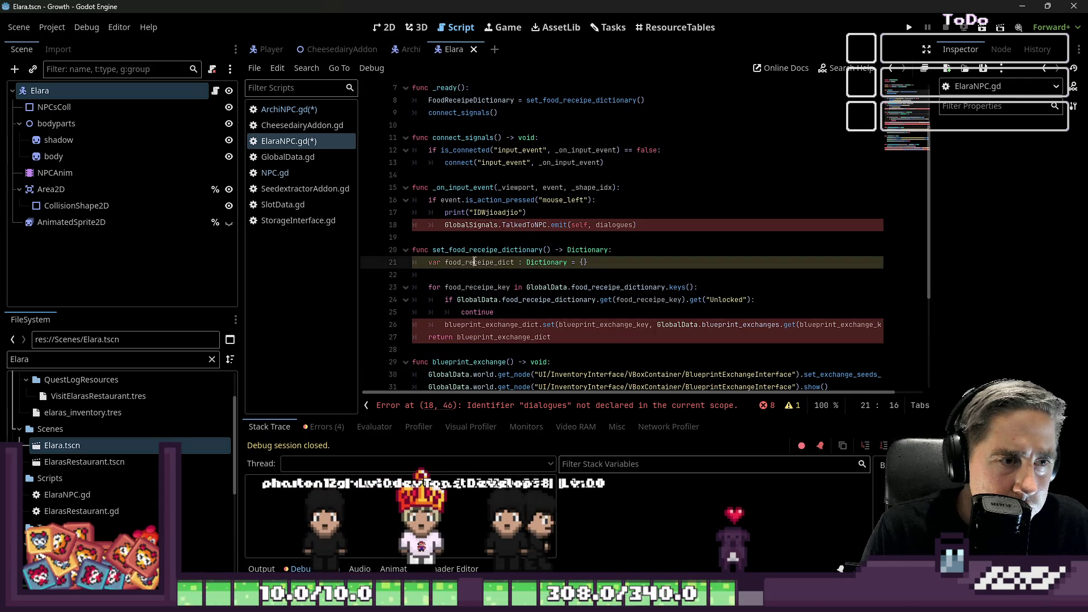
double_click(483, 321)
key(ctrl+v)
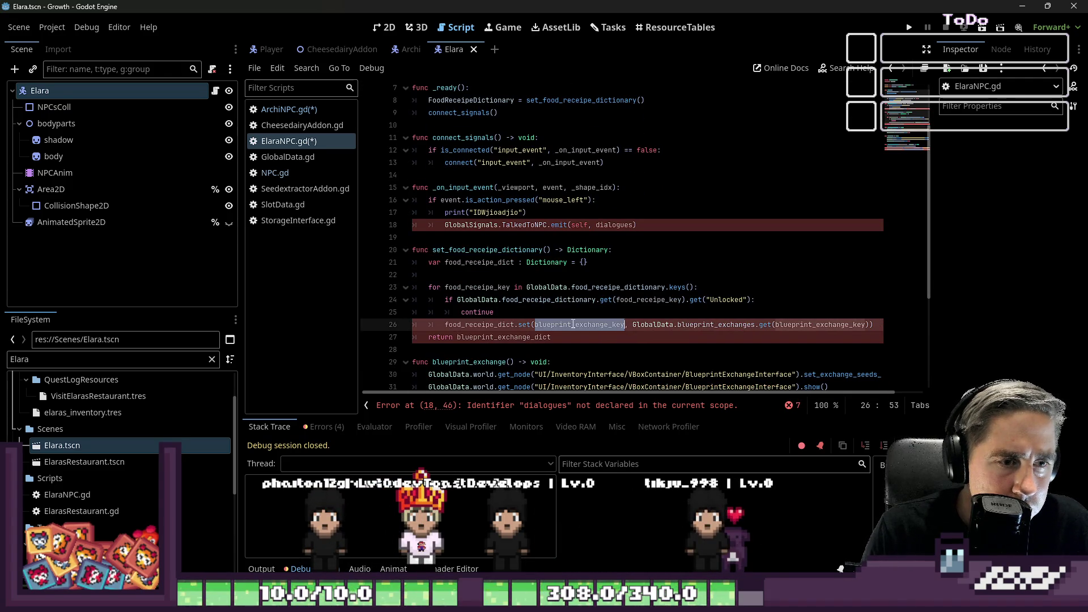
- Make food_receipe_key the first argument of the line 26 set call
click(469, 276)
click(479, 283)
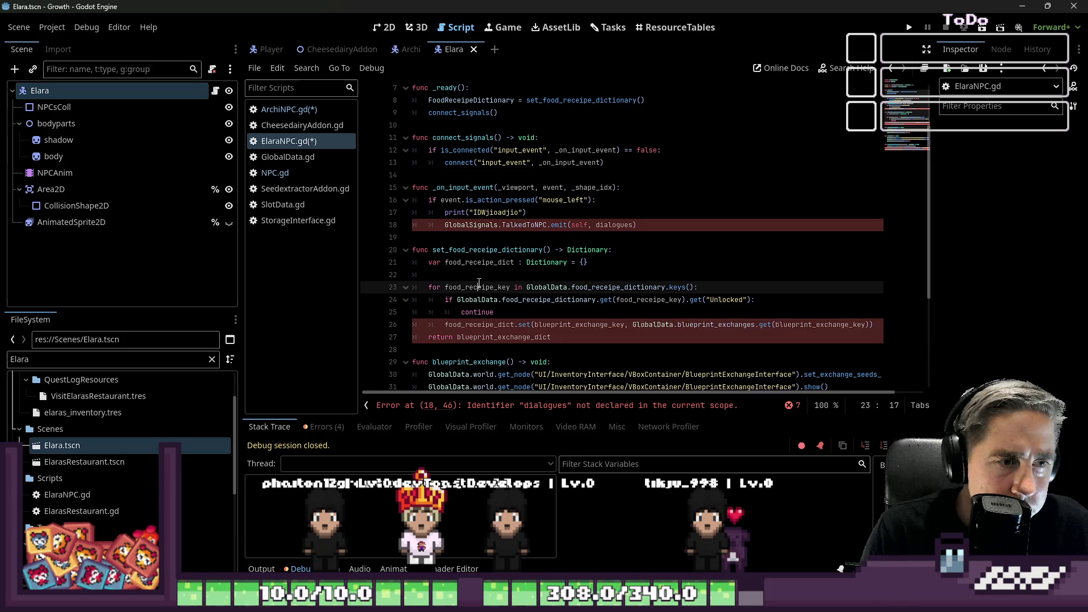
key(ctrl+c)
double_click(553, 324)
key(ctrl+v)
- Read the value from food_receipe_dictionary using food_receipe_key on line 26
double_click(676, 324)
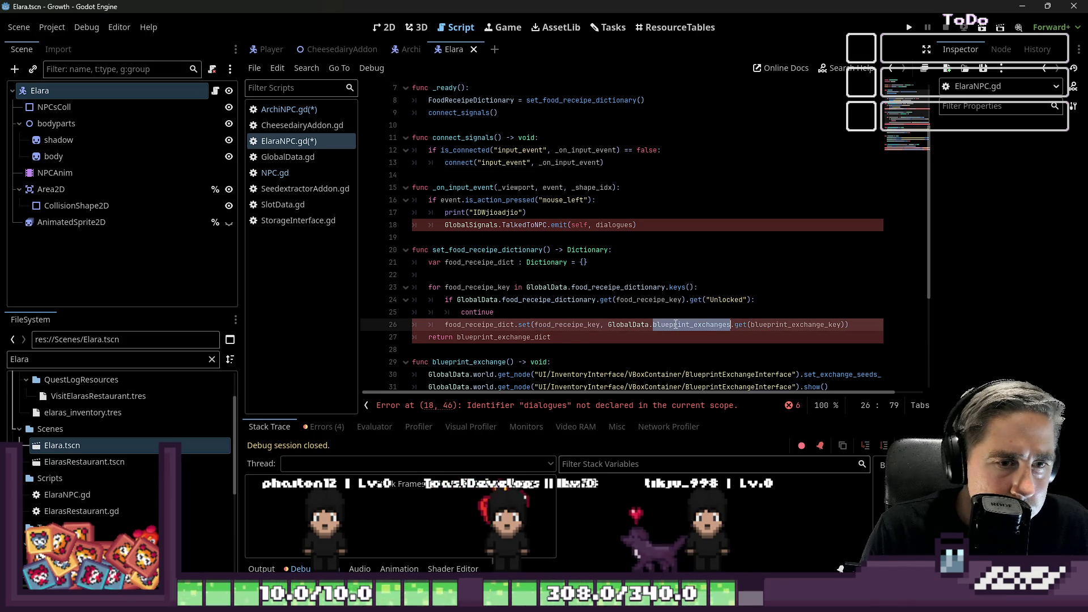
click(658, 324)
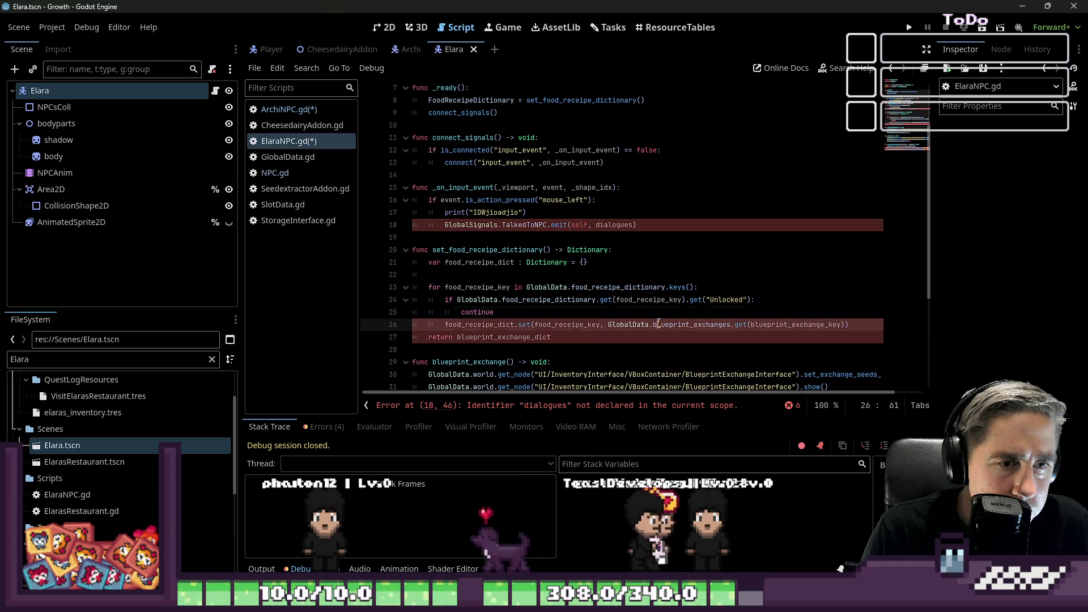
double_click(658, 324)
text(food)
key(Return)
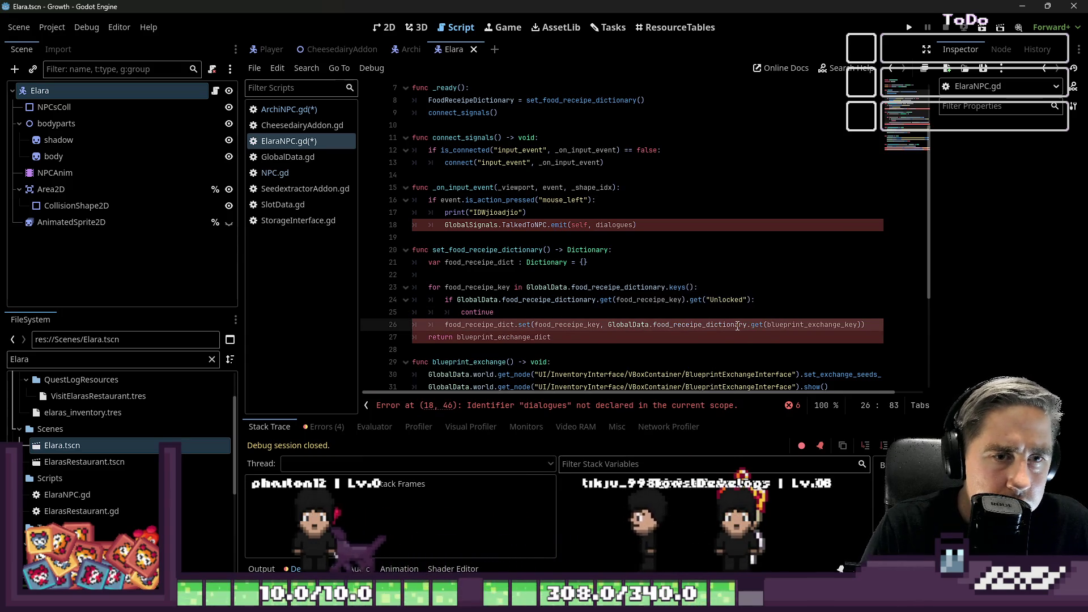
key(ctrl+Right)
key(ctrl+Right)
key(ctrl+shift+Right)
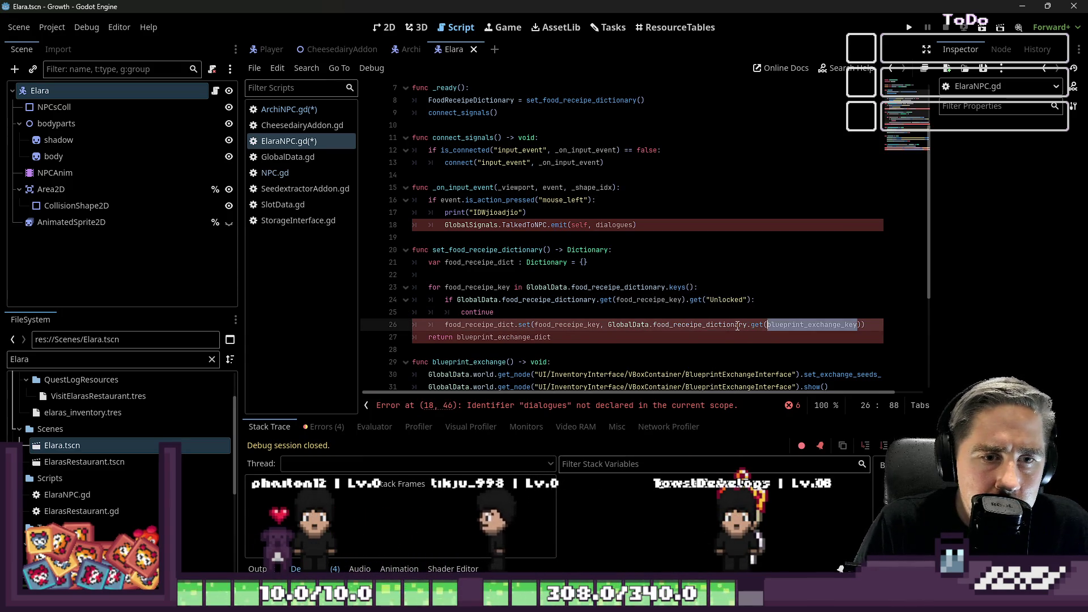
key(Up)
key(Up)
key(Up)
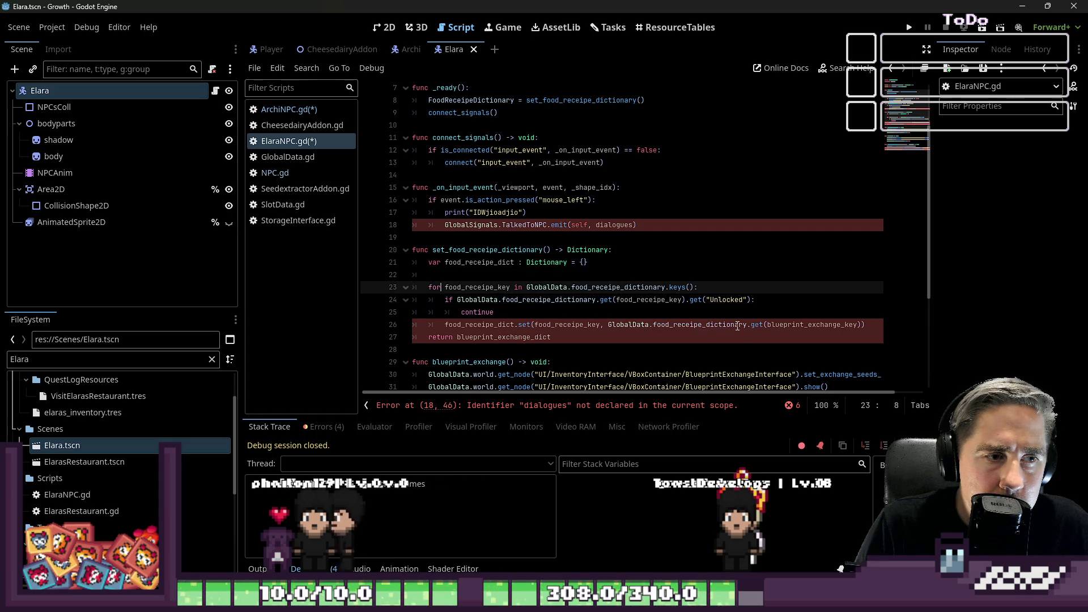
key(Down)
key(Down)
key(Down)
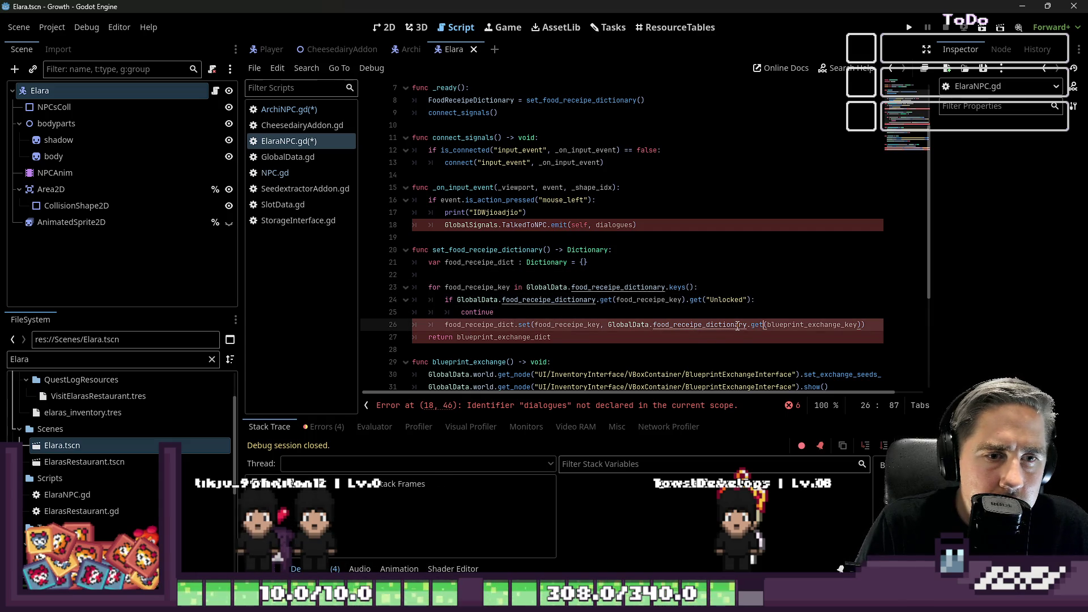
key(ctrl+shift+Right)
key(ctrl+v)
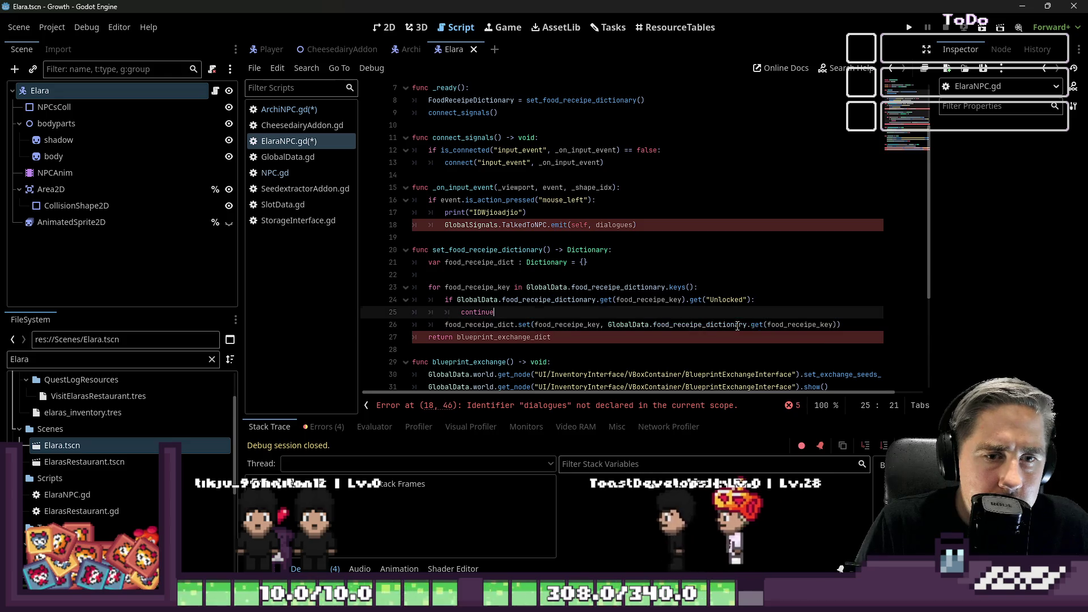
- Return food_receipe_dict instead of blueprint_exchange_dict
key(Up)
key(Up)
key(Up)
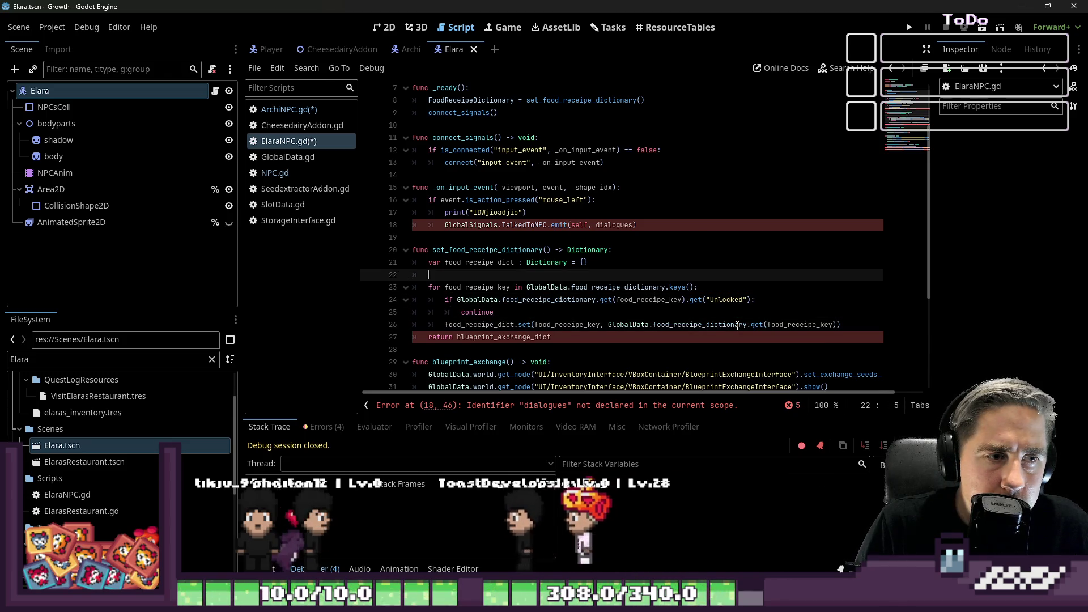
key(ctrl+Left)
key(ctrl+shift+Right)
key(Down)
key(Down)
key(Down)
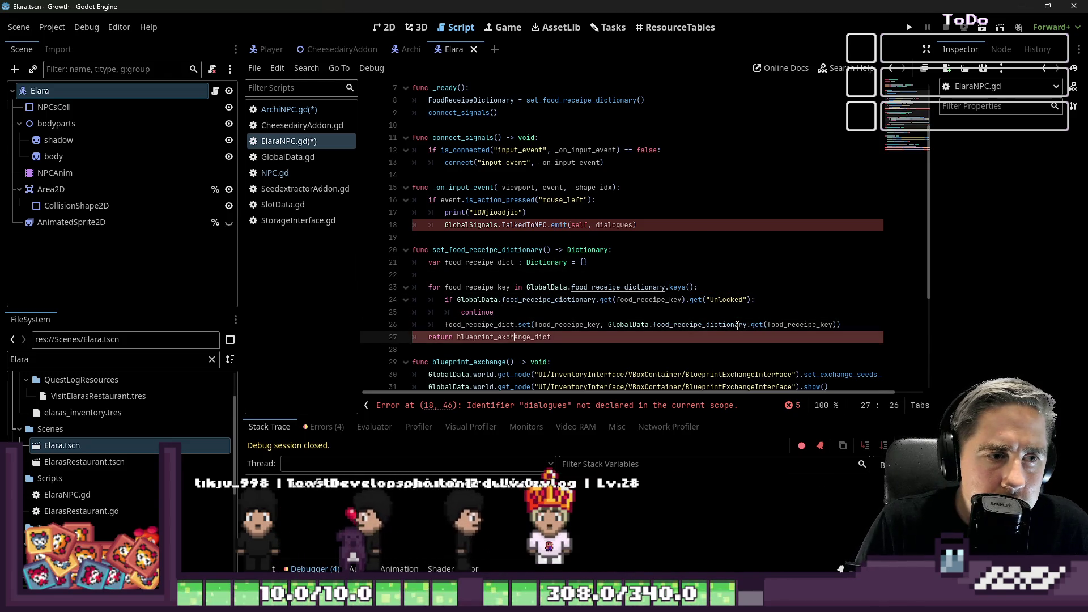
key(End)
key(ctrl+shift+Left)
key(ctrl+v)
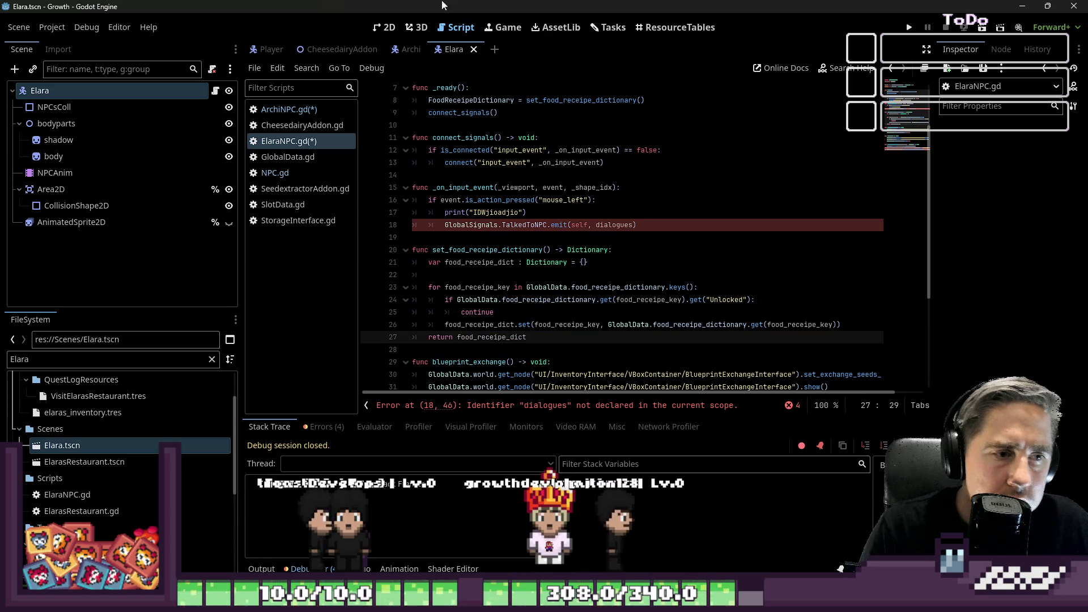
- Inspect the TalkedToNPC signal and the undeclared dialogues identifier
double_click(524, 225)
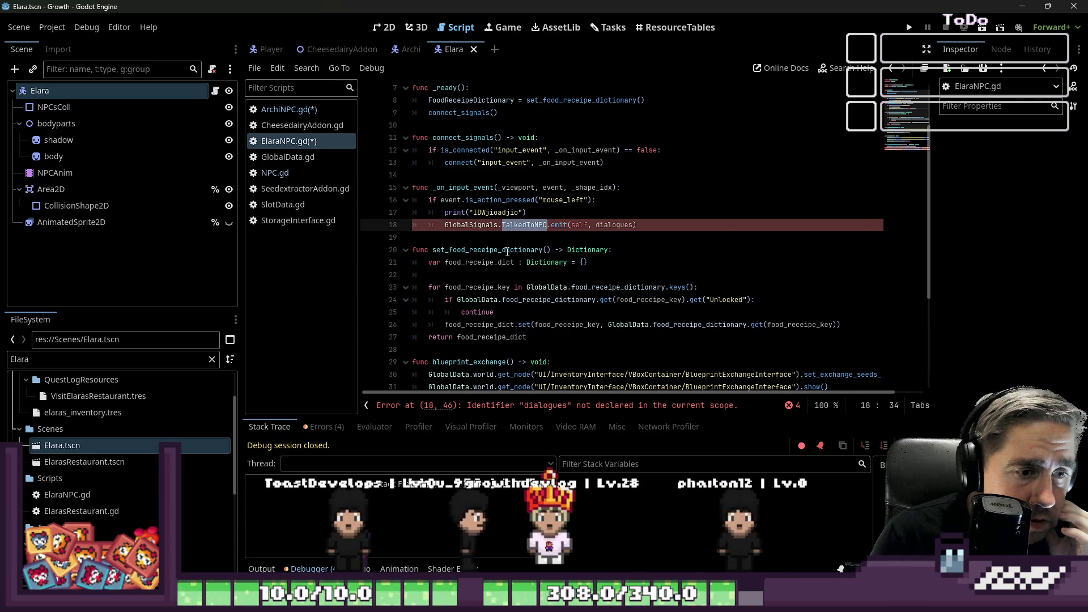
click(534, 405)
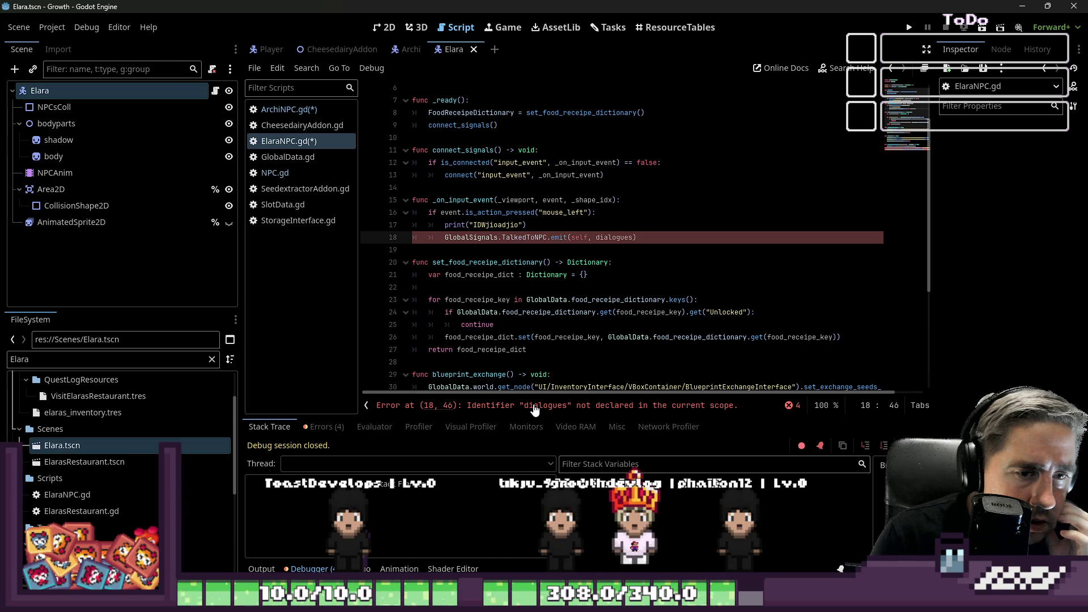
click(579, 248)
double_click(610, 238)
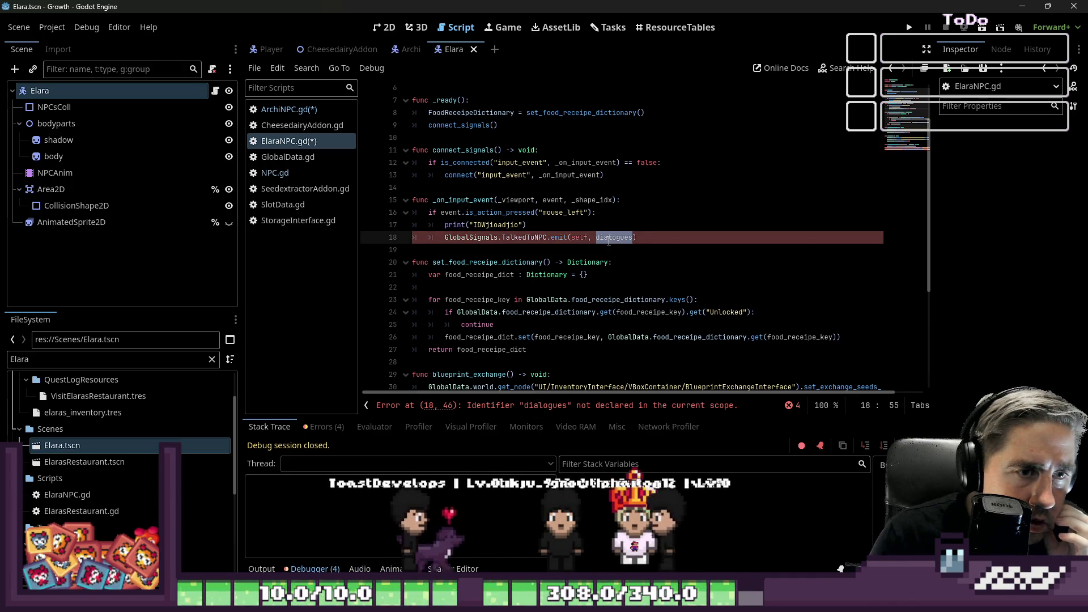
click(593, 248)
scroll(589, 242, up, 2)
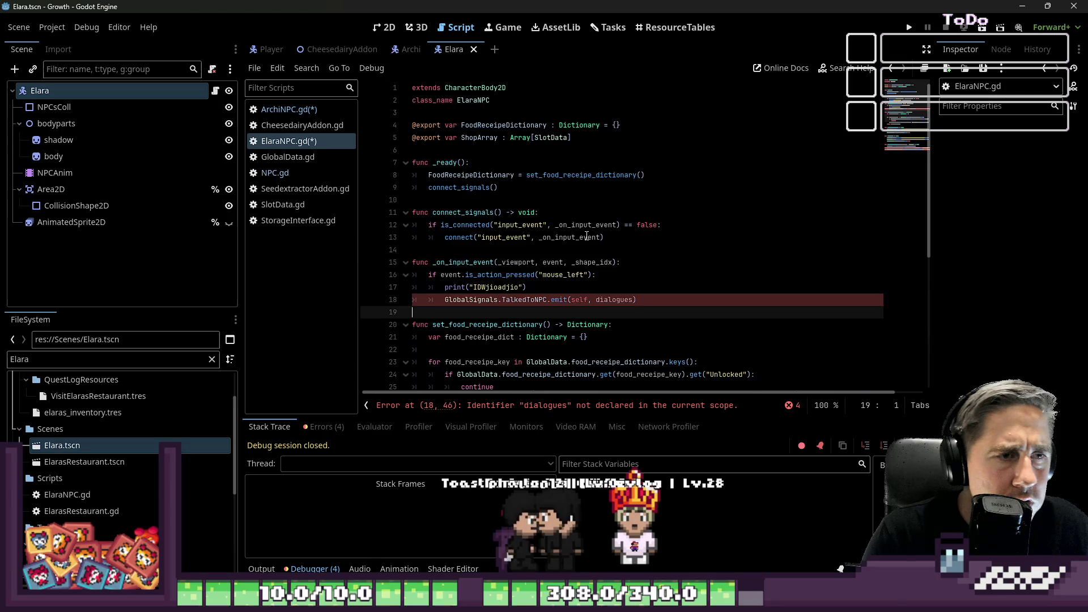
- Change ElaraNPC.gd's base class on line 1 from CharacterBody2D to NPC
double_click(489, 86)
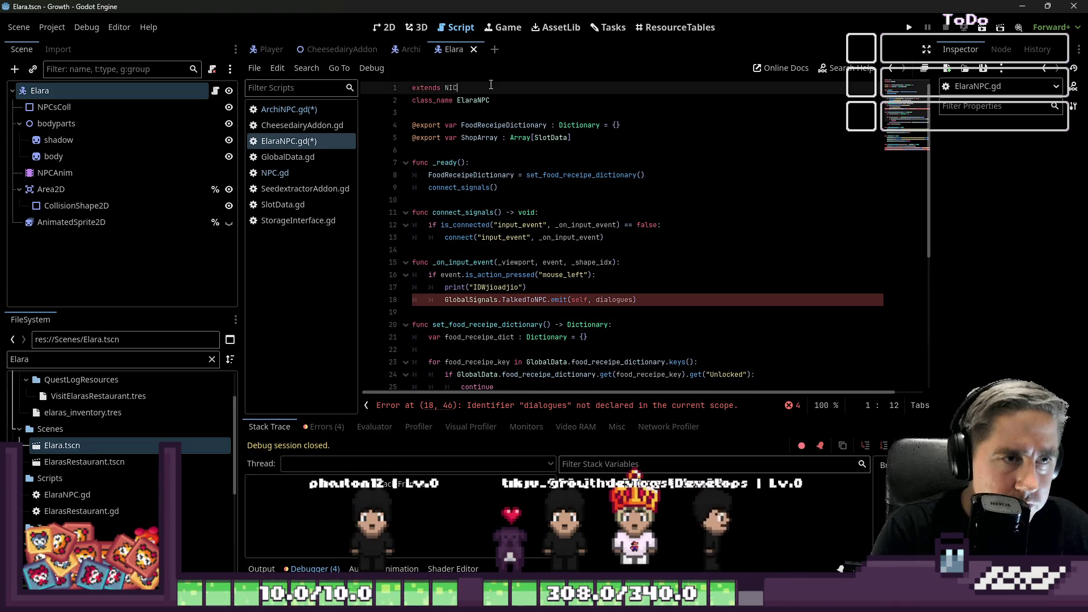
text(NPS)
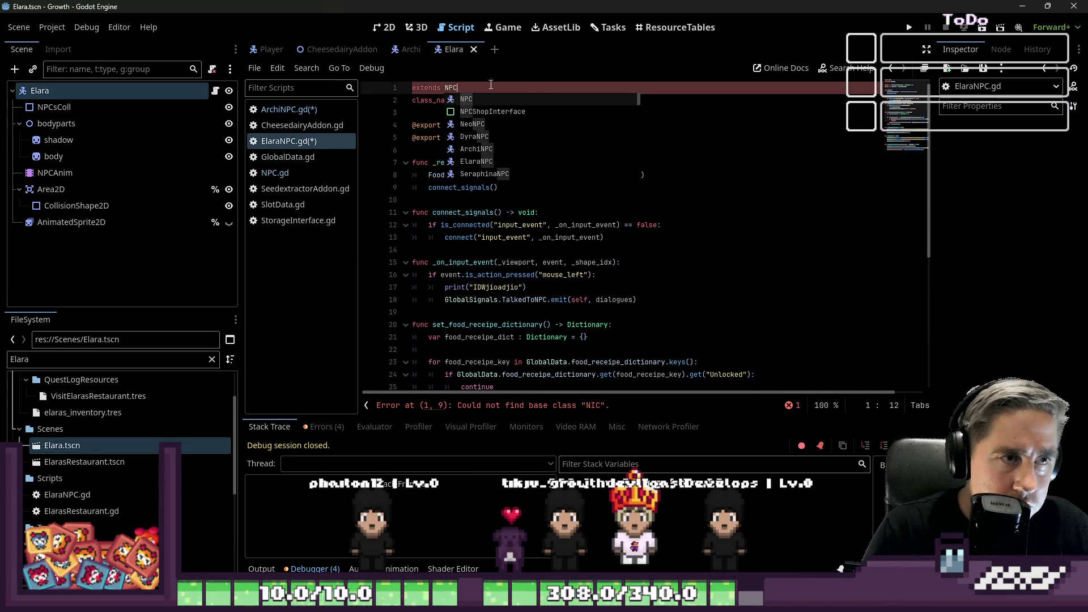
key(BackSpace)
text(C)
click(690, 162)
scroll(689, 161, down, 4)
key(ctrl+s)
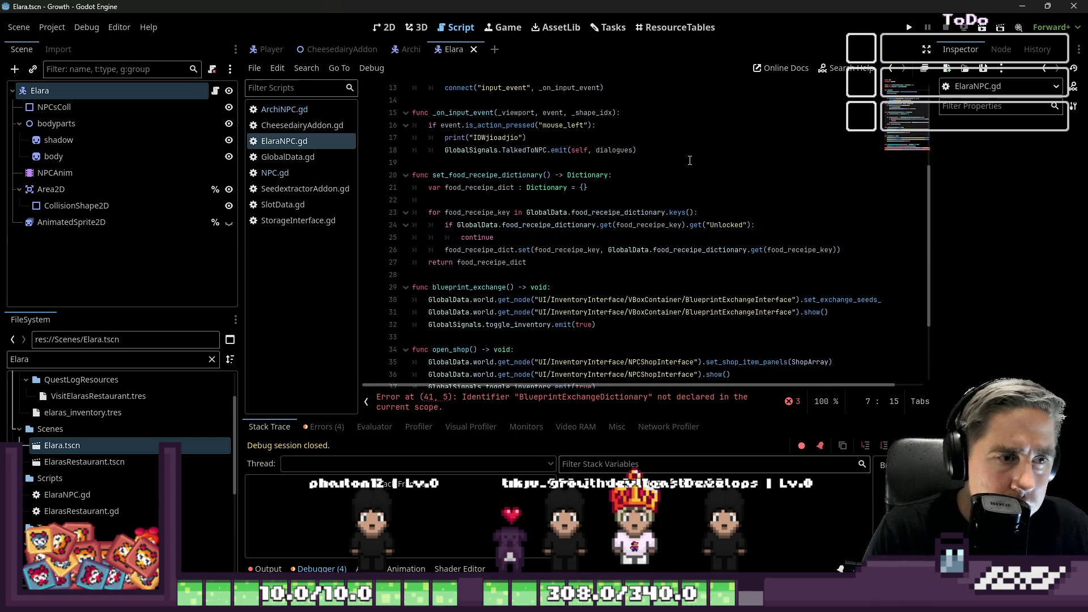
scroll(624, 227, down, 3)
click(543, 274)
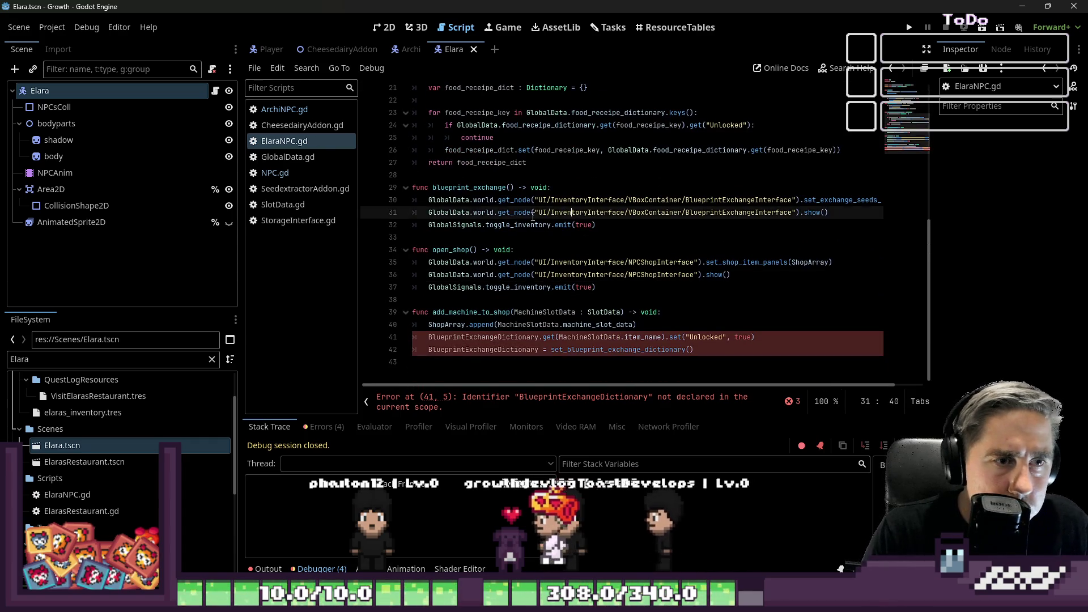
double_click(469, 187)
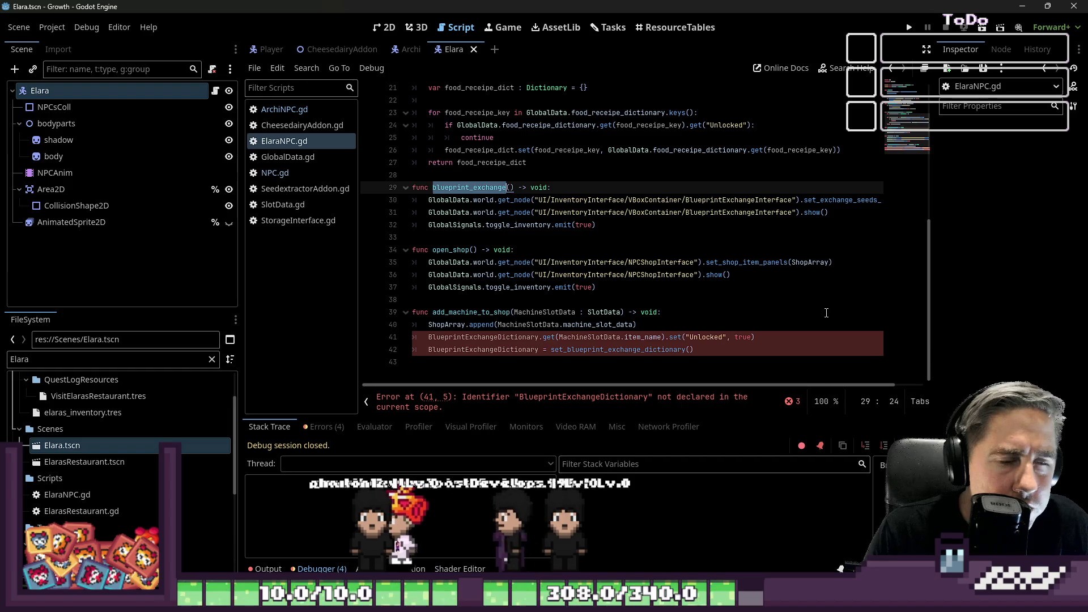
mouse_move(571, 386)
mouse_down()
mouse_move(611, 384)
mouse_move(562, 378)
mouse_up()
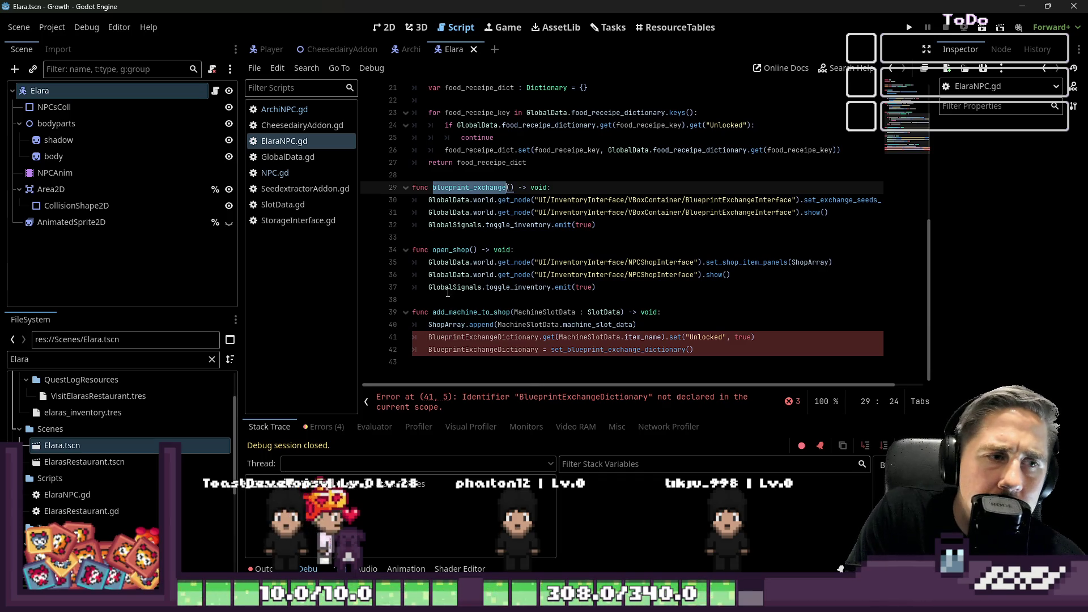
double_click(635, 200)
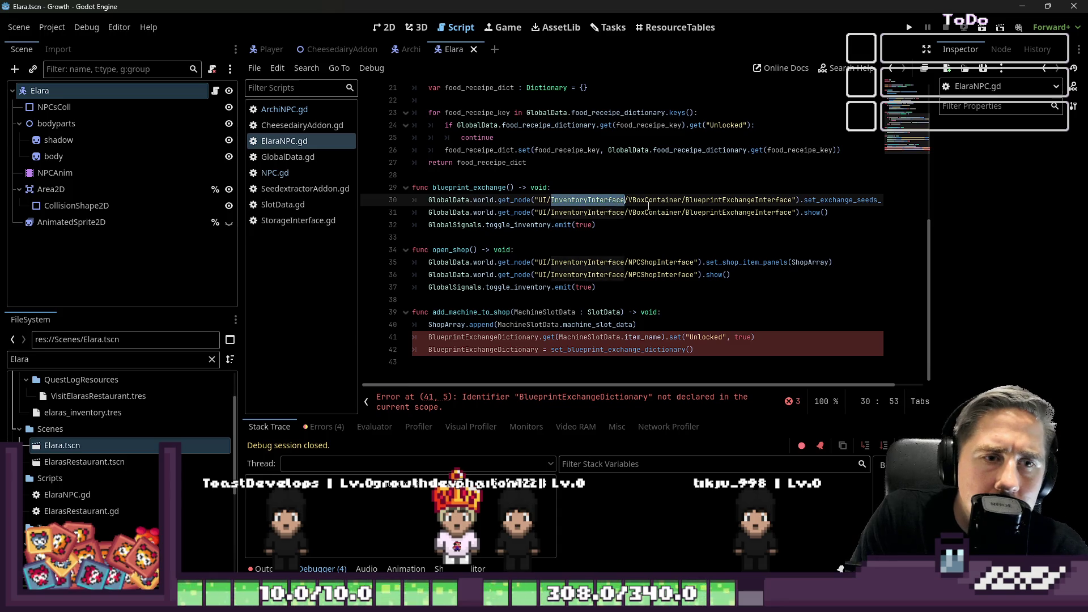
double_click(720, 201)
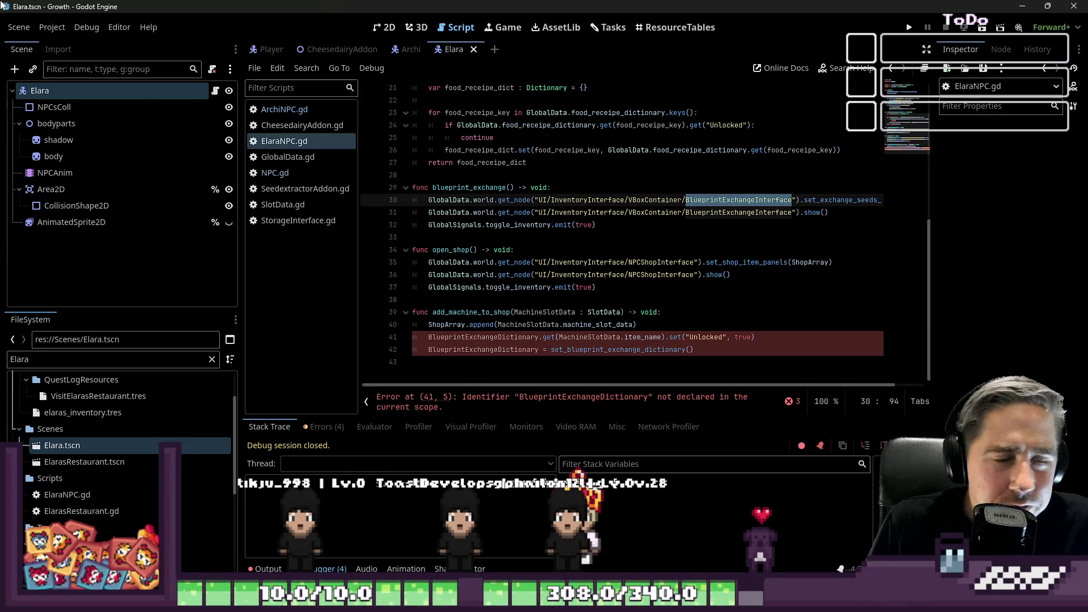
- Replace BlueprintExchangeDictionary on line 41 with FoodReceipeDictionary
click(721, 187)
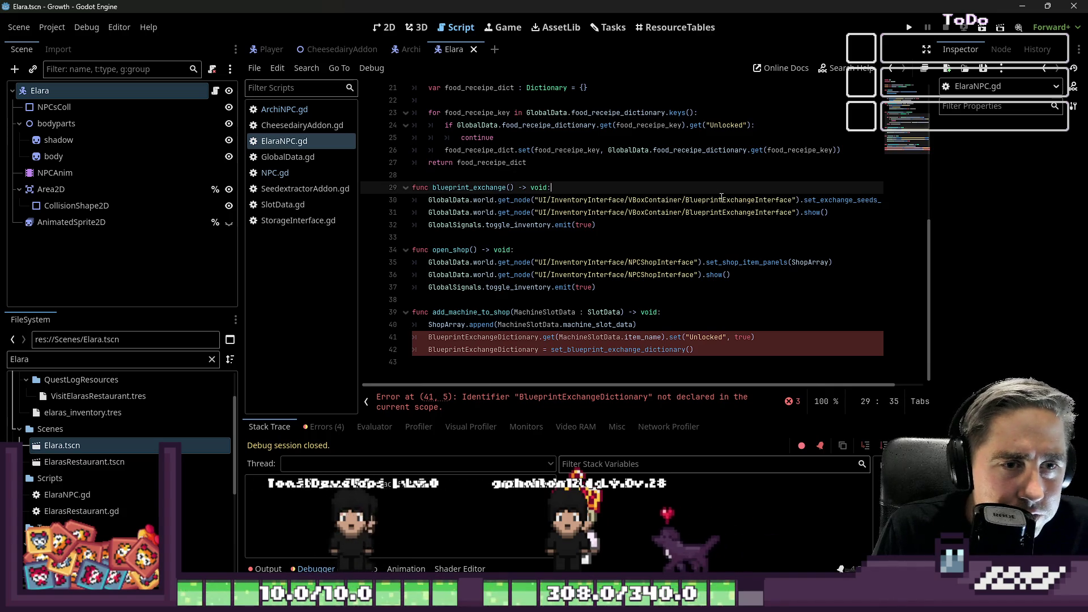
double_click(721, 199)
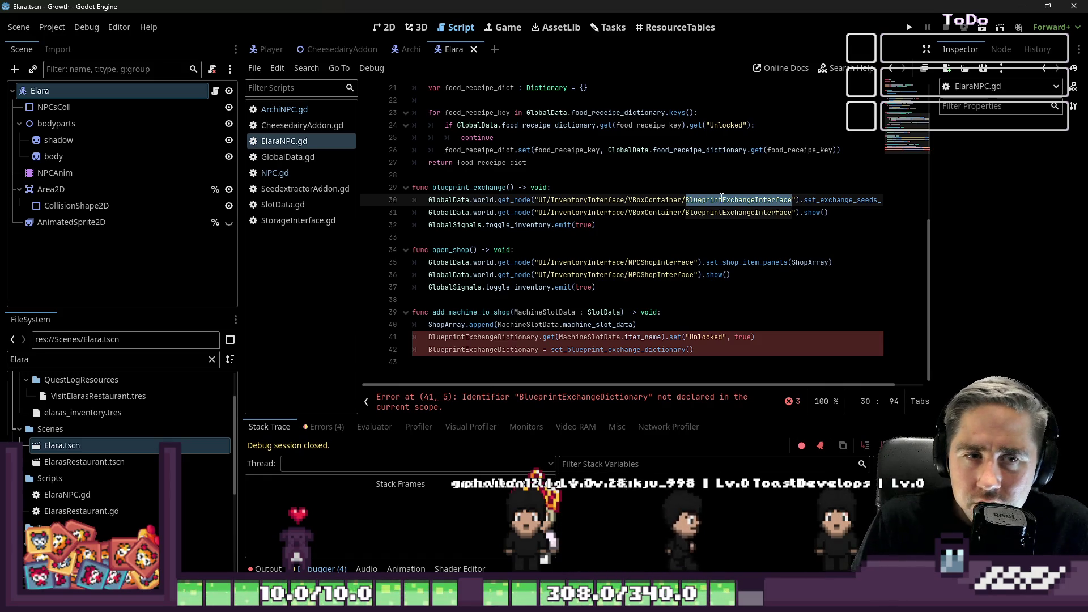
click(543, 274)
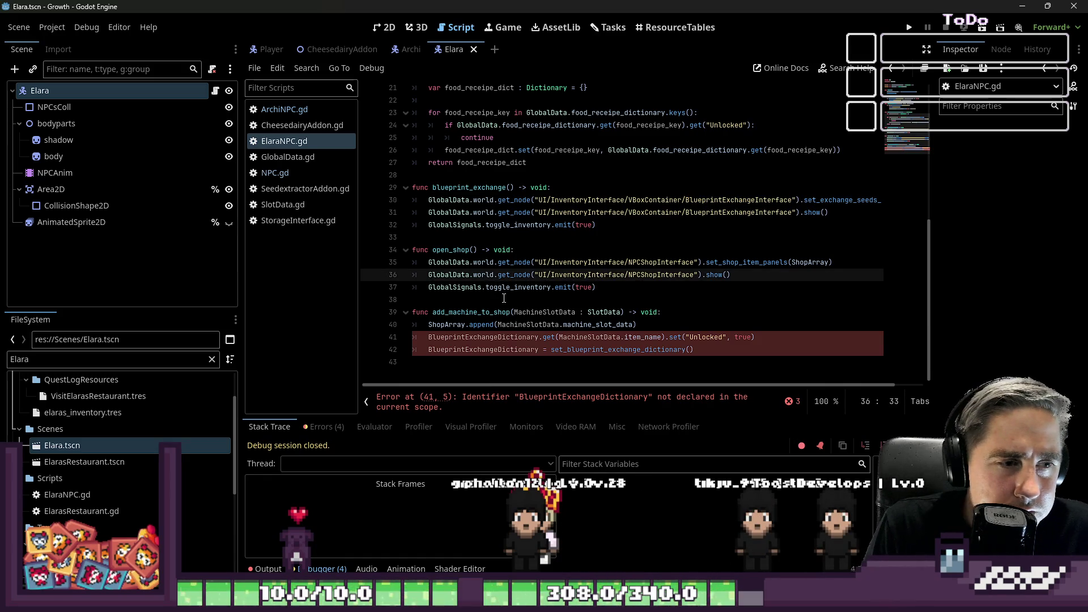
click(514, 336)
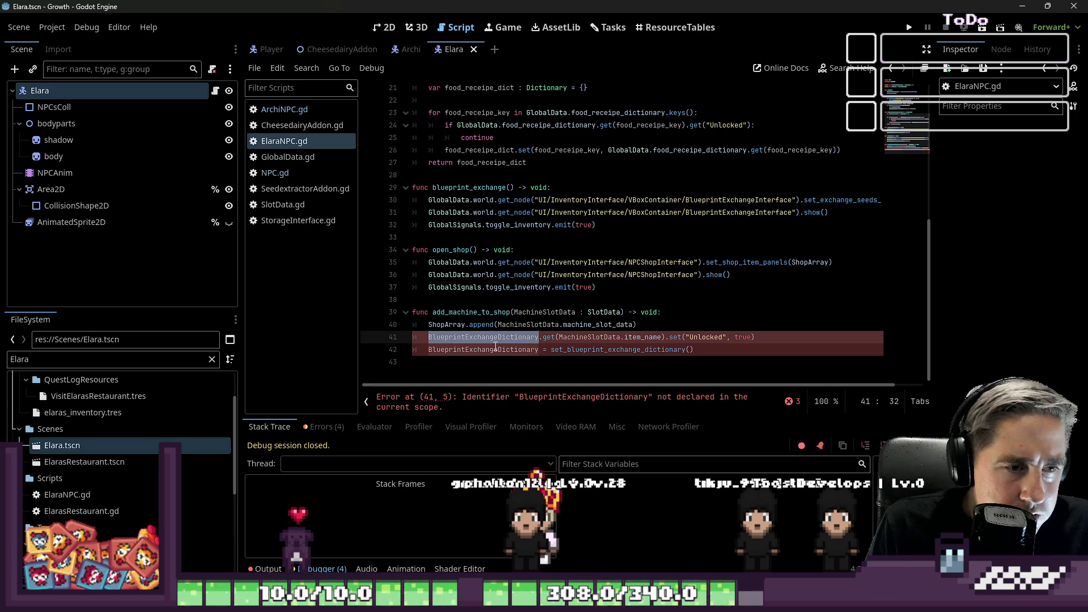
double_click(486, 310)
scroll(487, 309, up, 7)
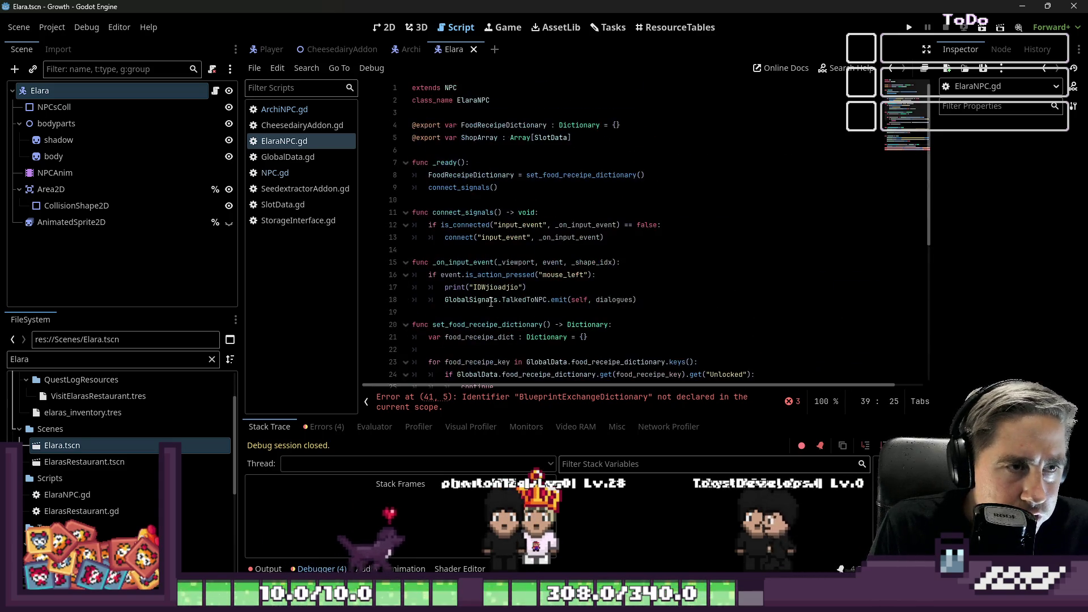
double_click(507, 126)
key(ctrl+c)
scroll(499, 227, down, 5)
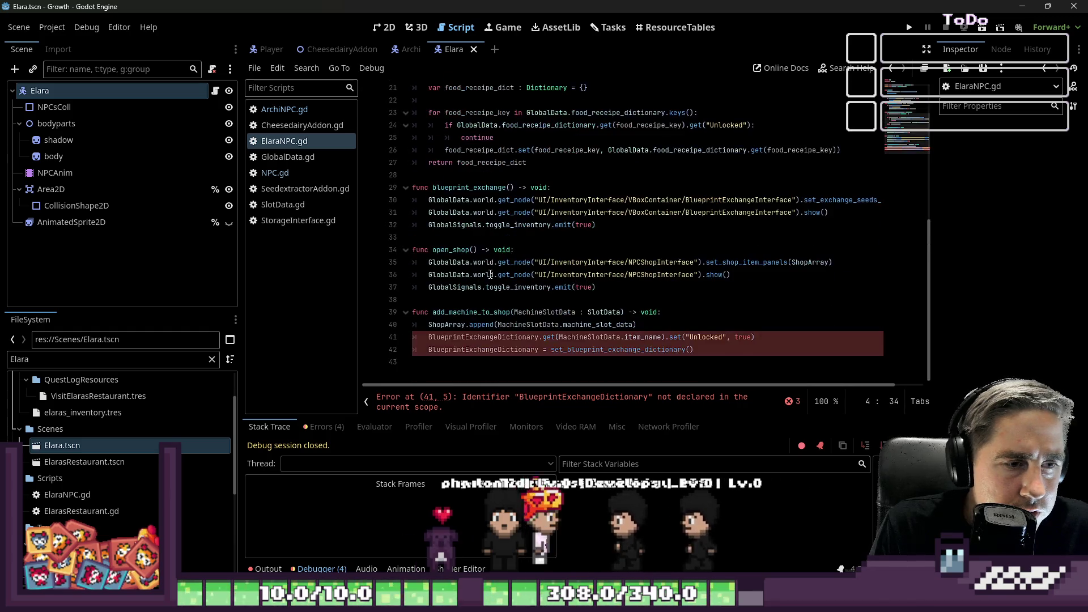
double_click(484, 338)
key(ctrl+v)
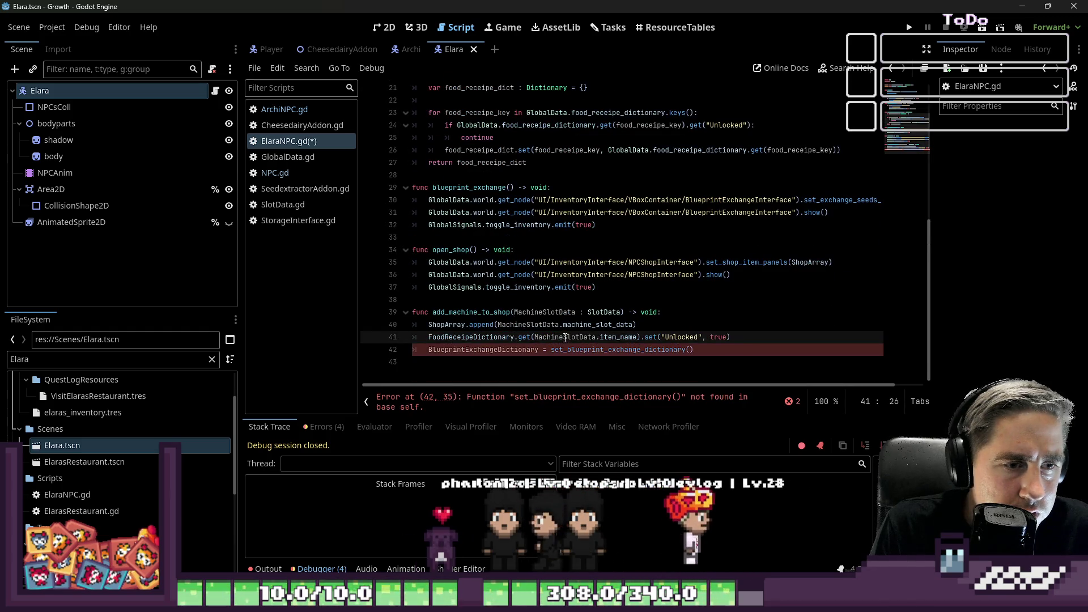
- Rename the MachineSlotData parameter and its uses on lines 39–41 to FoodSlotData
double_click(539, 325)
double_click(531, 313)
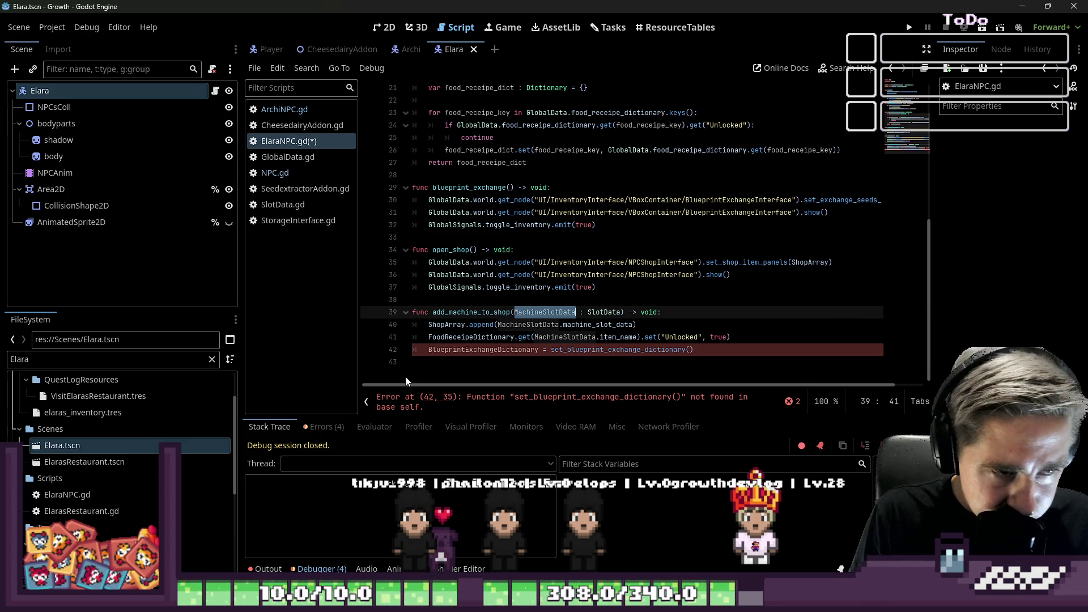
text(FoodSlo)
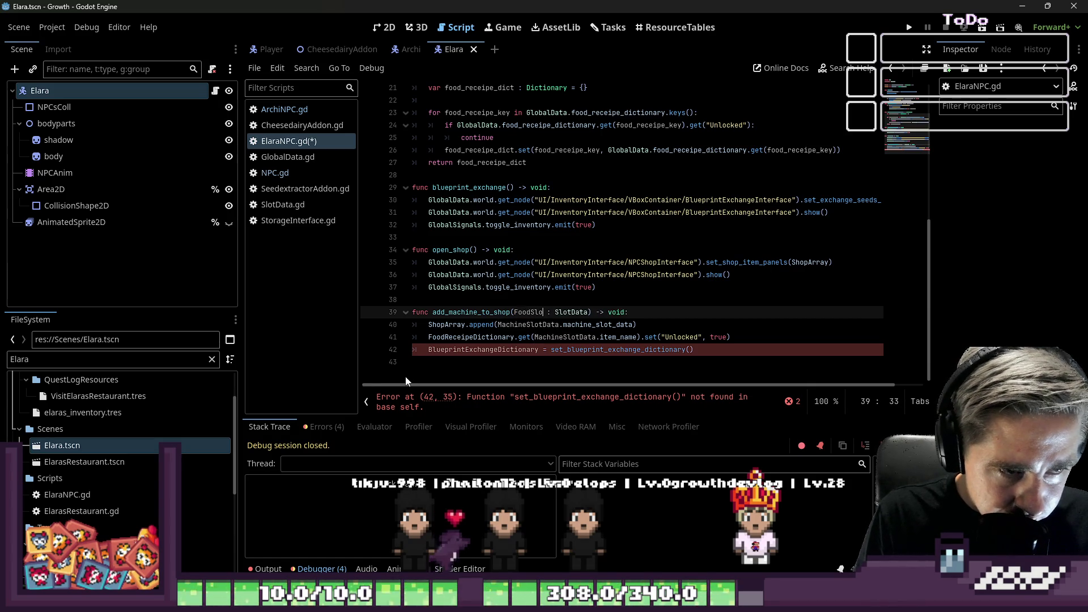
text(tData)
key(ctrl+shift+Left)
key(ctrl+c)
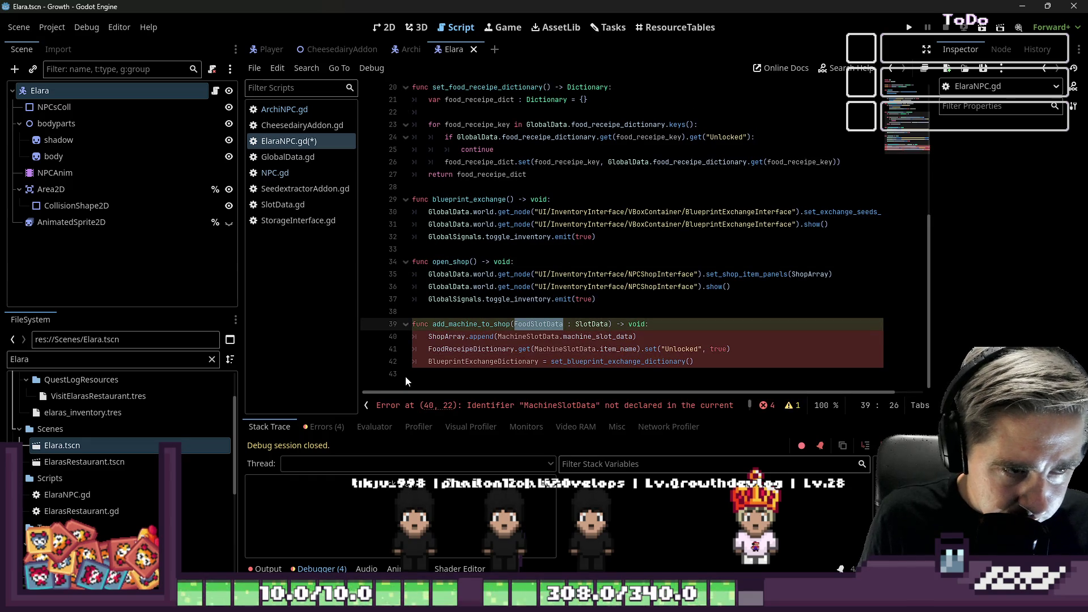
key(Down)
key(ctrl+Left)
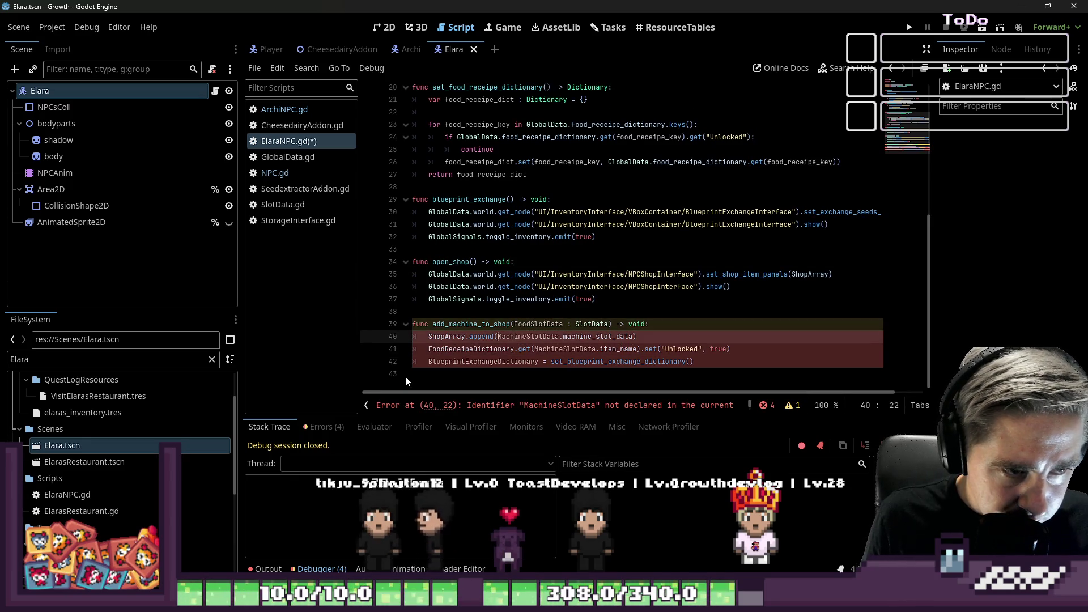
key(ctrl+shift+Right)
key(ctrl+v)
key(Down)
key(Left)
key(Left)
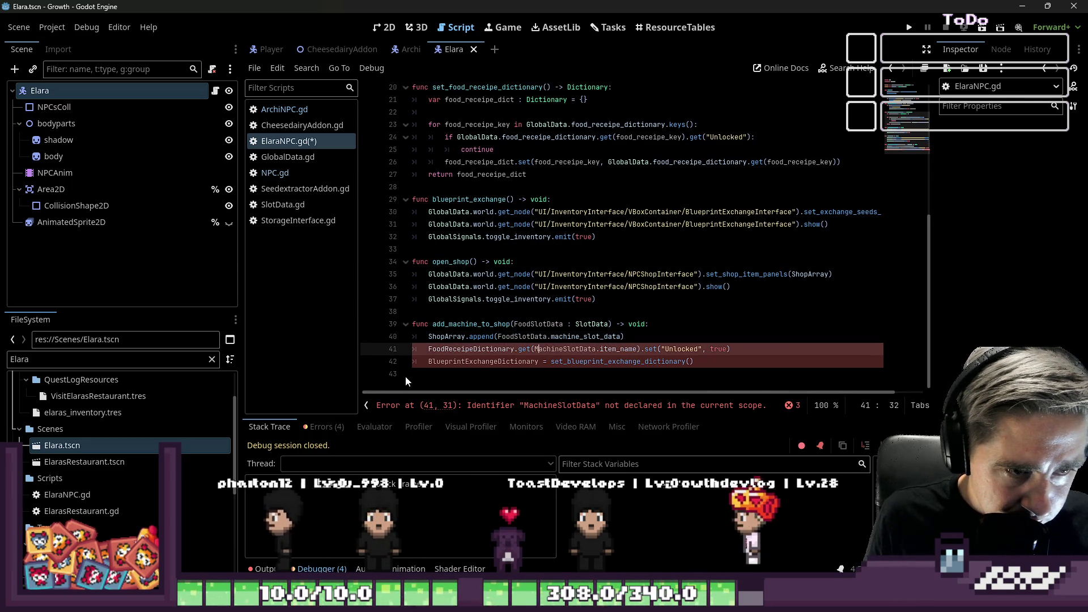
key(ctrl+shift+Right)
key(ctrl+v)
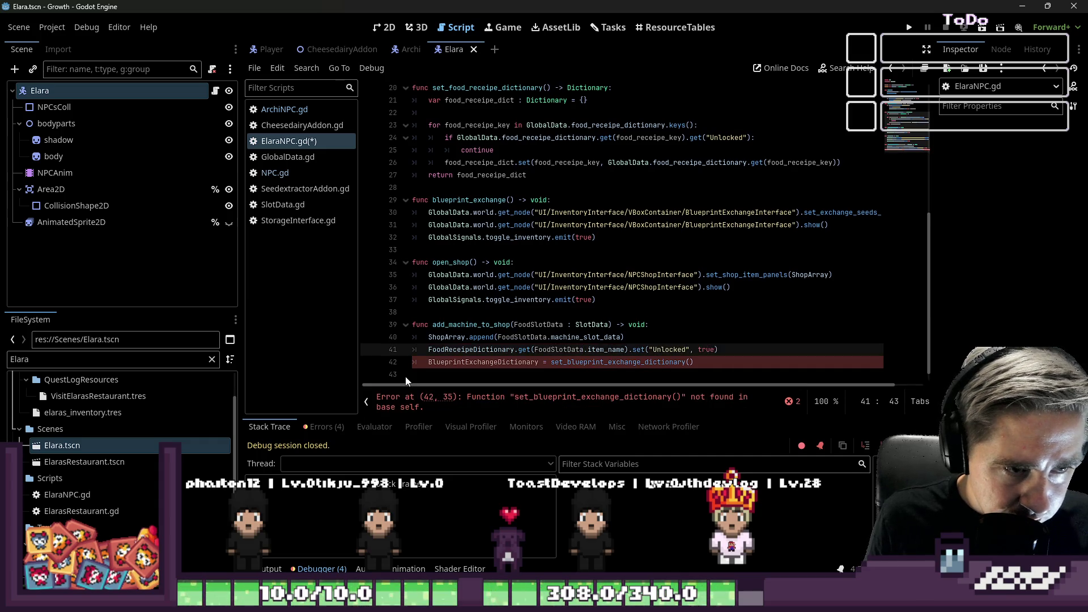
key(Up)
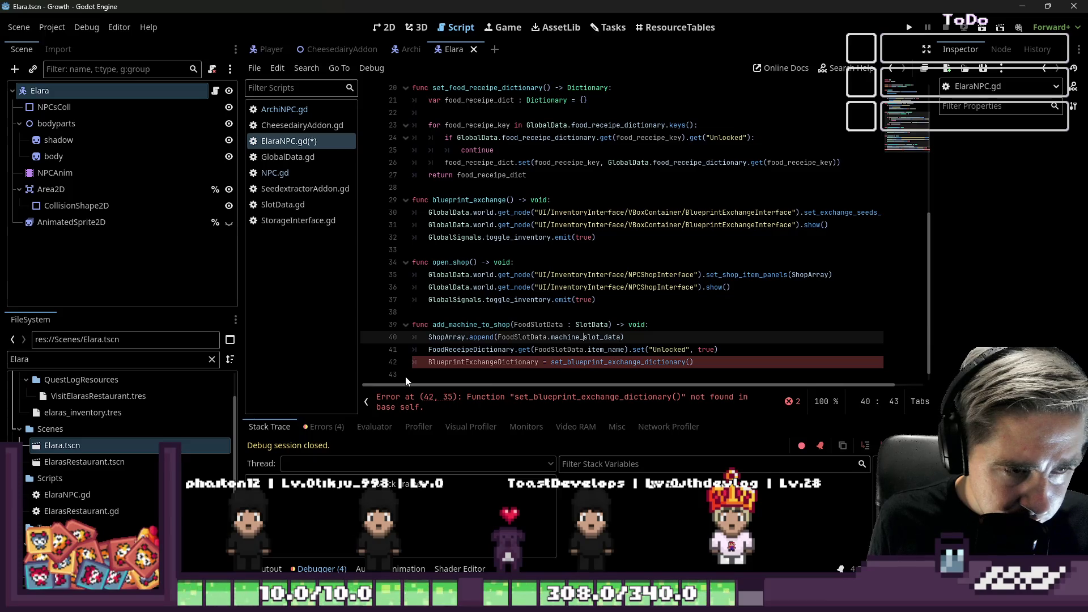
key(Down)
key(ctrl+Right)
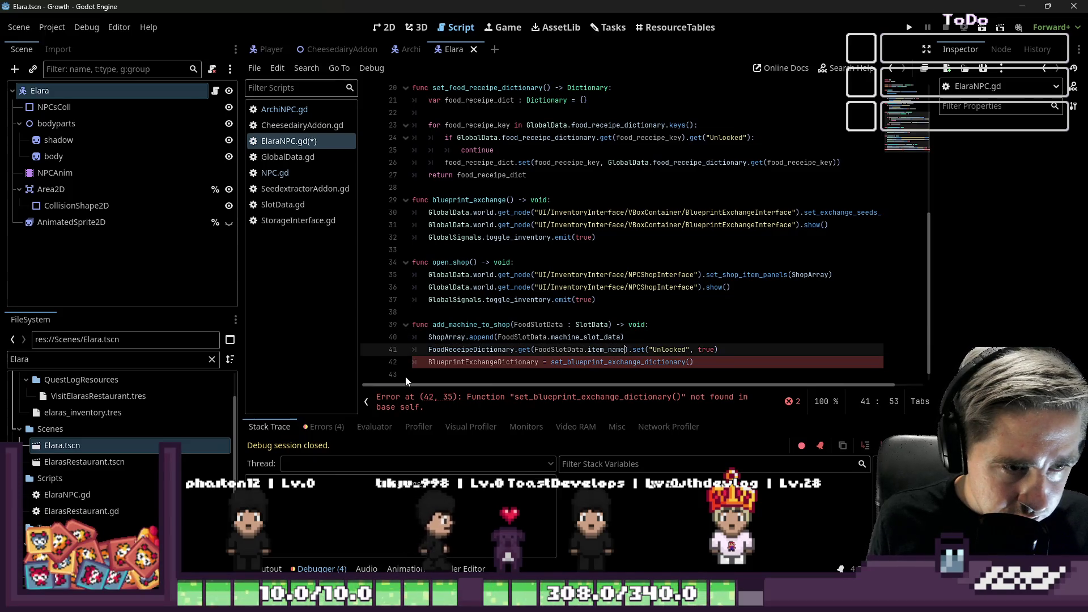
- Replace the set_blueprint_exchange_dictionary call on line 42 with set_food_receipe_dictionary
key(Down)
key(Home)
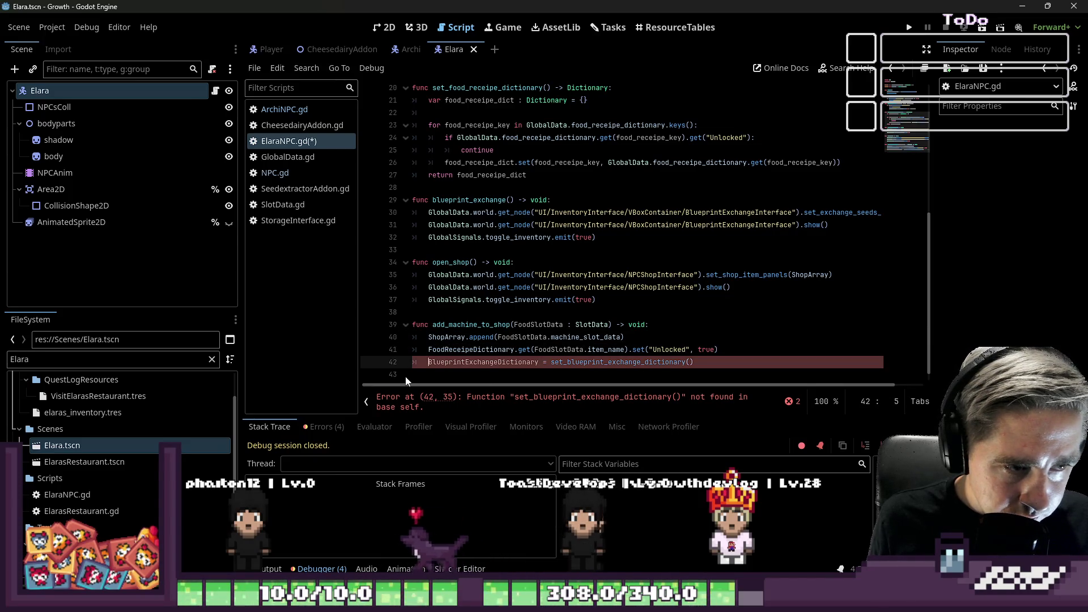
key(ctrl+shift+Right)
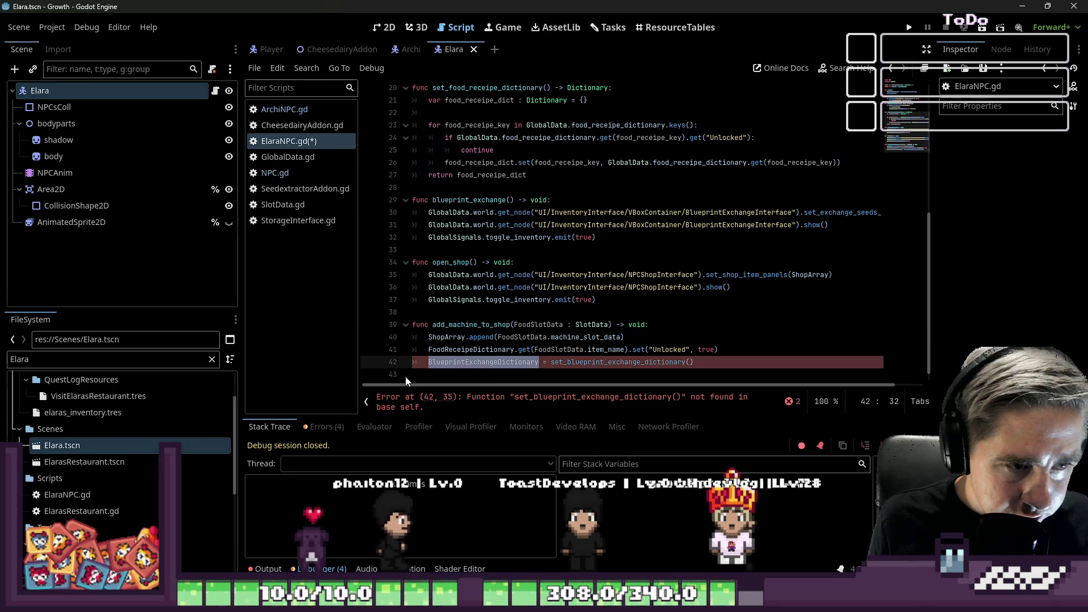
key(Right)
key(Right)
key(Right)
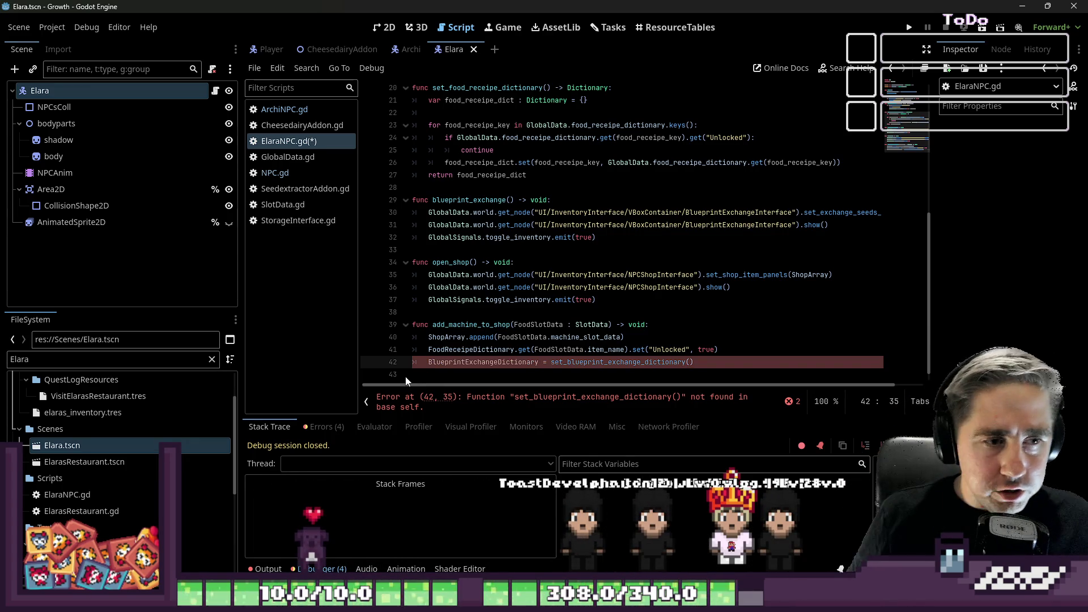
scroll(489, 336, up, 2)
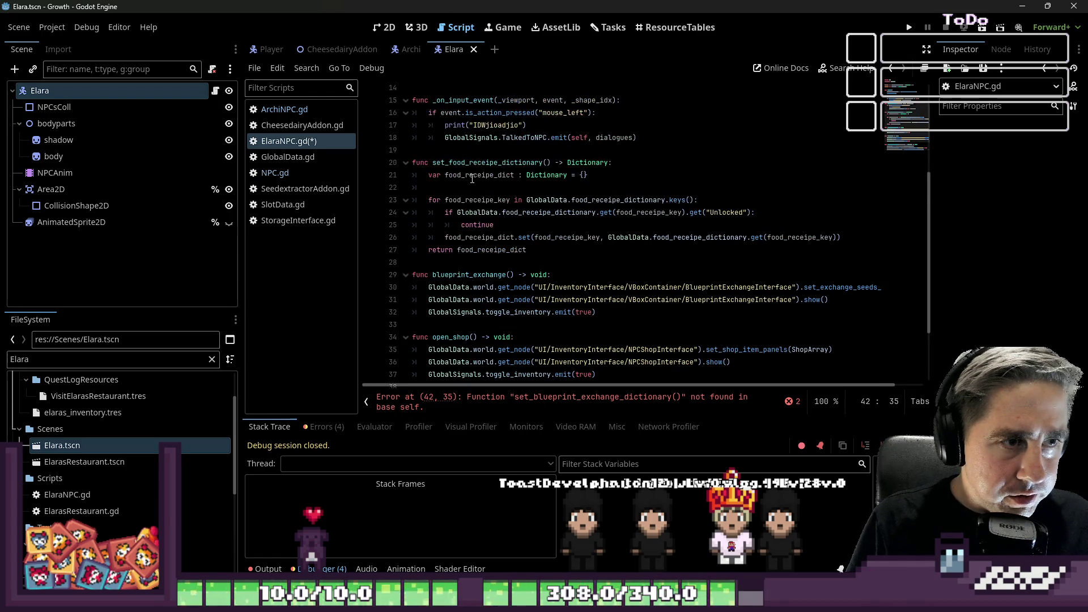
drag(486, 175, 486, 163)
double_click(493, 163)
key(ctrl+c)
scroll(493, 255, down, 2)
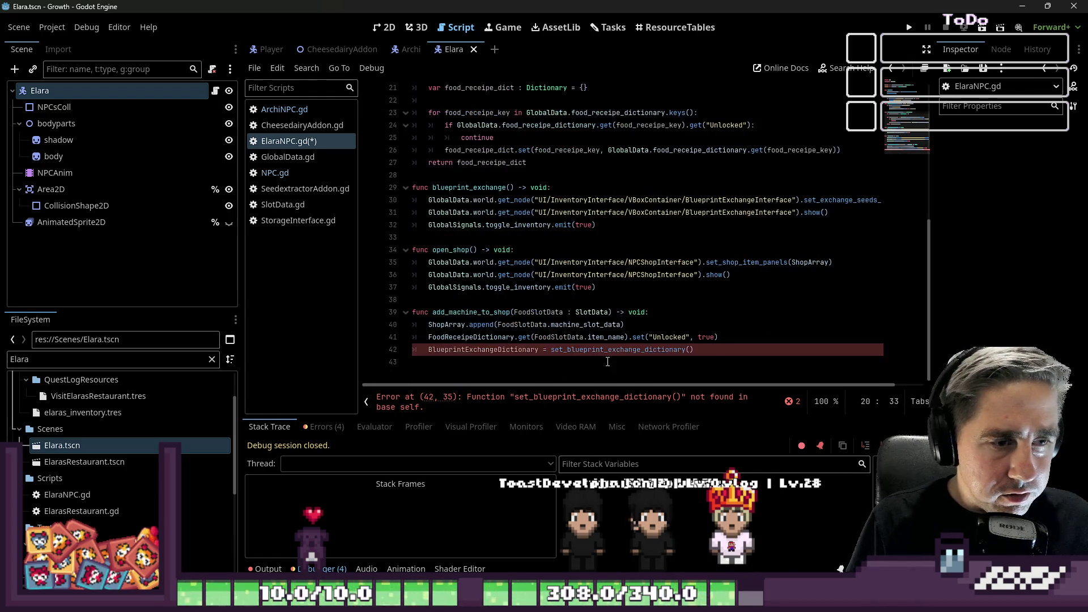
double_click(618, 350)
key(ctrl+v)
- Replace BlueprintExchangeDictionary on line 42 with the FoodReceipeDictionary variable
scroll(440, 327, up, 7)
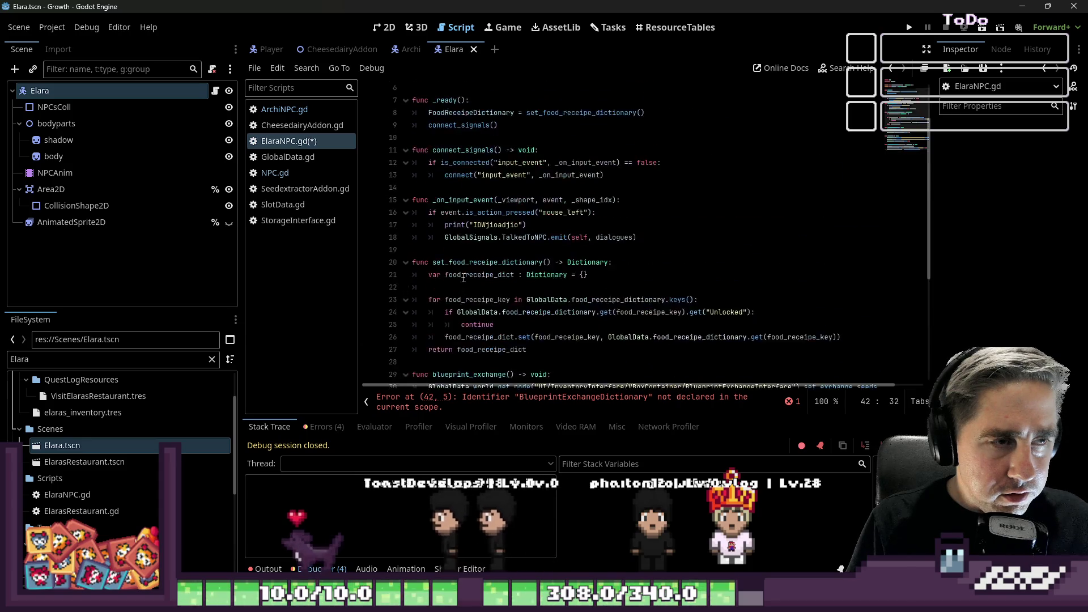
click(486, 126)
double_click(486, 126)
key(ctrl+c)
scroll(486, 227, down, 7)
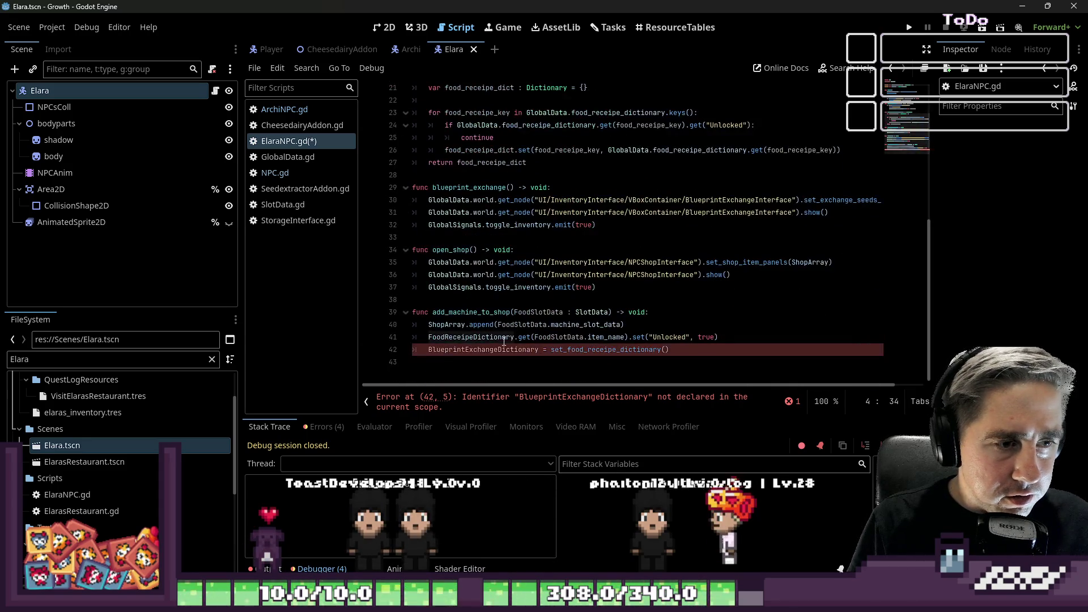
double_click(470, 350)
key(ctrl+v)
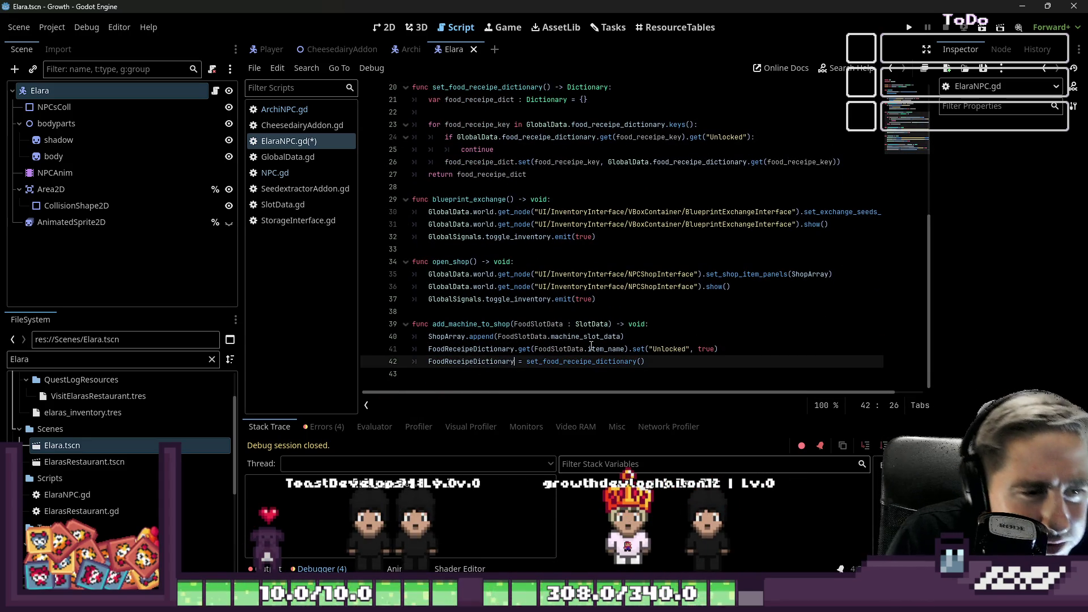
- Delete .machine_slot_data from ShopArray.append(FoodSlotData.machine_slot_data) on line 40
click(685, 337)
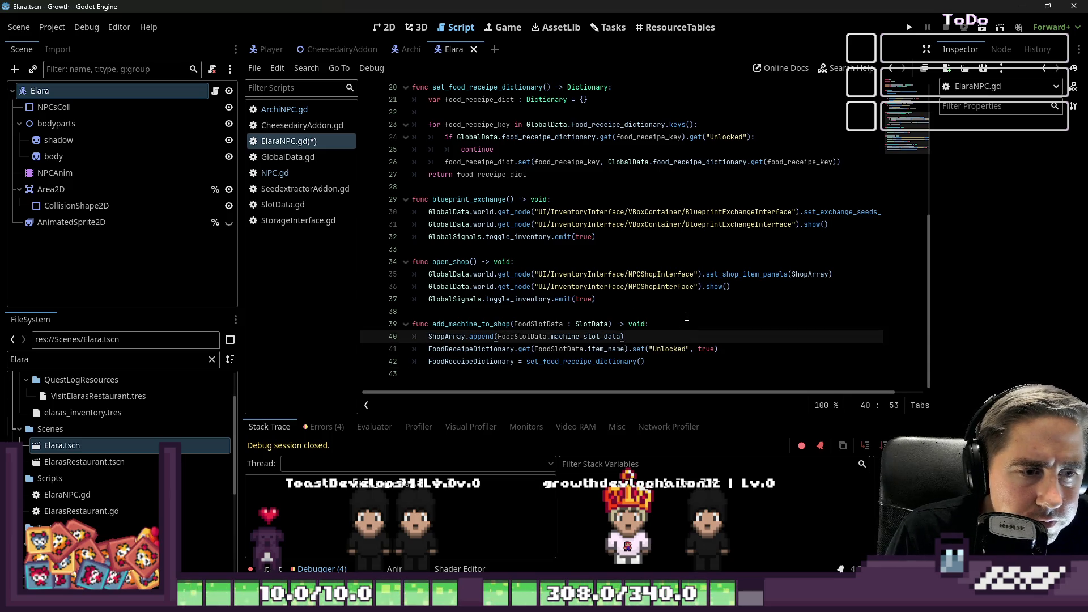
click(510, 336)
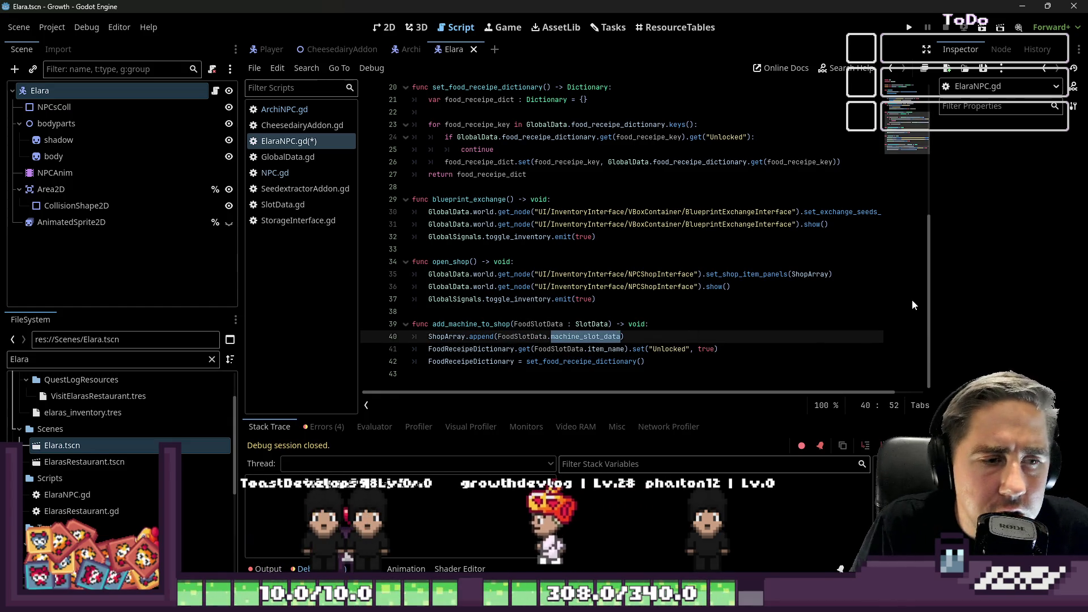
key(ctrl+shift+Left)
key(ctrl+shift+Left)
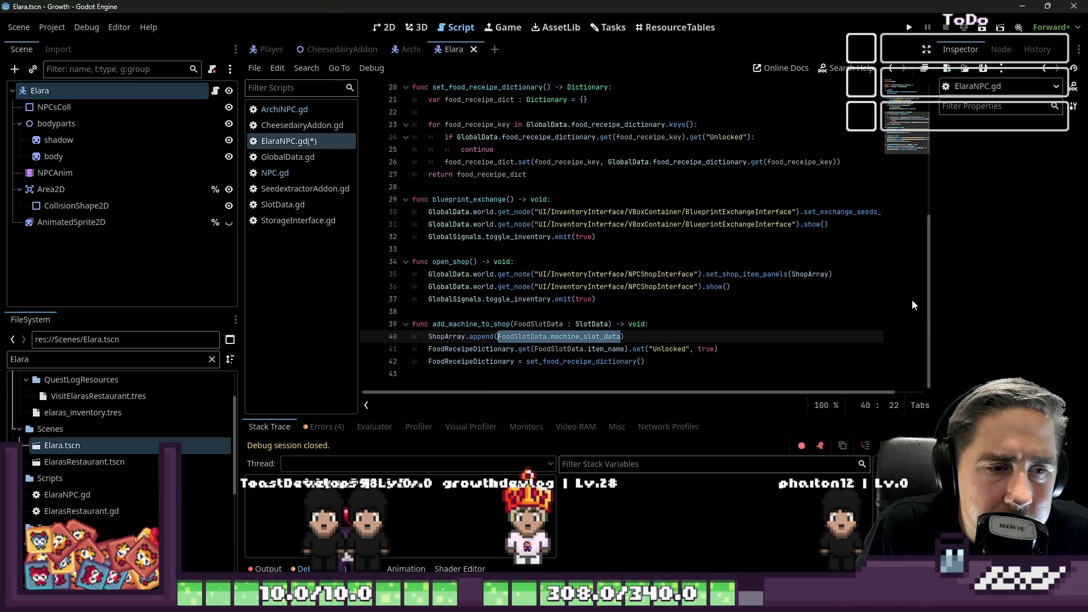
key(Down)
key(ctrl+Right)
key(ctrl+Right)
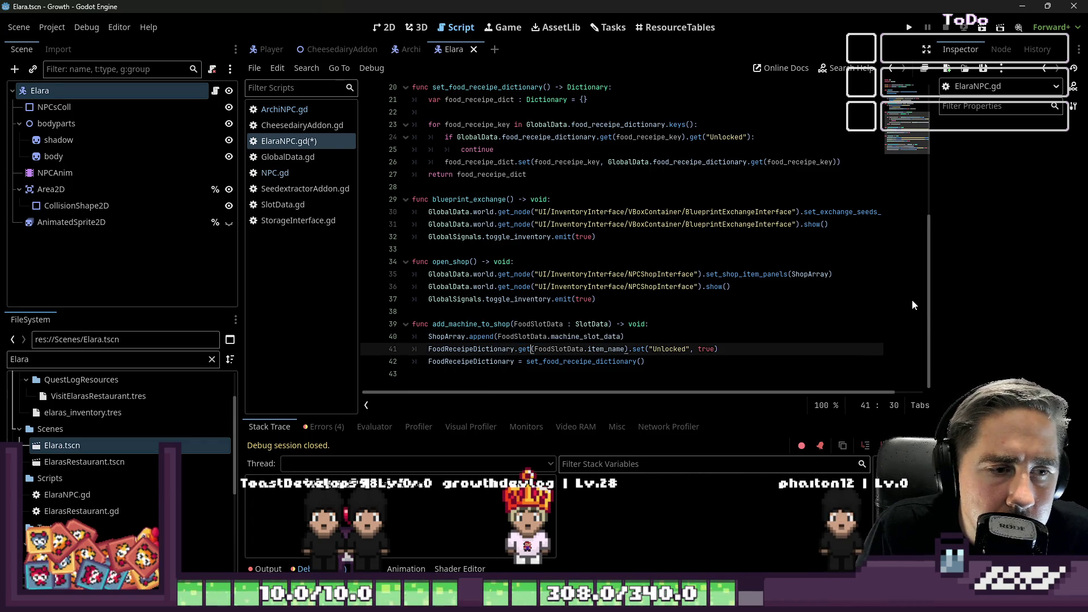
key(ctrl+shift+Right)
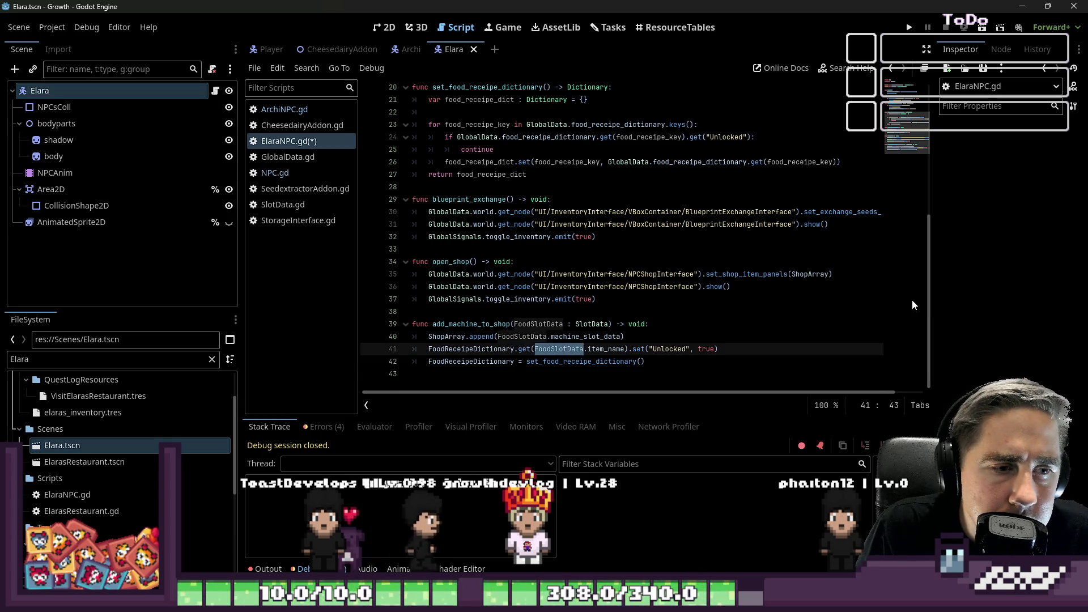
key(Right)
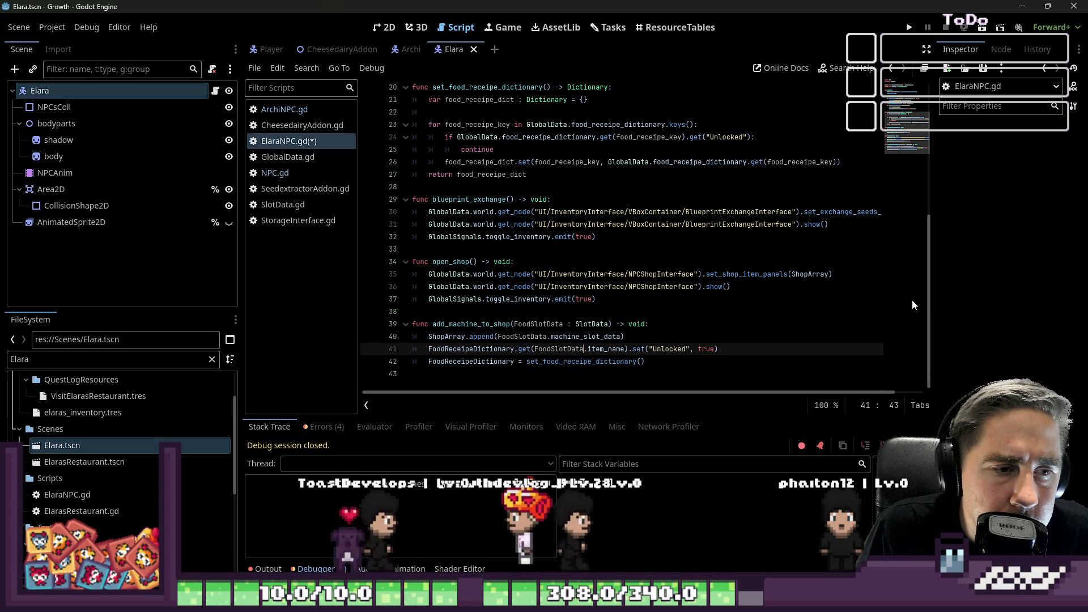
key(Right)
key(Right)
key(Right)
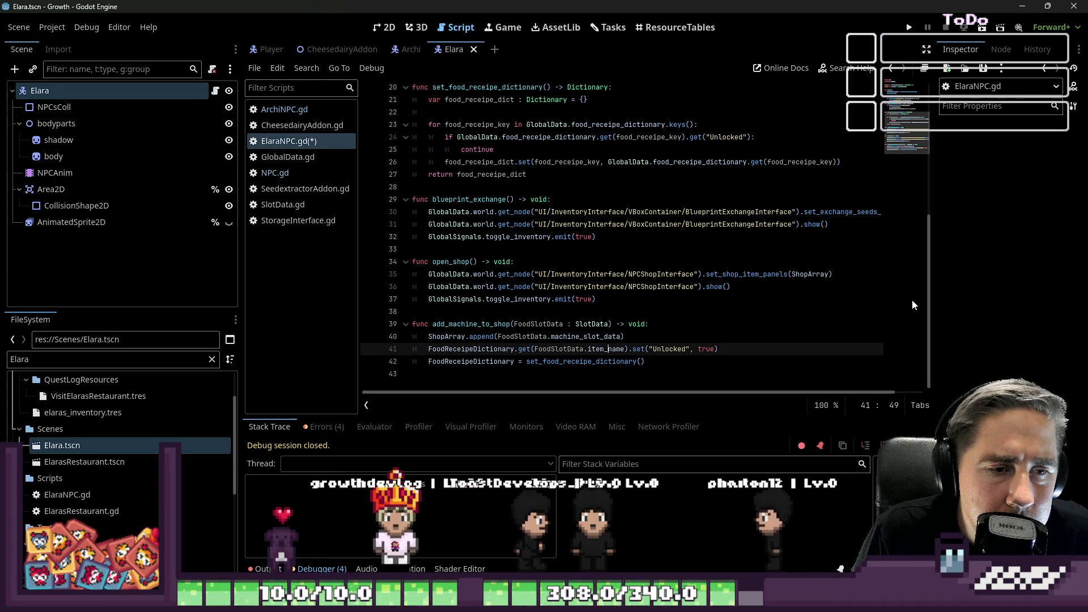
key(Left)
key(Left)
key(Left)
key(Up)
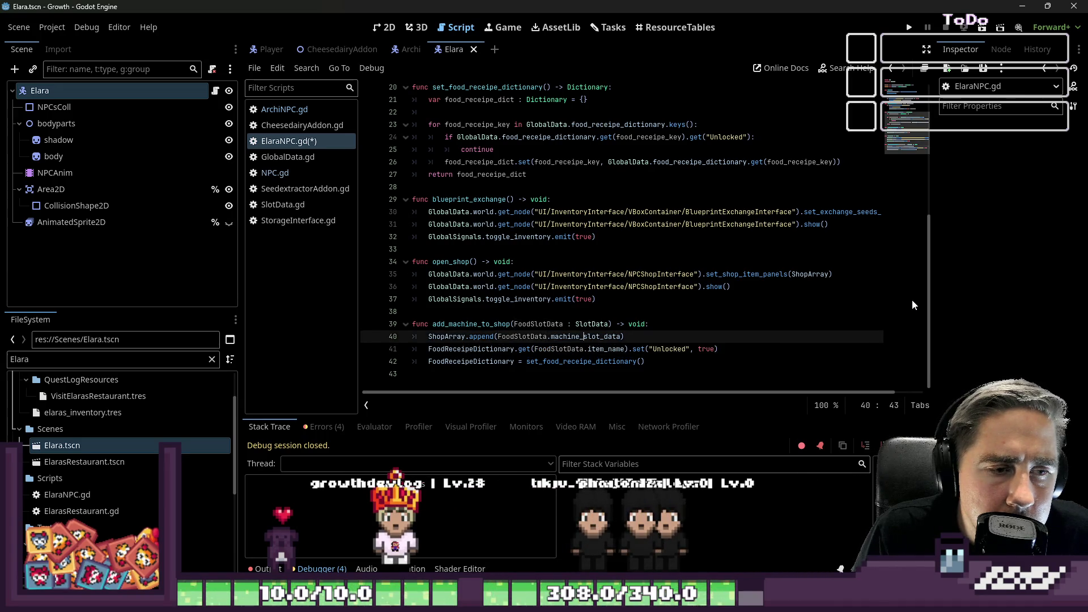
key(Left)
key(shift+ctrl+Right)
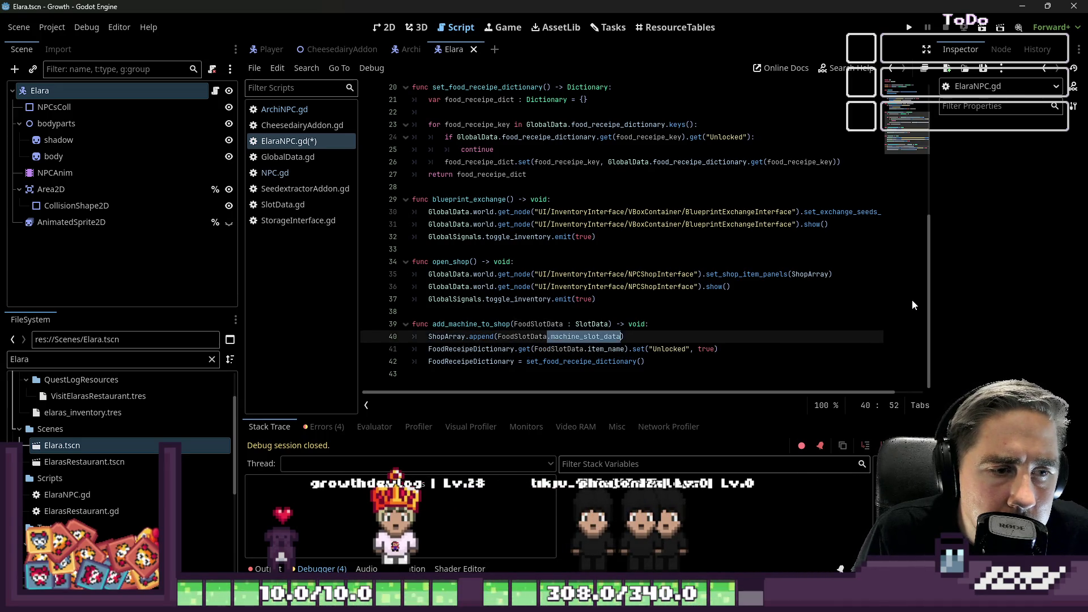
key(BackSpace)
- Move the caret to the start of line 41 in ElaraNPC.gd
key(Right)
key(Right)
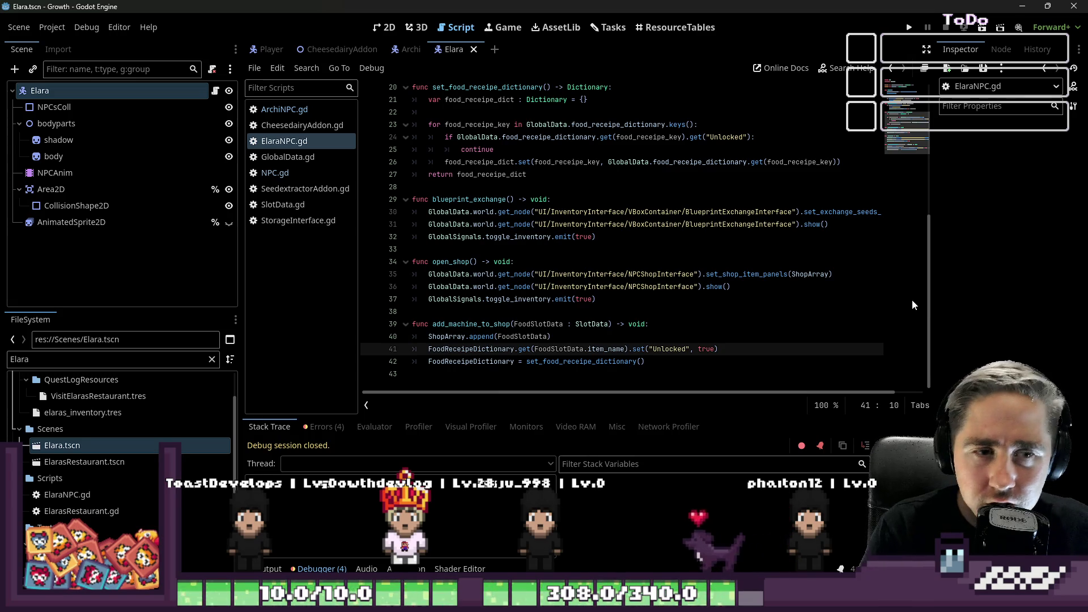
- Place the caret on empty line 43 and indent it inside the function
click(472, 377)
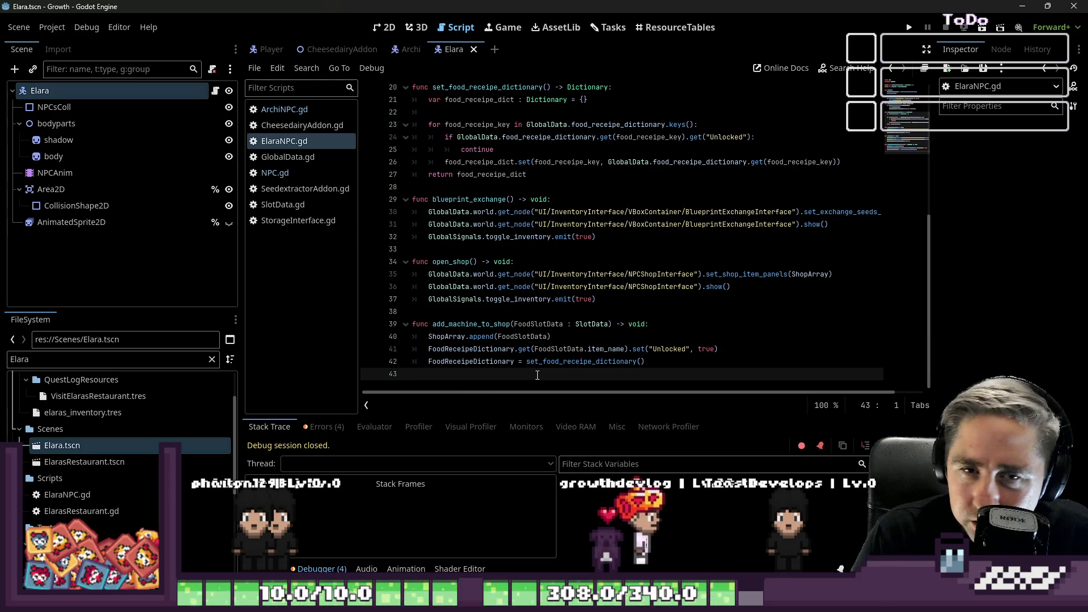
key(Tab)
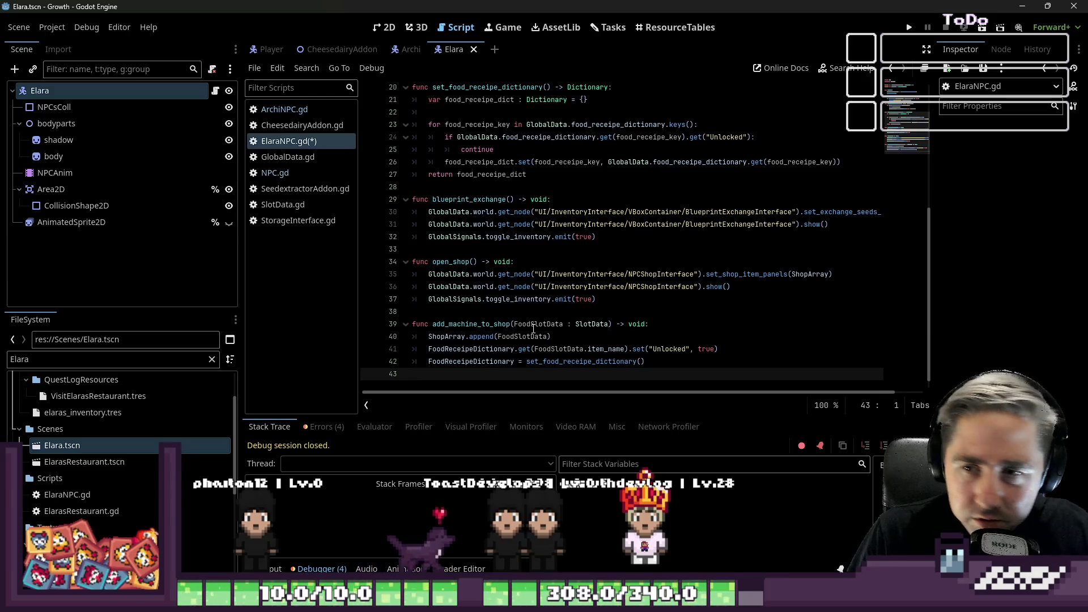
click(572, 299)
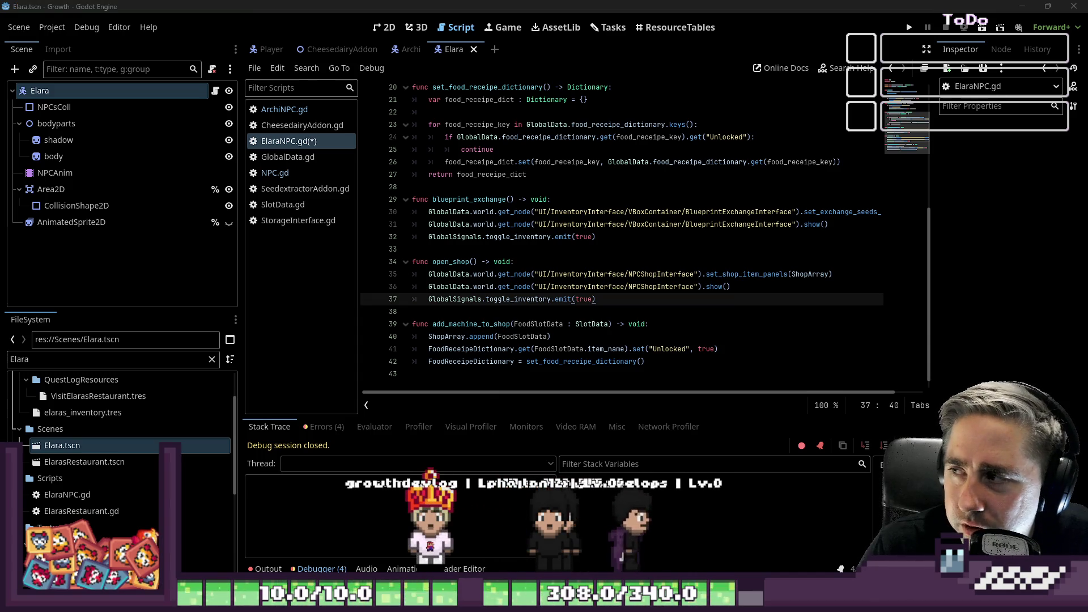
click(494, 262)
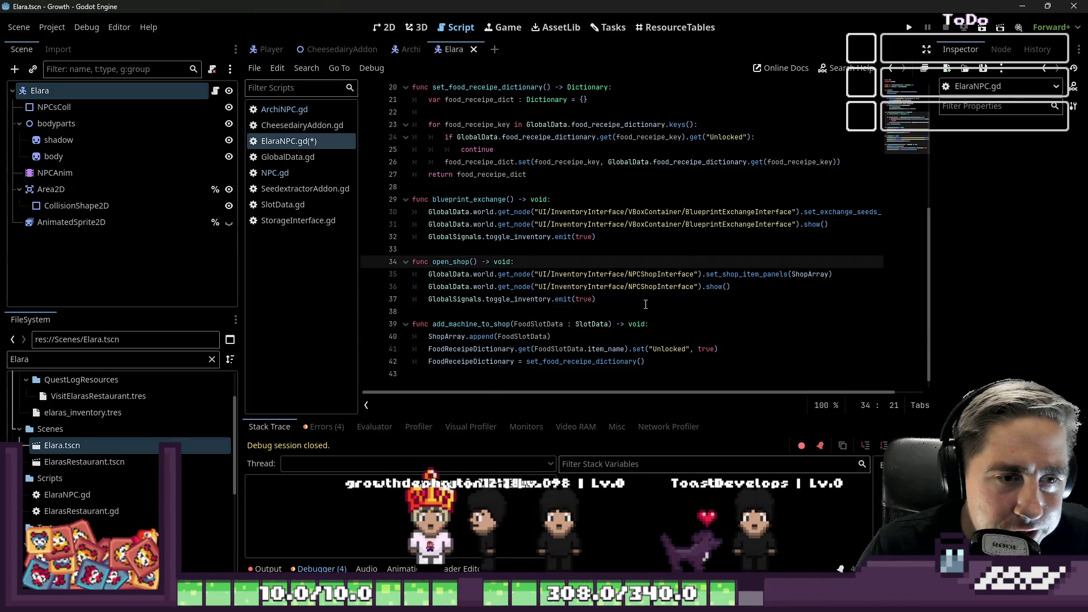
scroll(645, 304, up, 2)
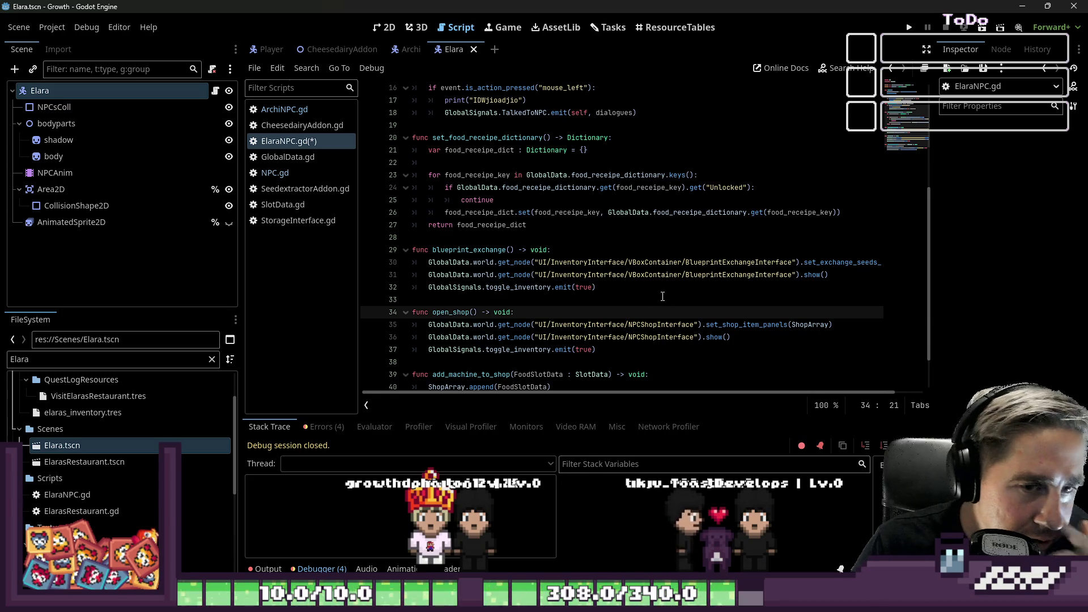
click(628, 212)
scroll(682, 217, down, 1)
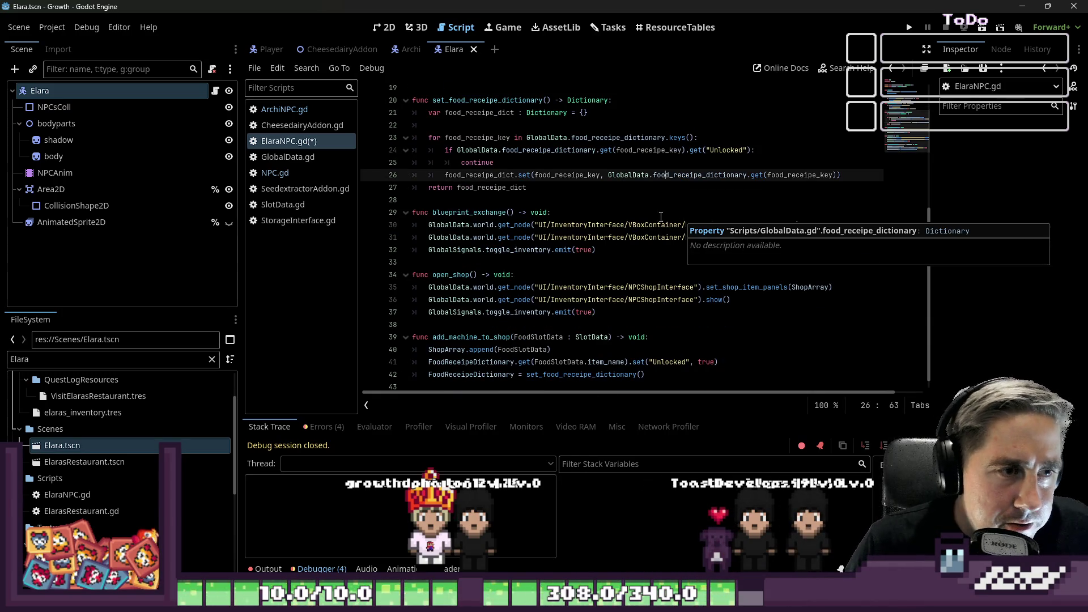
click(640, 225)
click(611, 241)
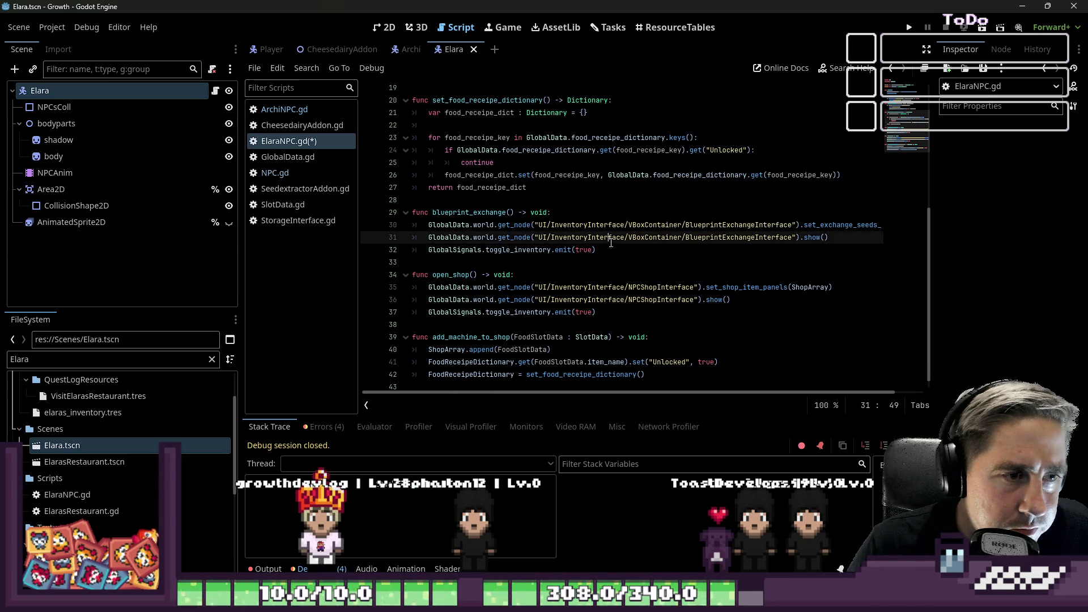
drag(611, 240, 430, 212)
click(652, 250)
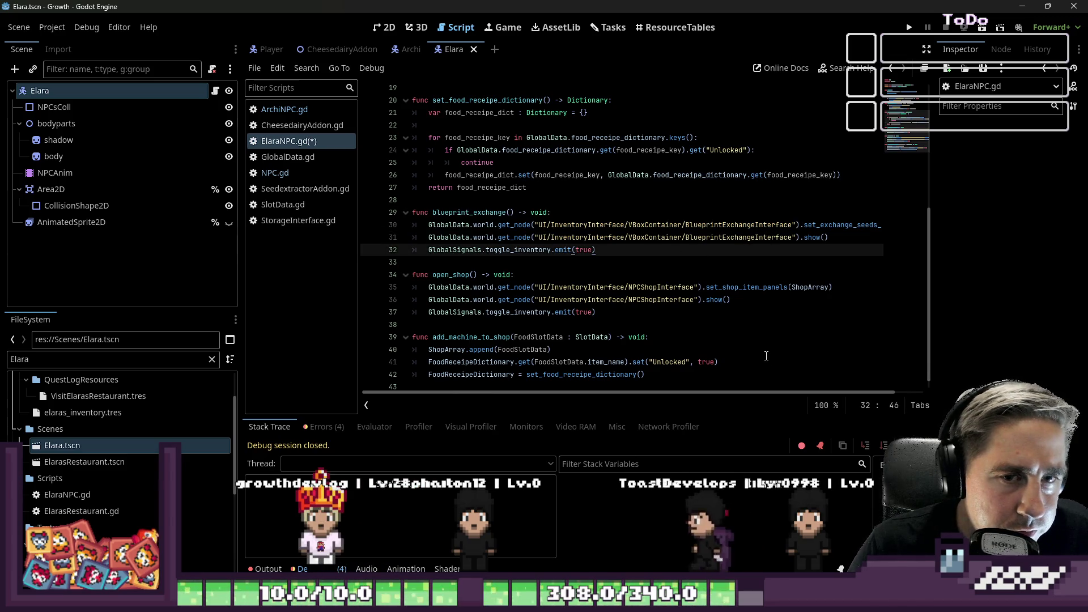
mouse_move(804, 393)
mouse_down()
mouse_move(832, 395)
mouse_move(724, 367)
mouse_up()
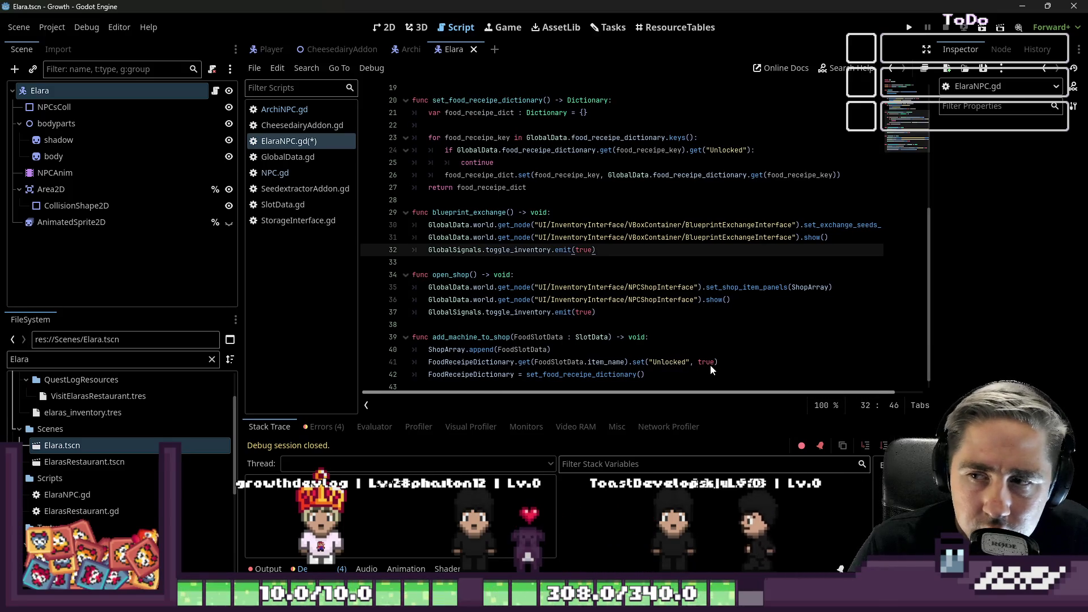
drag(601, 250, 417, 239)
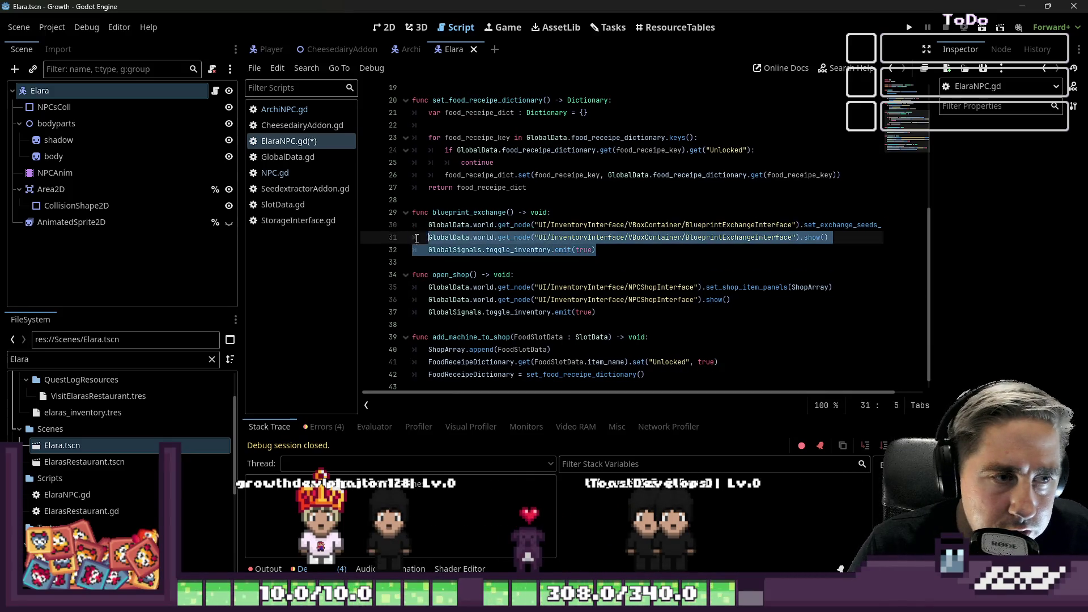
click(471, 211)
mouse_move(672, 241)
mouse_down()
mouse_move(623, 250)
mouse_move(567, 227)
mouse_move(567, 238)
mouse_up()
click(533, 237)
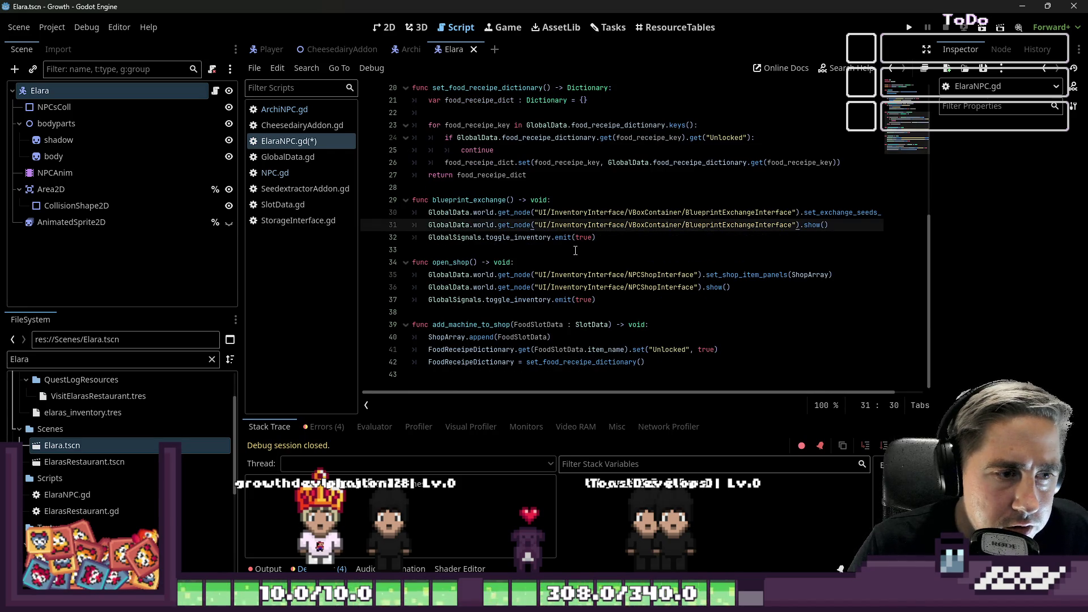
double_click(462, 262)
click(696, 275)
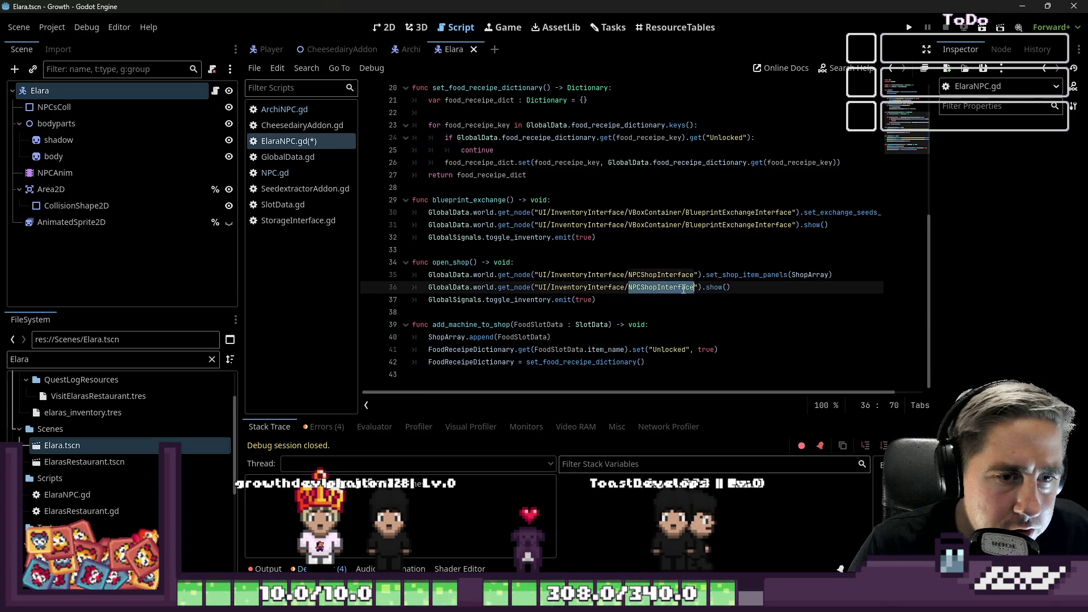
mouse_move(600, 300)
mouse_down()
mouse_move(419, 299)
mouse_move(384, 288)
mouse_up()
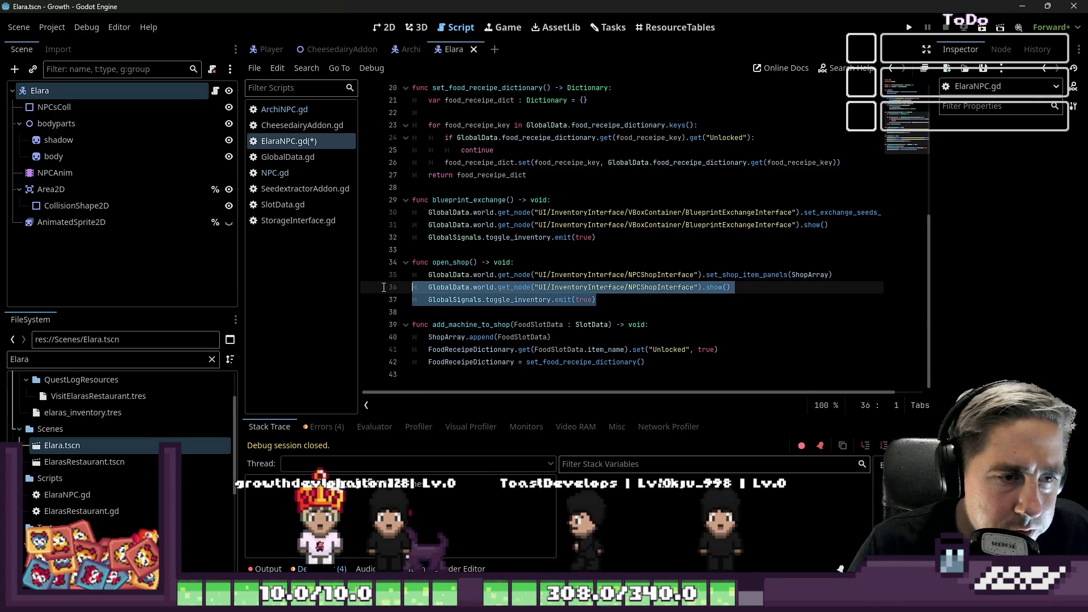
click(454, 250)
click(478, 325)
drag(680, 362, 426, 324)
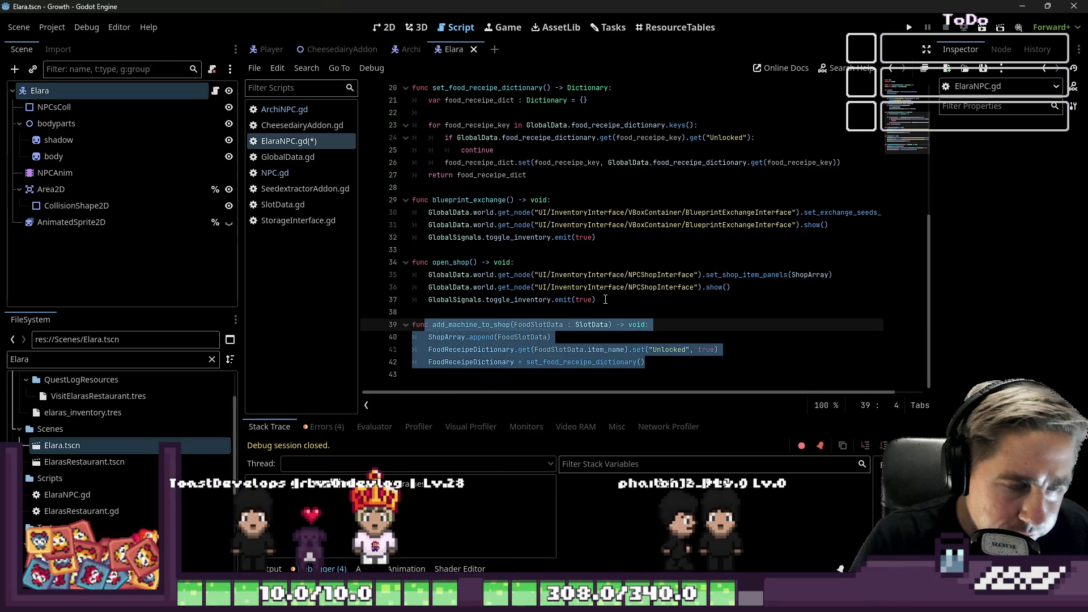
- Comment out the three body lines of add_machine_to_shop
key(Down)
key(shift+Down)
key(shift+Down)
key(shift+Down)
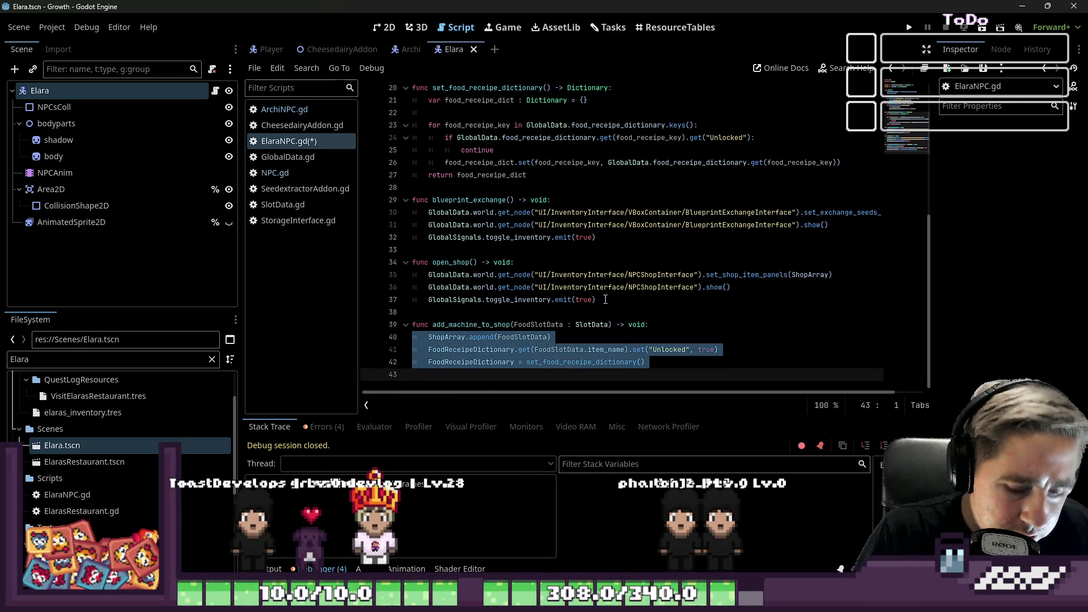
key(Down)
scroll(605, 299, down, 1)
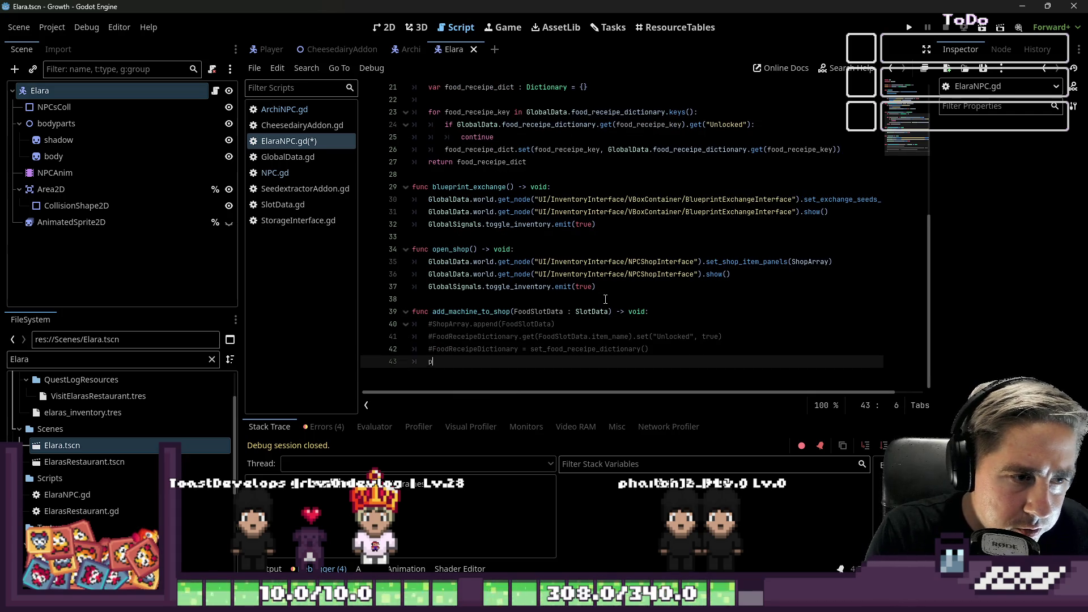
key(Up)
key(Up)
key(Up)
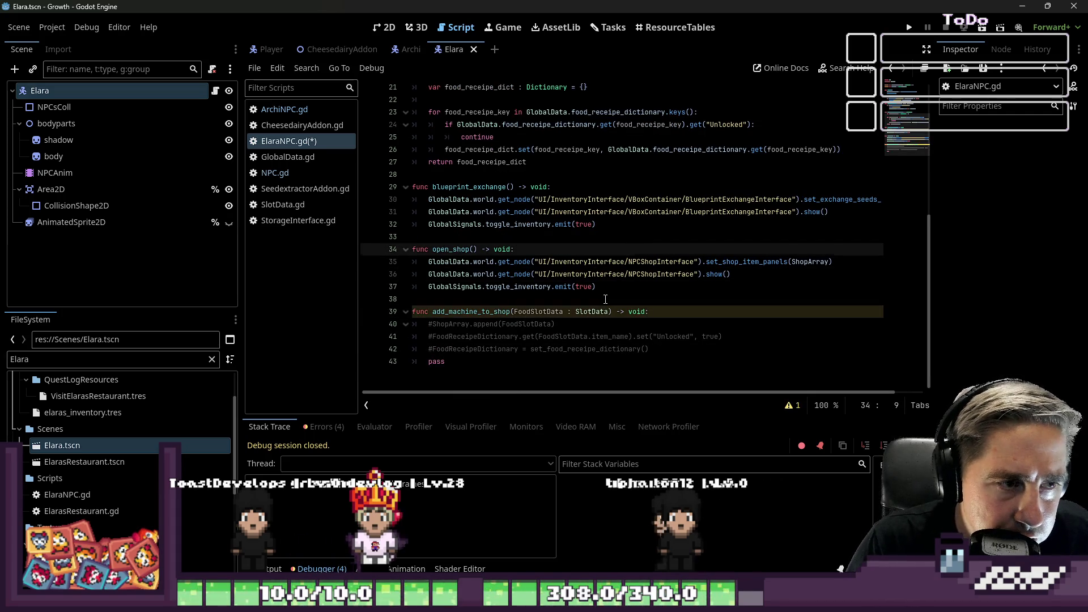
- Select blueprint_ in the blueprint_exchange function name for renaming
key(Up)
key(Up)
key(Up)
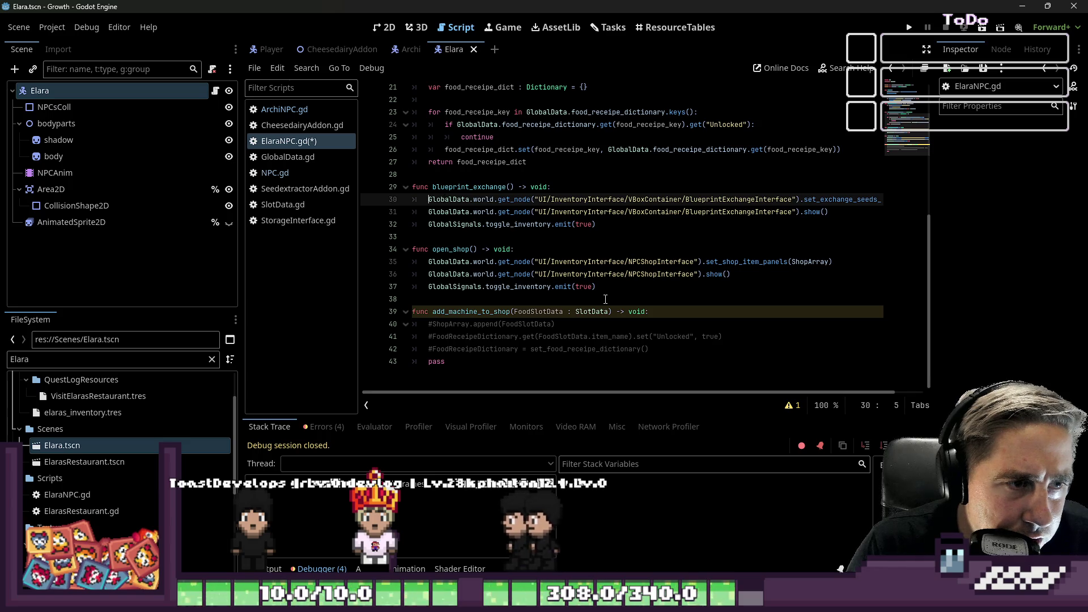
key(Home)
key(Up)
key(ctrl+Right)
key(ctrl+shift+Right)
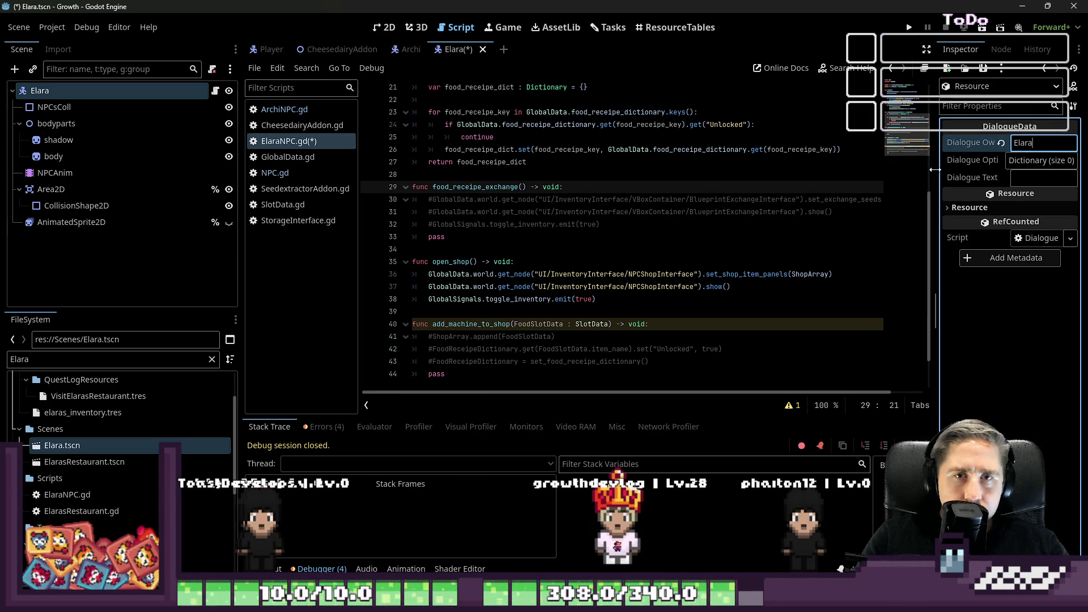
- Add a Dialogue Options entry with key 'Open Shop' and String value 'open_shop'
drag(935, 169, 894, 170)
click(1039, 162)
click(1014, 187)
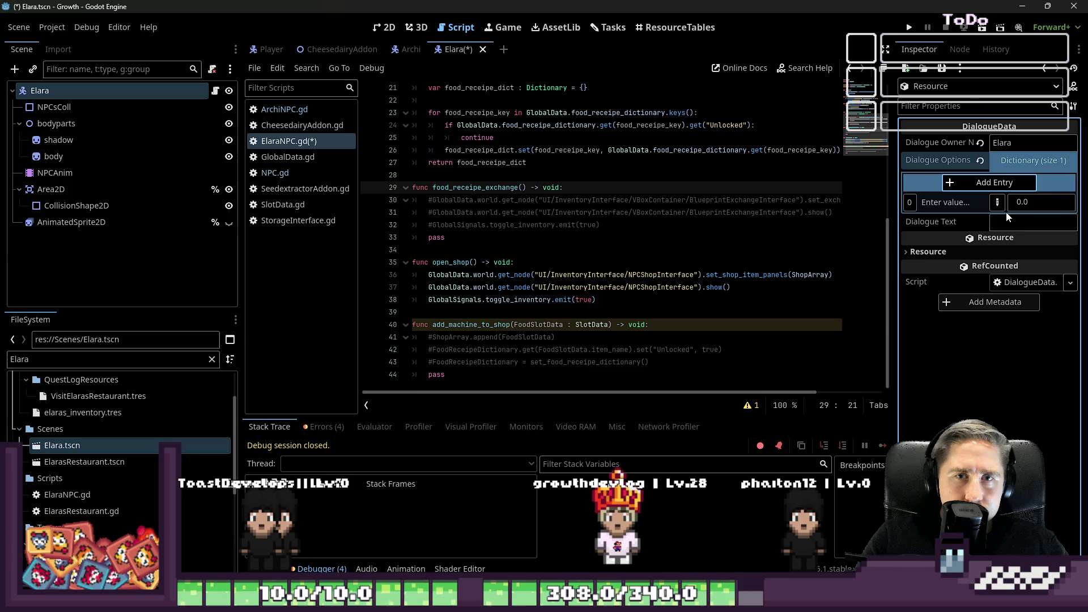
click(995, 182)
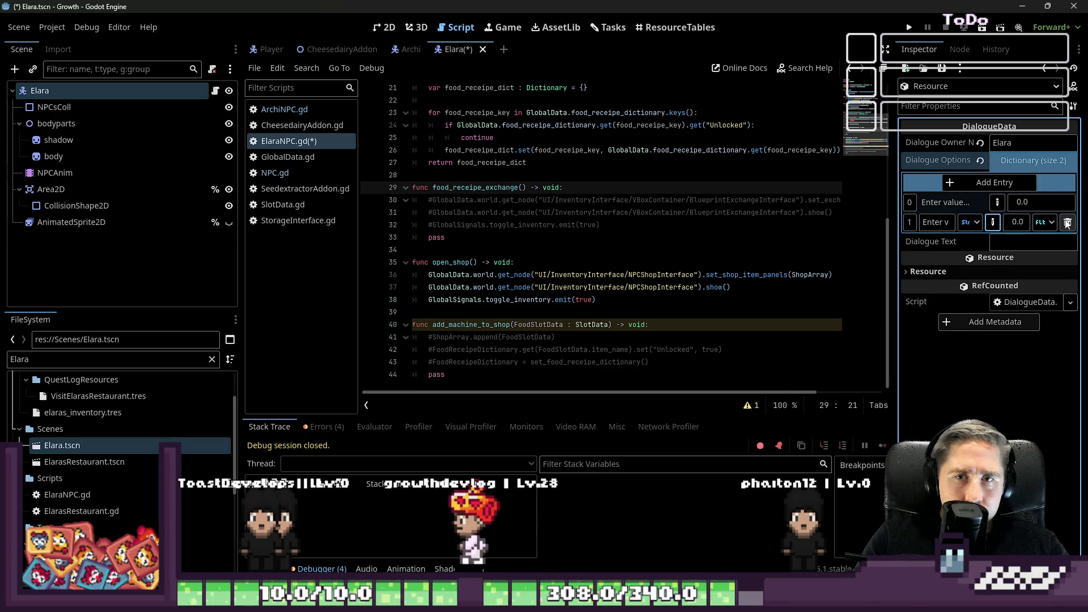
key(ctrl+z)
click(958, 202)
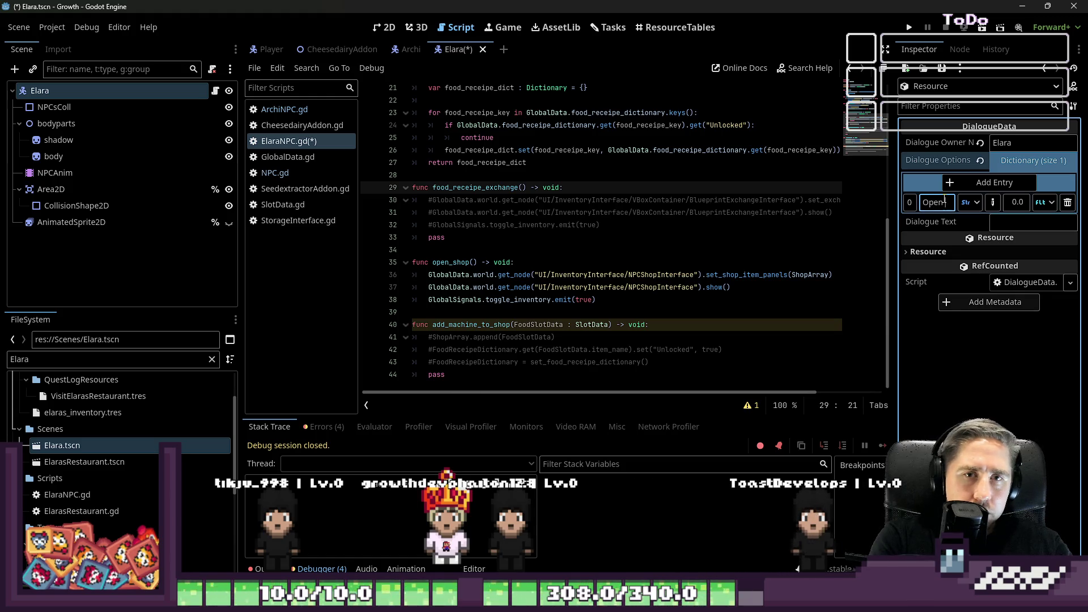
text(Open Sho)
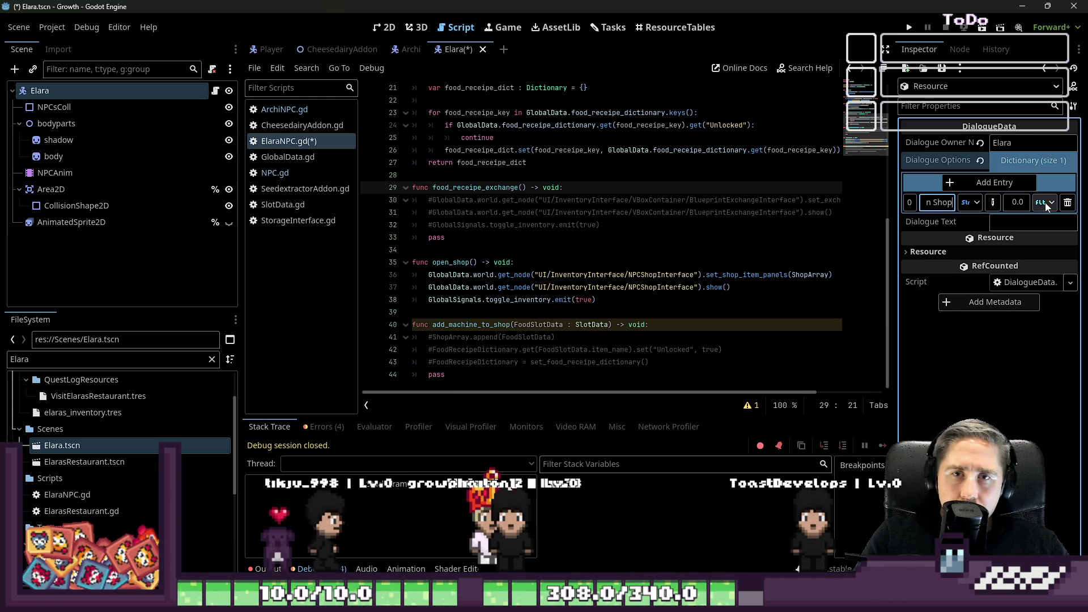
click(1046, 203)
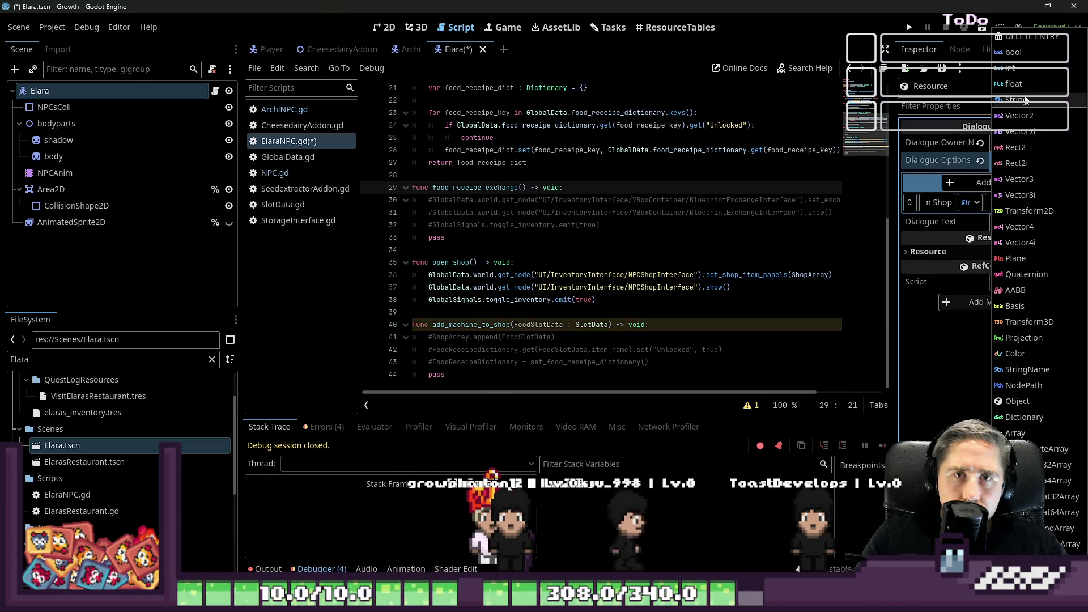
click(1043, 100)
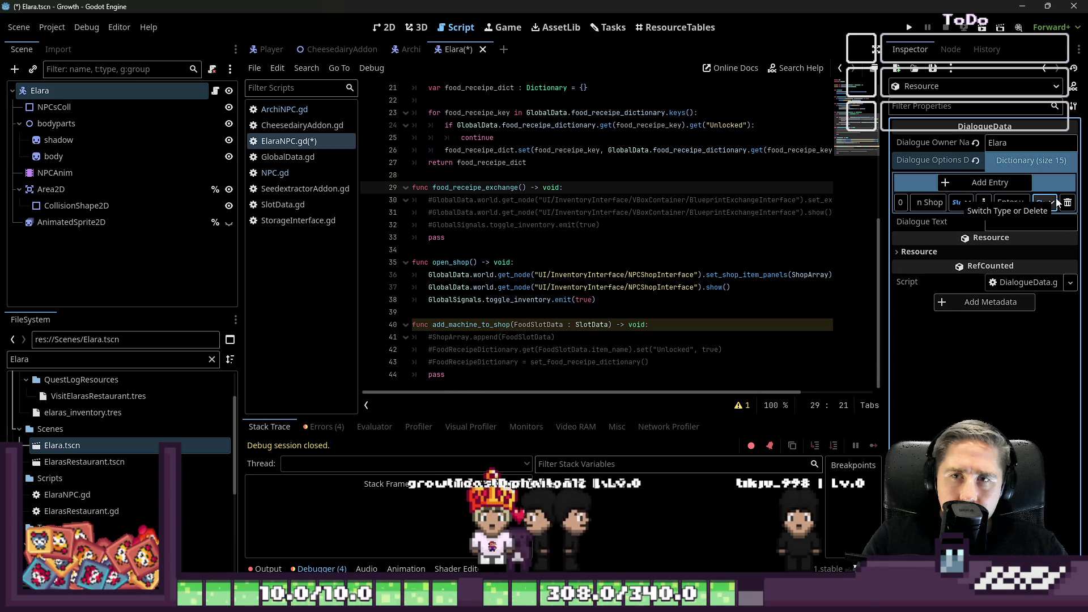
click(1006, 204)
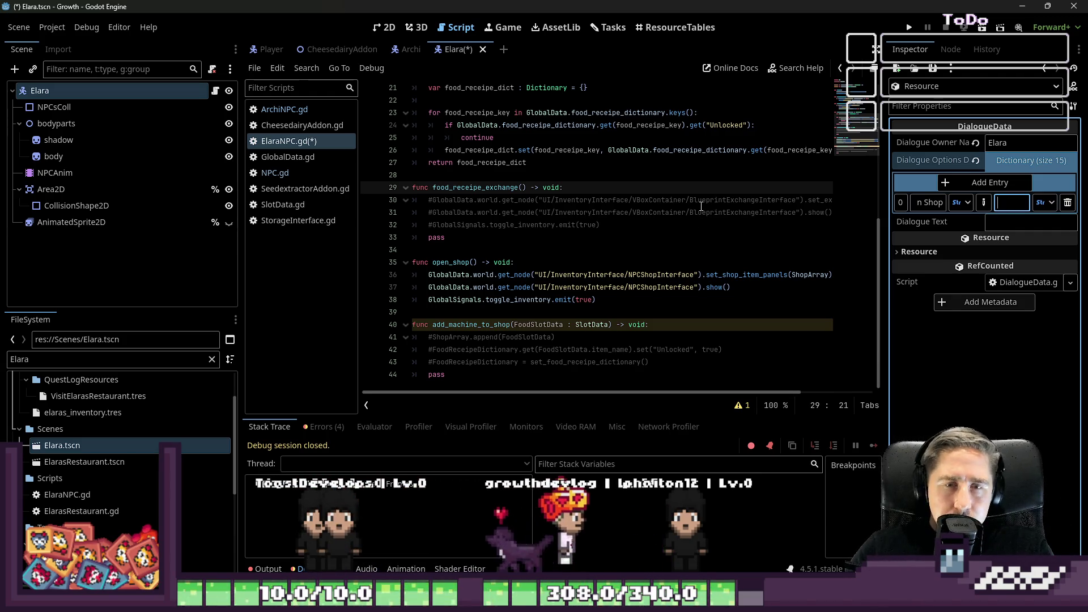
text(open_s)
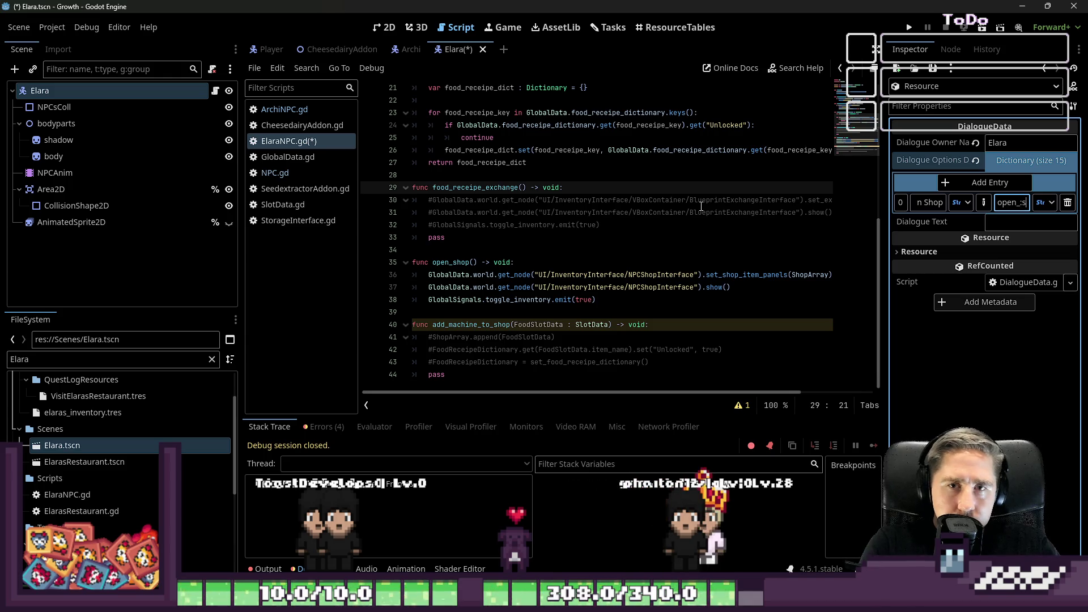
key(Return)
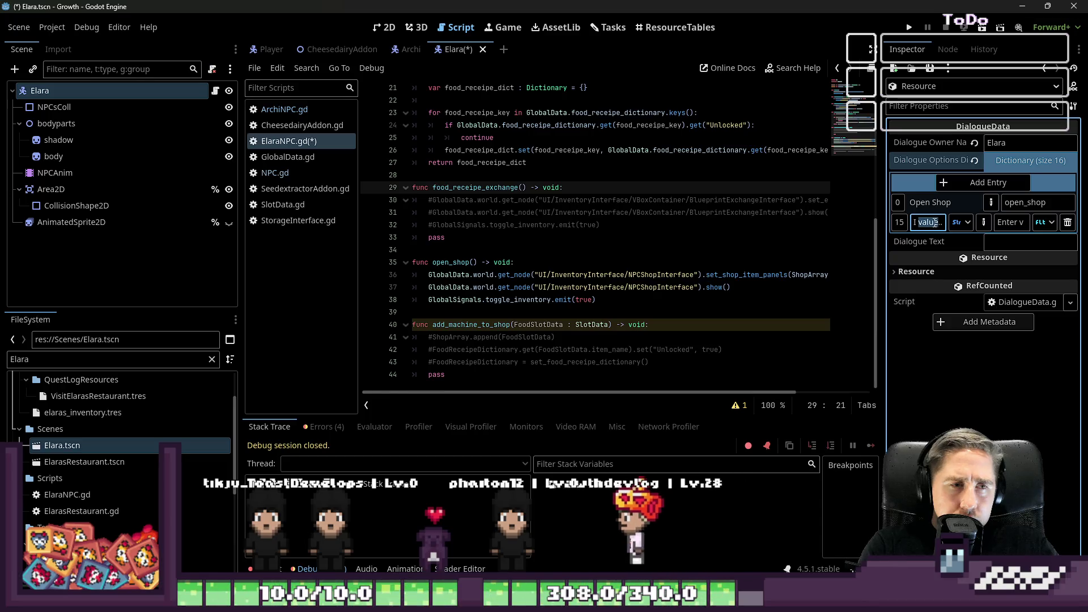
- Add a second dialogue option pairing a recipe key with food_receipe_exchange
click(935, 222)
text(I foo)
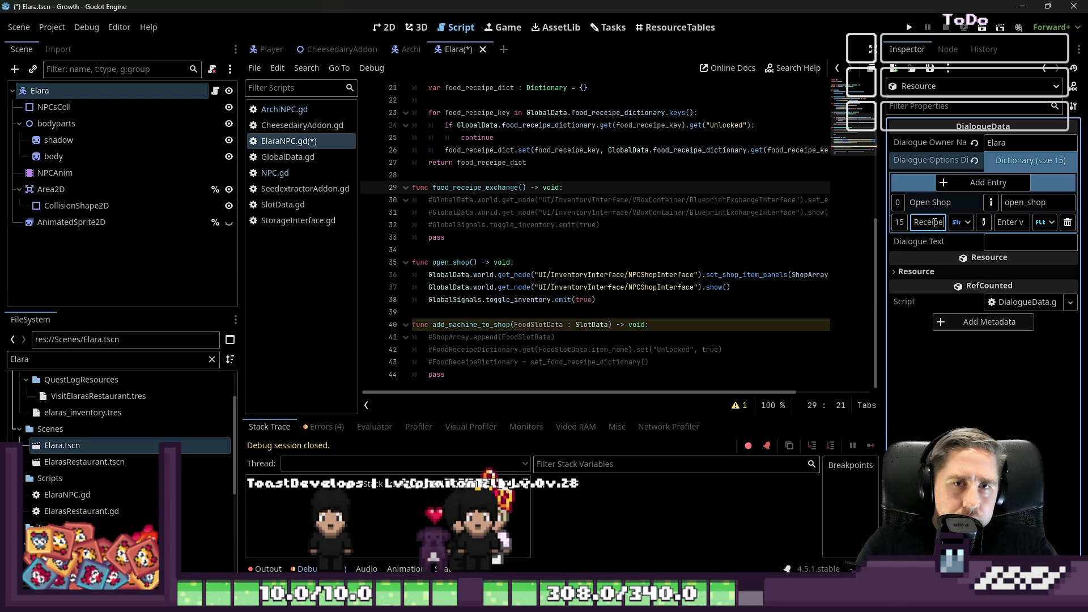
click(1027, 223)
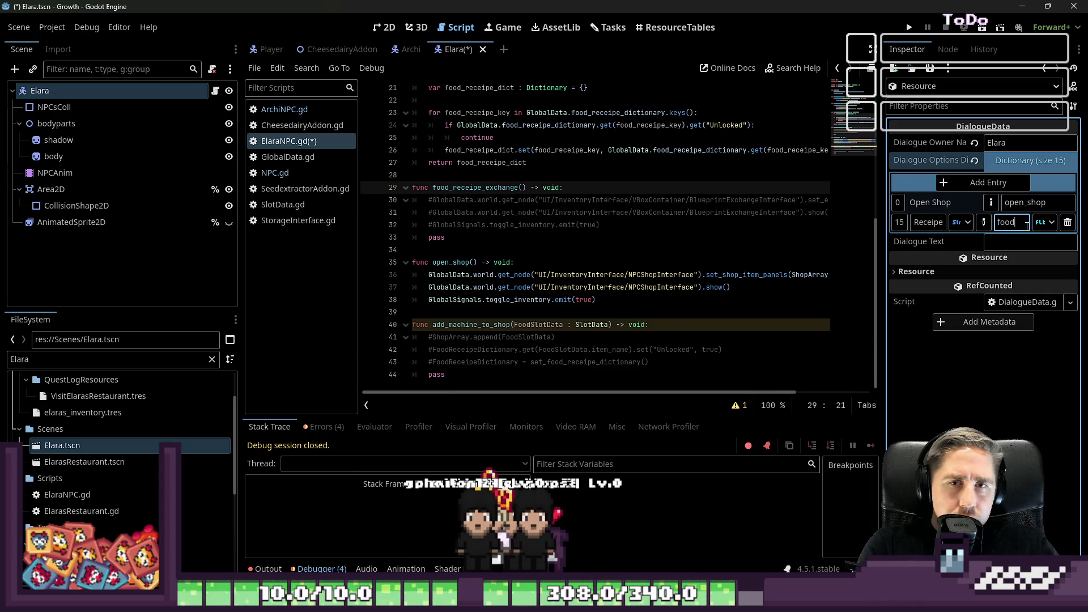
text(pe_)
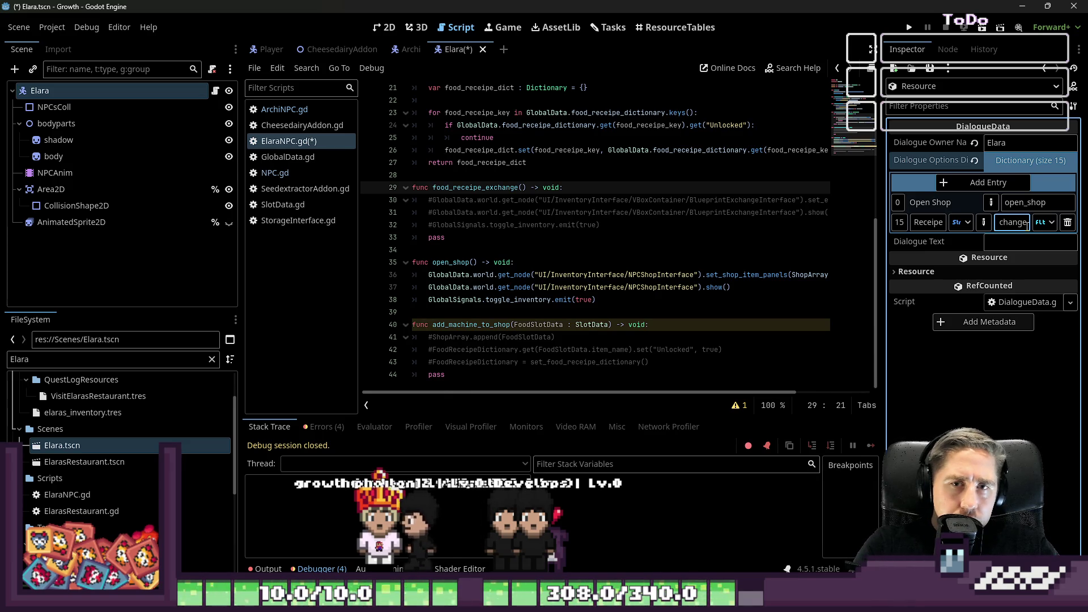
click(936, 69)
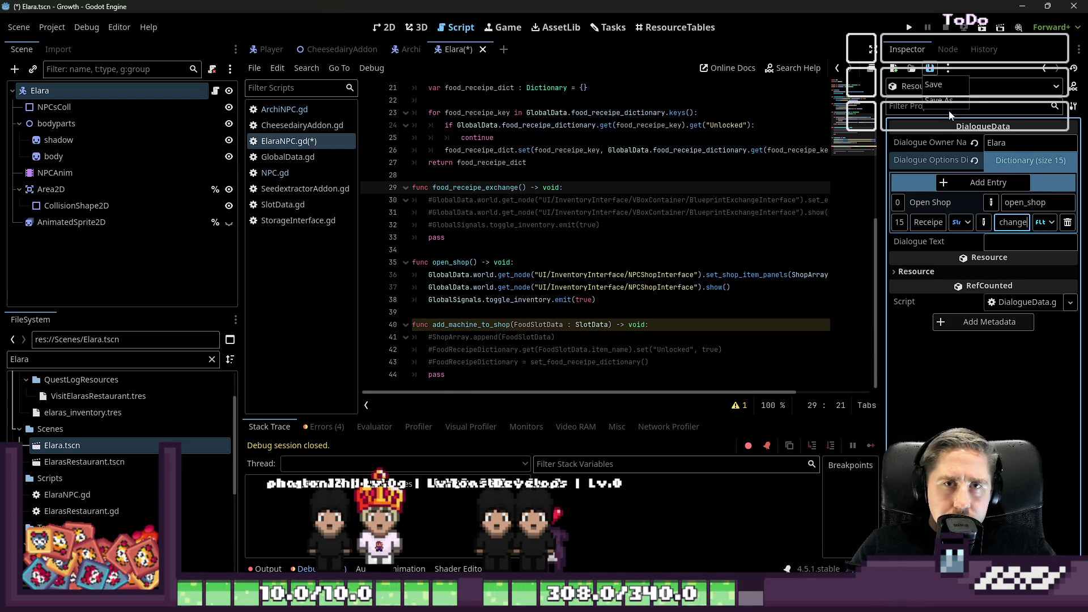
- Save the dialogue data as ElaraDialogueData.tres in res://Resources/Dialogue
click(948, 102)
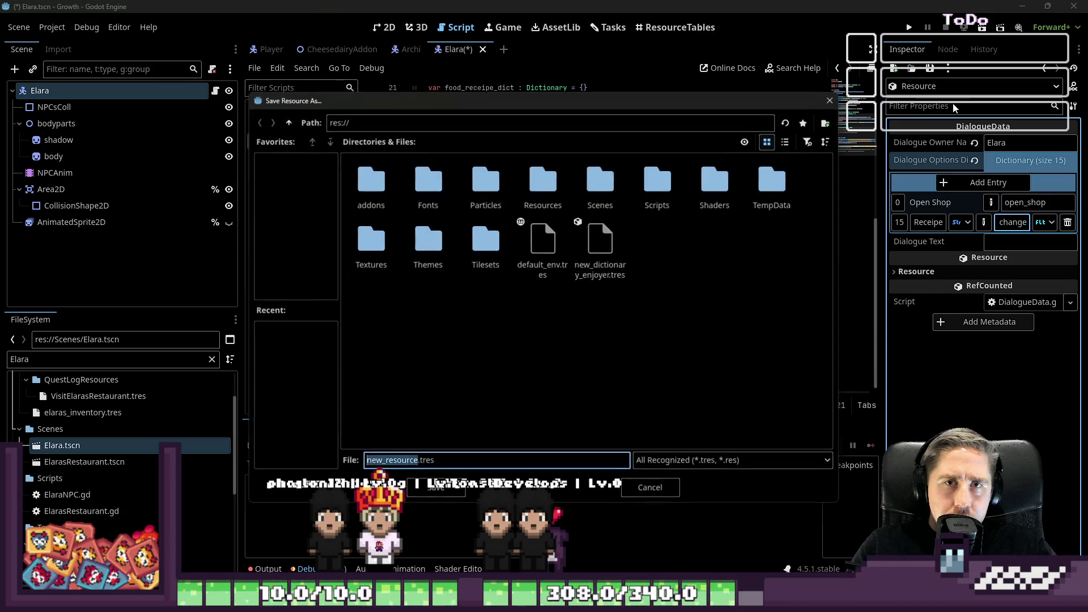
double_click(527, 201)
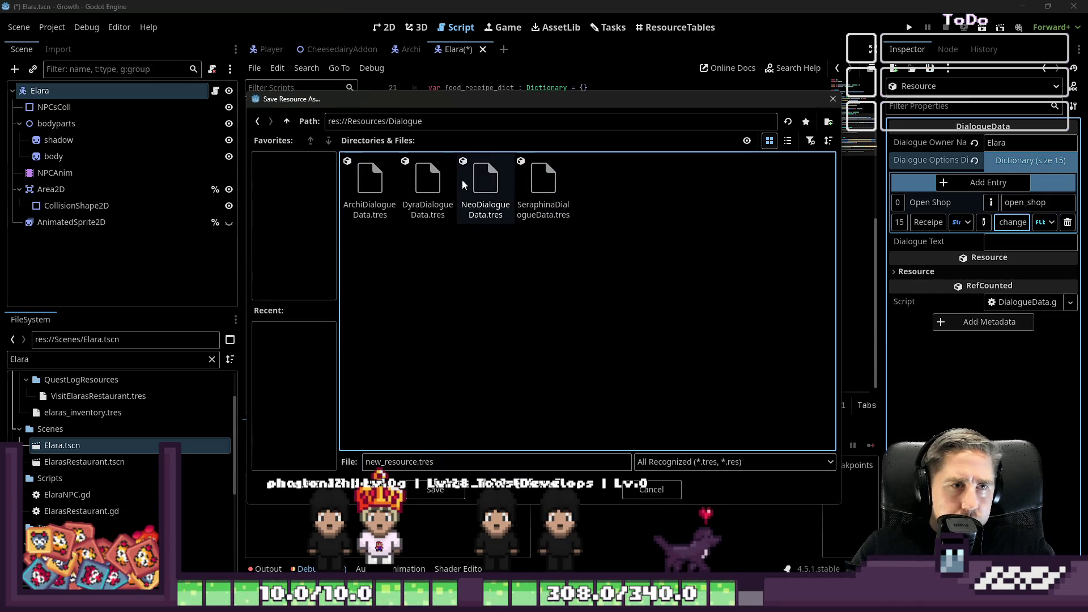
click(428, 187)
drag(383, 462, 366, 462)
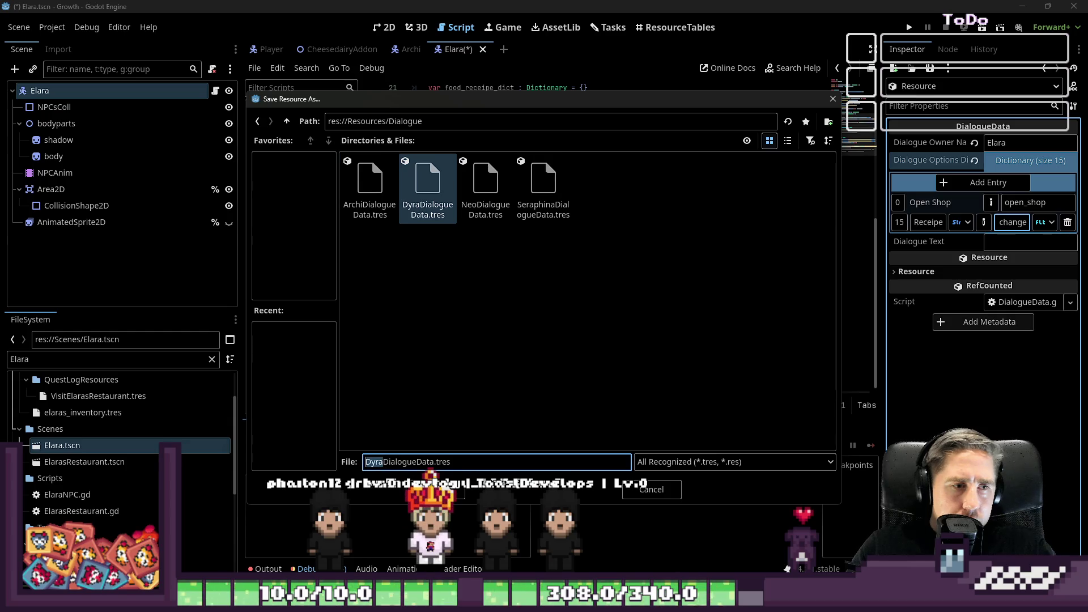
key(Return)
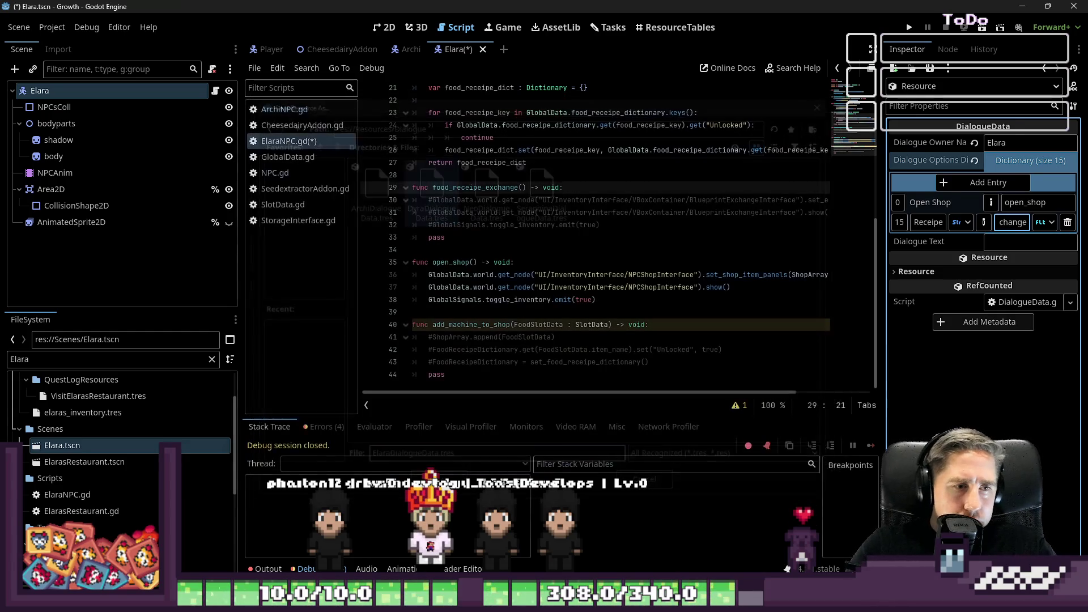
click(530, 250)
- Save the script and scene, then filter the FileSystem for 'Arch' and 'Seraphina'
key(ctrl+s)
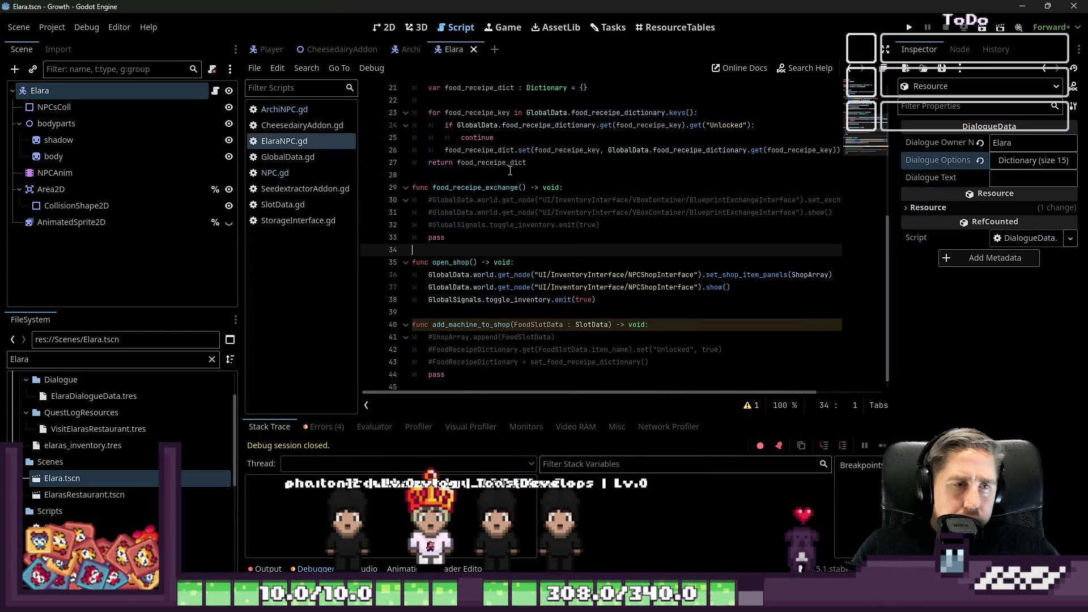
scroll(509, 170, up, 6)
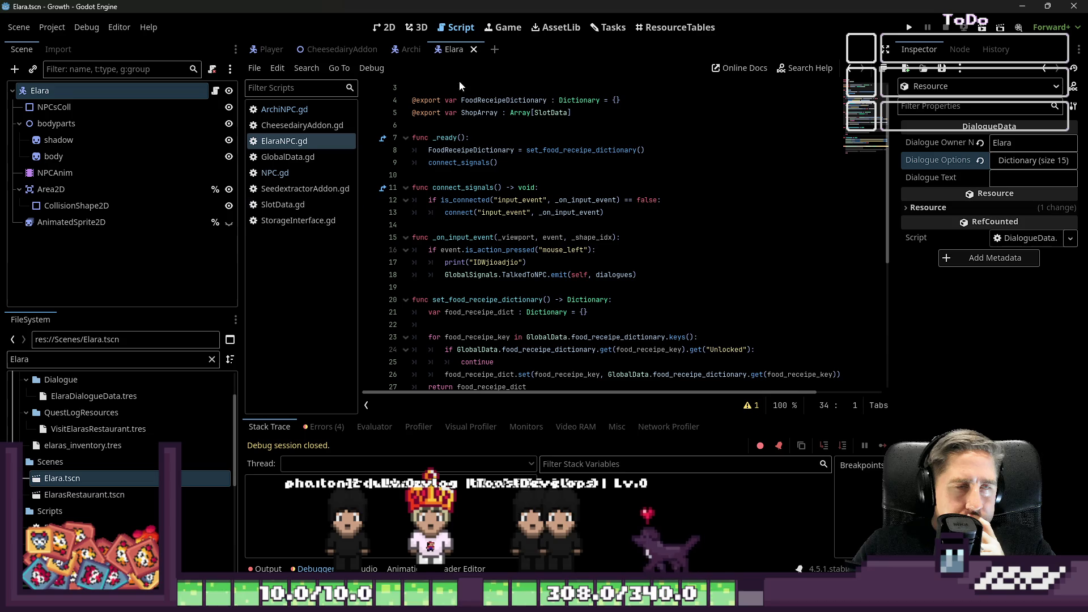
double_click(88, 357)
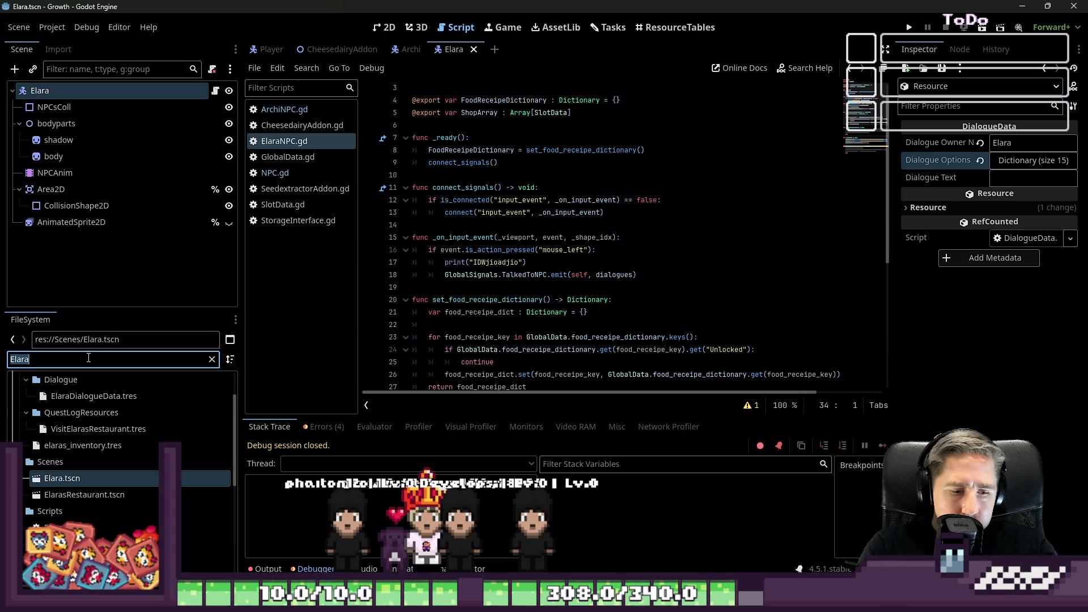
text(Archi)
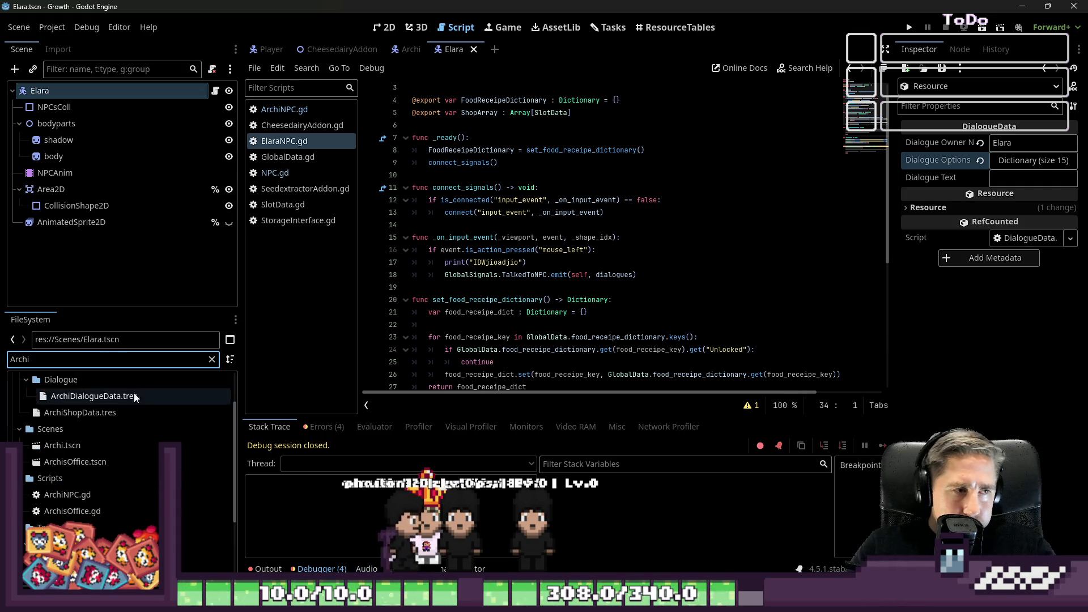
scroll(133, 410, up, 3)
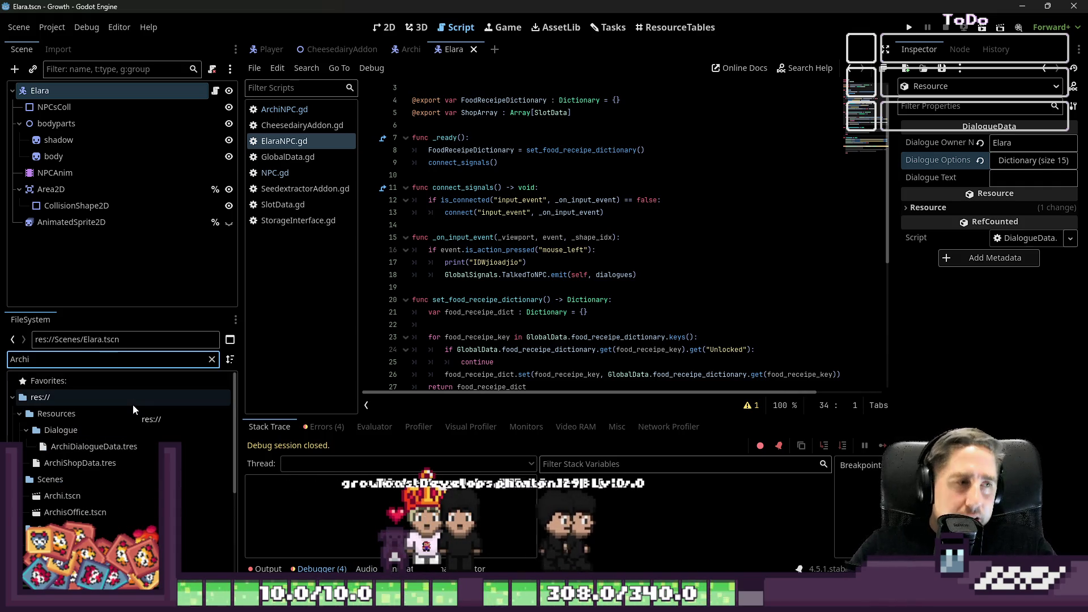
key(BackSpace)
key(BackSpace)
key(BackSpace)
text(Seraphina)
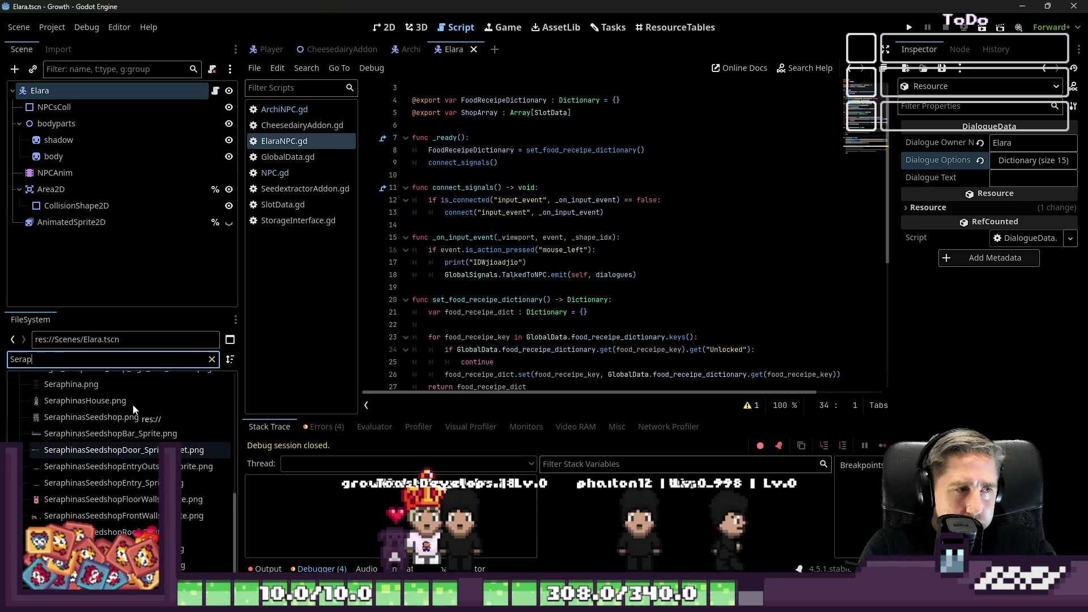
scroll(132, 405, up, 3)
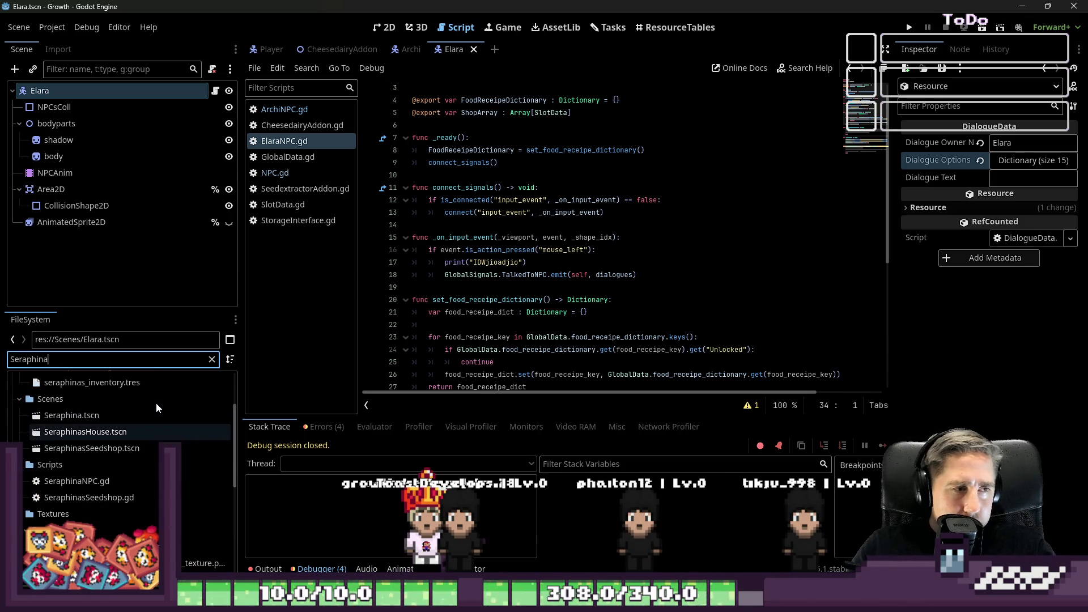
scroll(141, 430, up, 3)
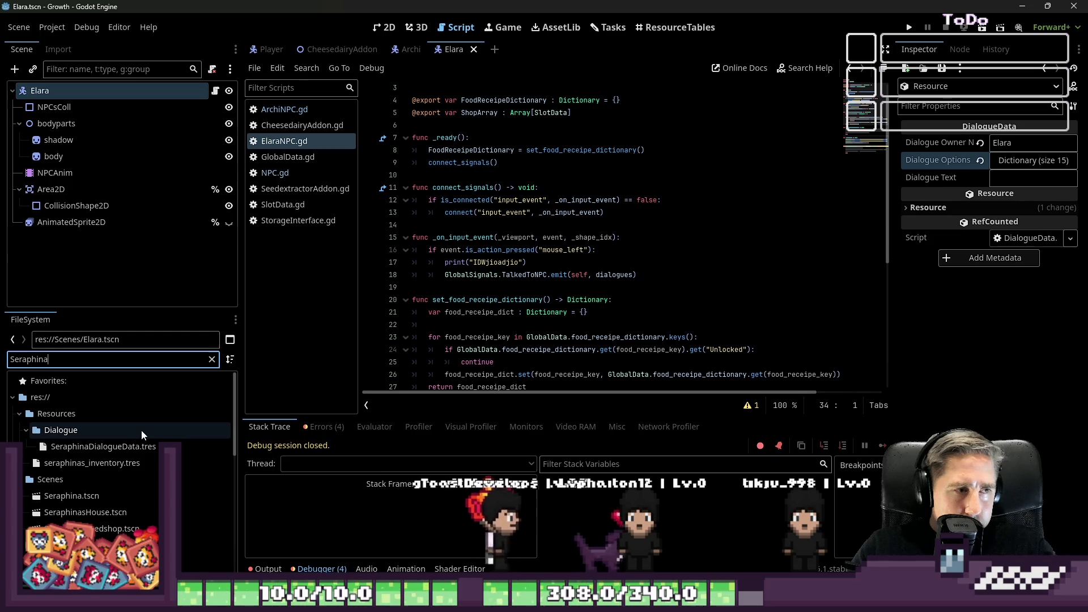
- Filter the FileSystem by 'SeedEx' and open SeedExchangeSetData.gd from SeedExchangeSetResources
text(SeedEx)
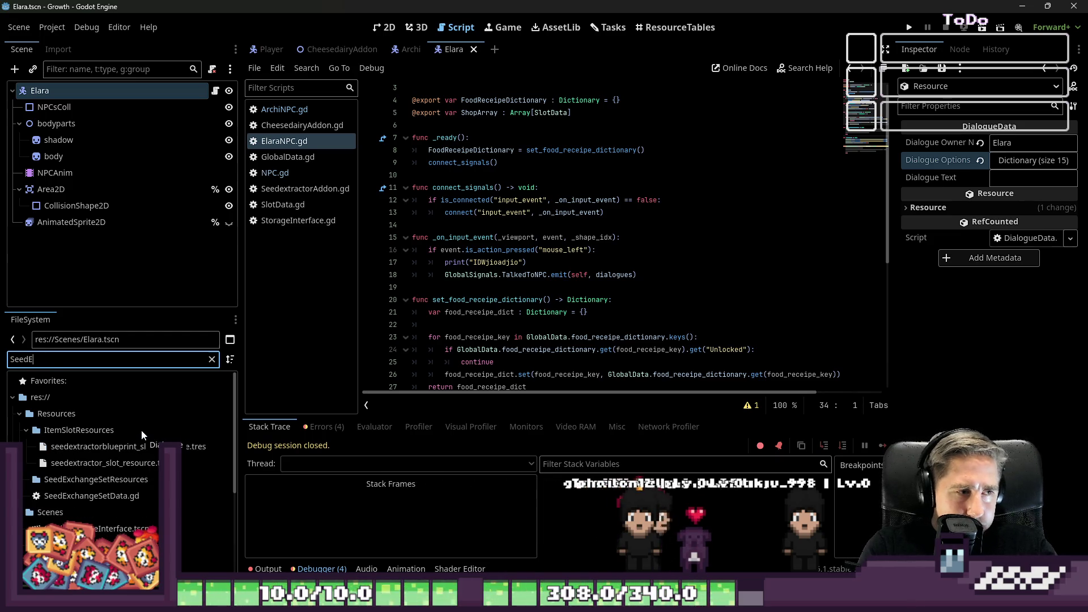
scroll(115, 488, down, 2)
click(128, 481)
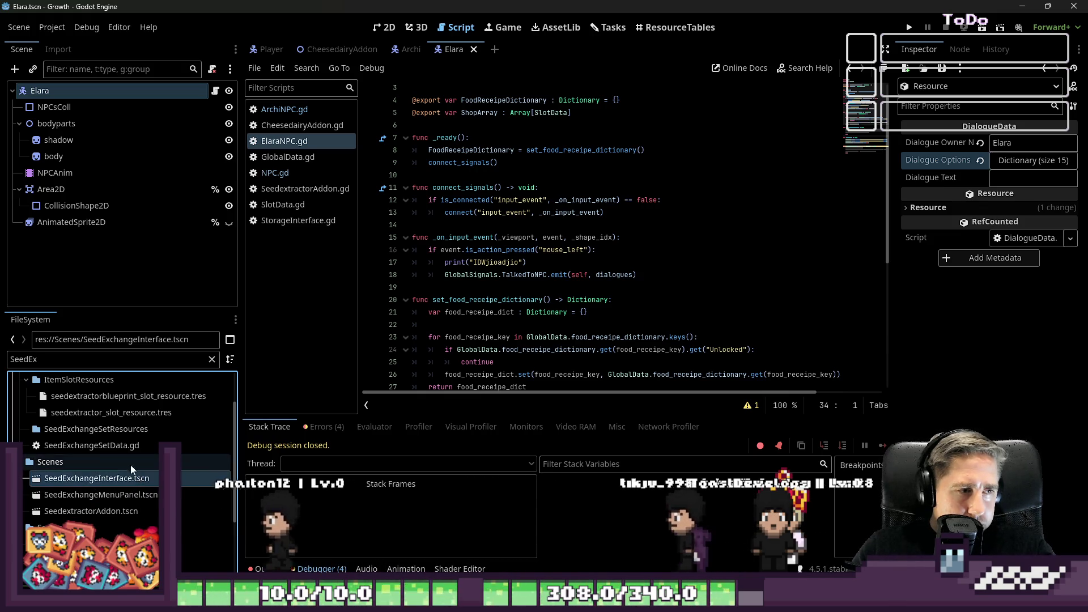
click(115, 434)
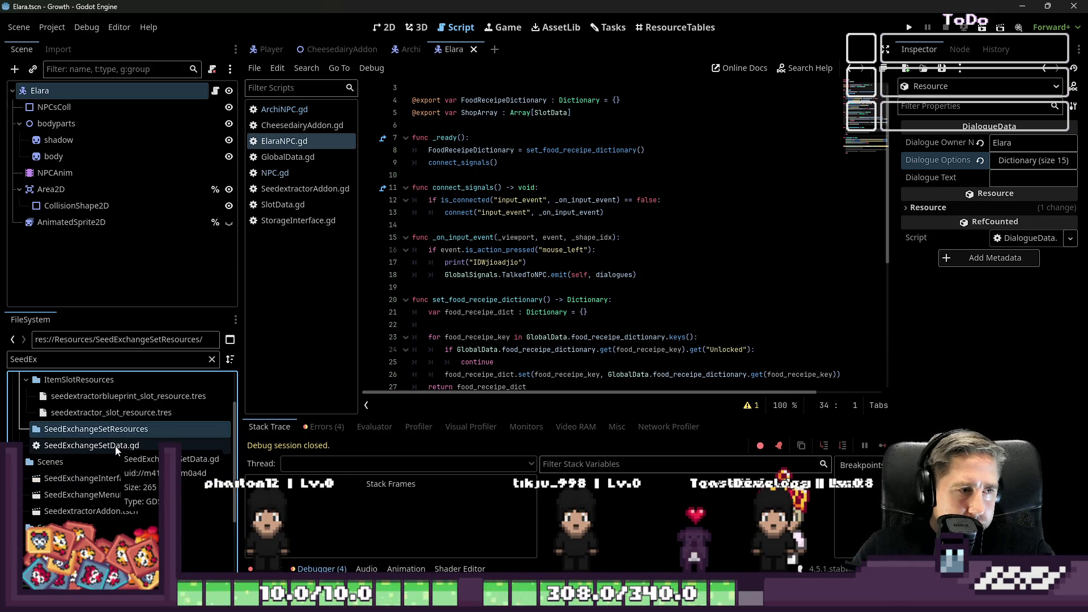
double_click(117, 447)
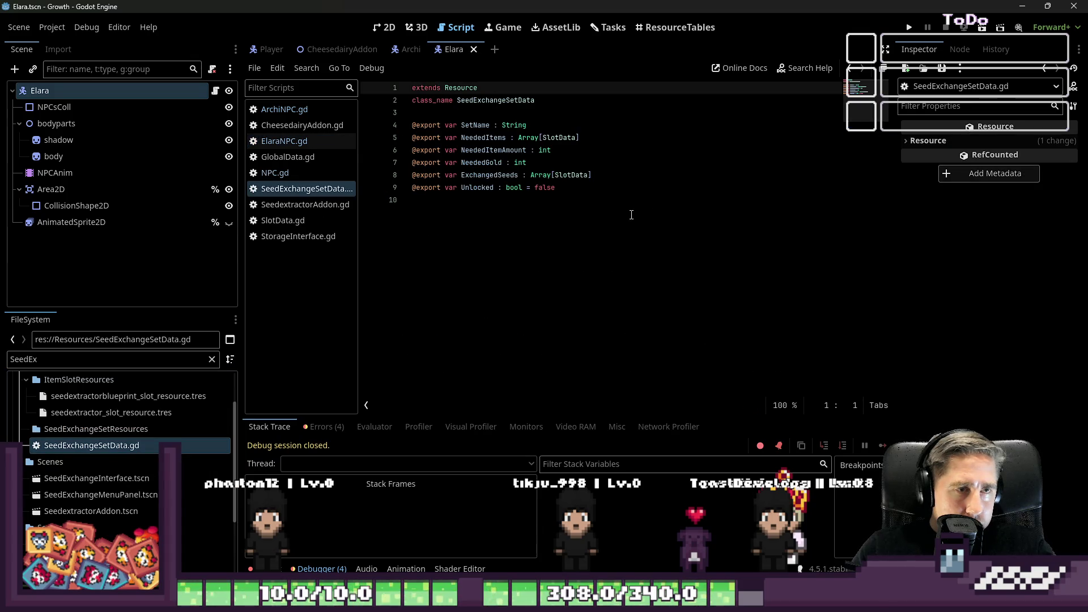
- Review the exported variables on lines 4–9, then switch to the Tasks board
drag(543, 187, 412, 125)
click(539, 254)
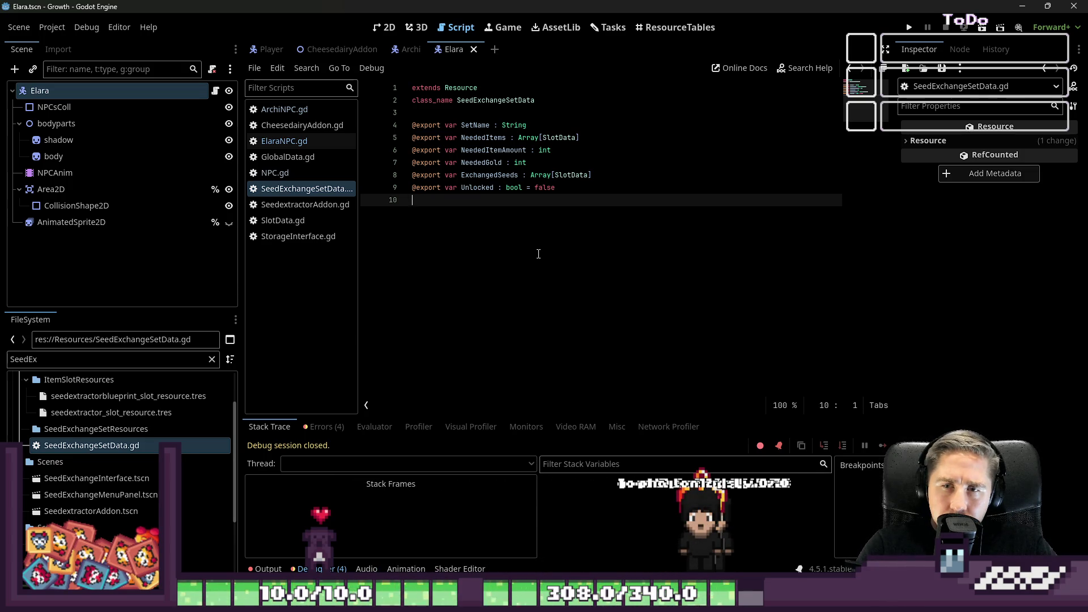
click(610, 28)
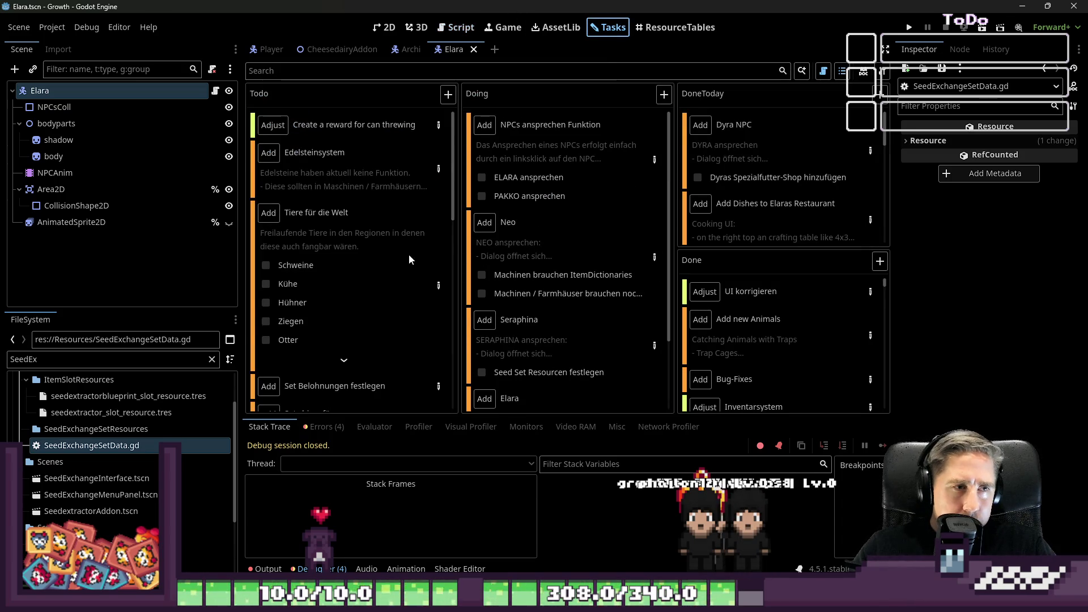
scroll(409, 259, down, 2)
scroll(609, 359, down, 3)
scroll(645, 351, up, 1)
click(647, 352)
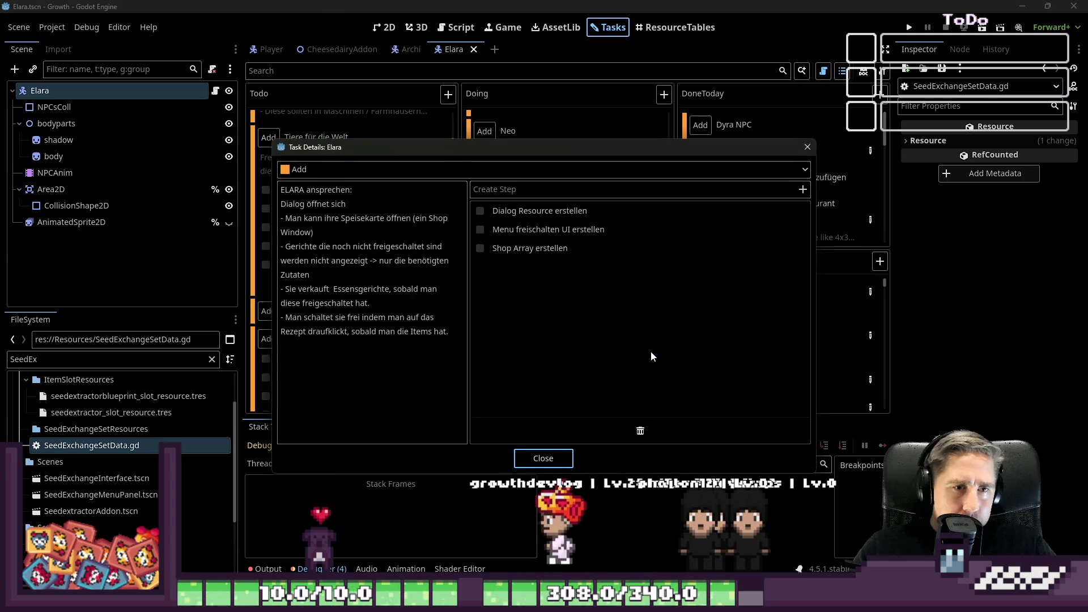
drag(443, 148, 535, 129)
drag(561, 270, 615, 271)
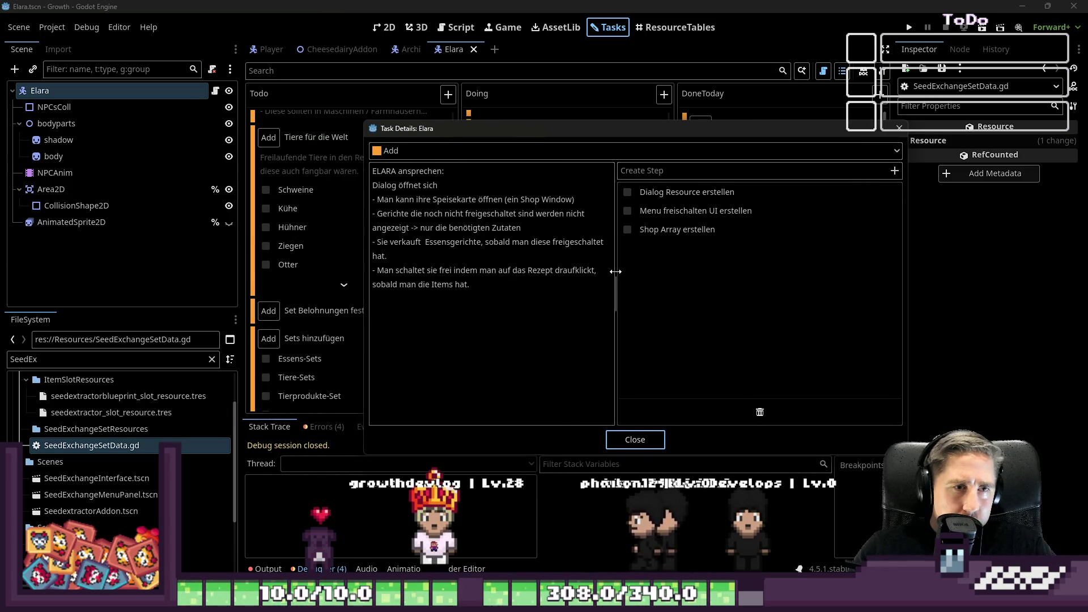
click(491, 278)
key(ctrl+a)
click(491, 279)
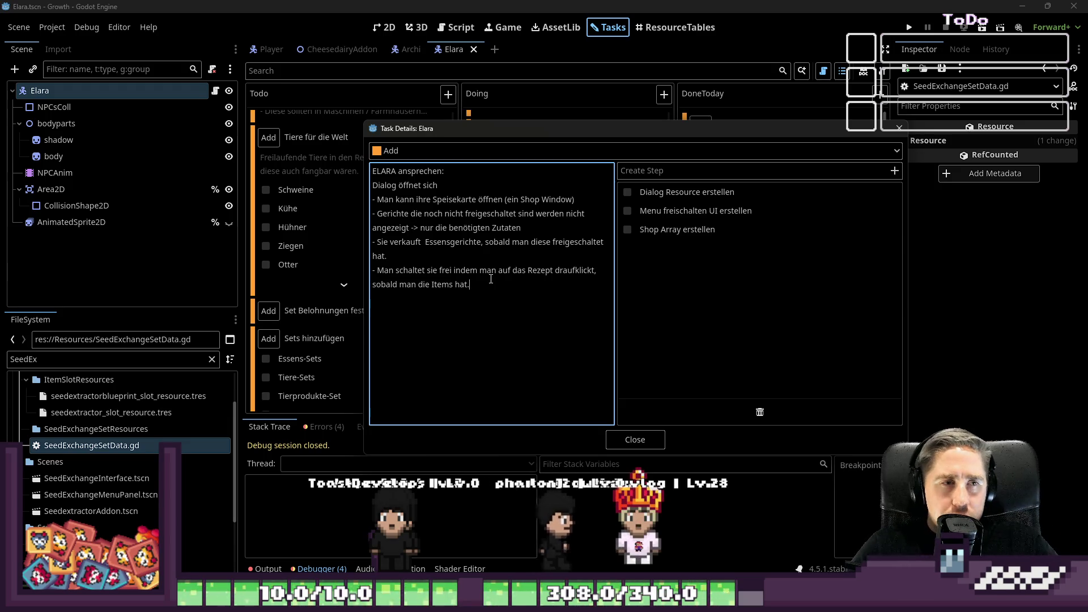
mouse_move(533, 347)
mouse_down()
mouse_move(432, 243)
mouse_move(333, 162)
mouse_up()
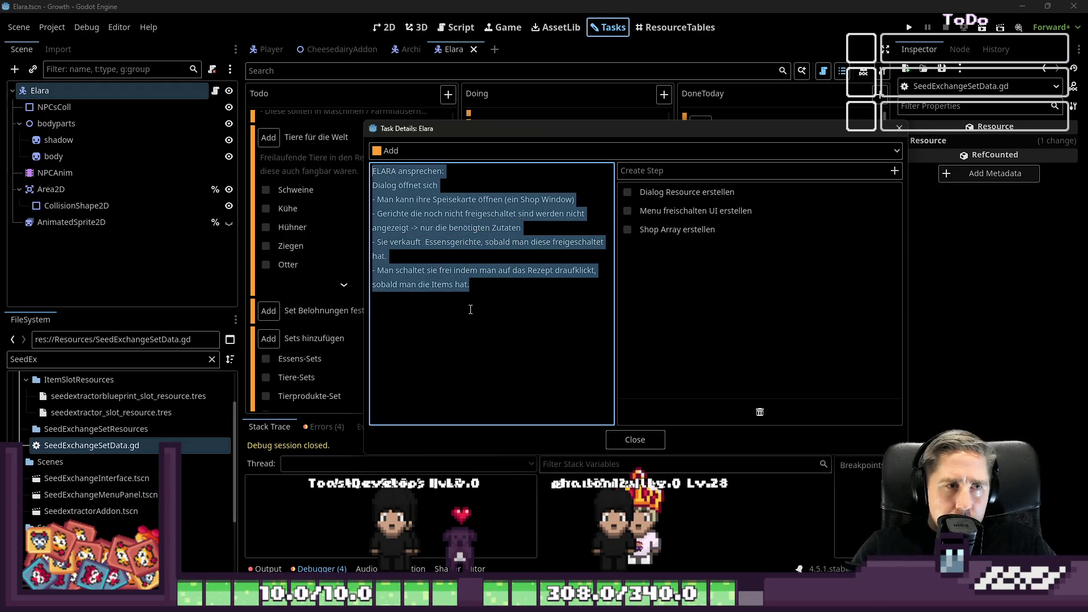
drag(447, 171, 423, 180)
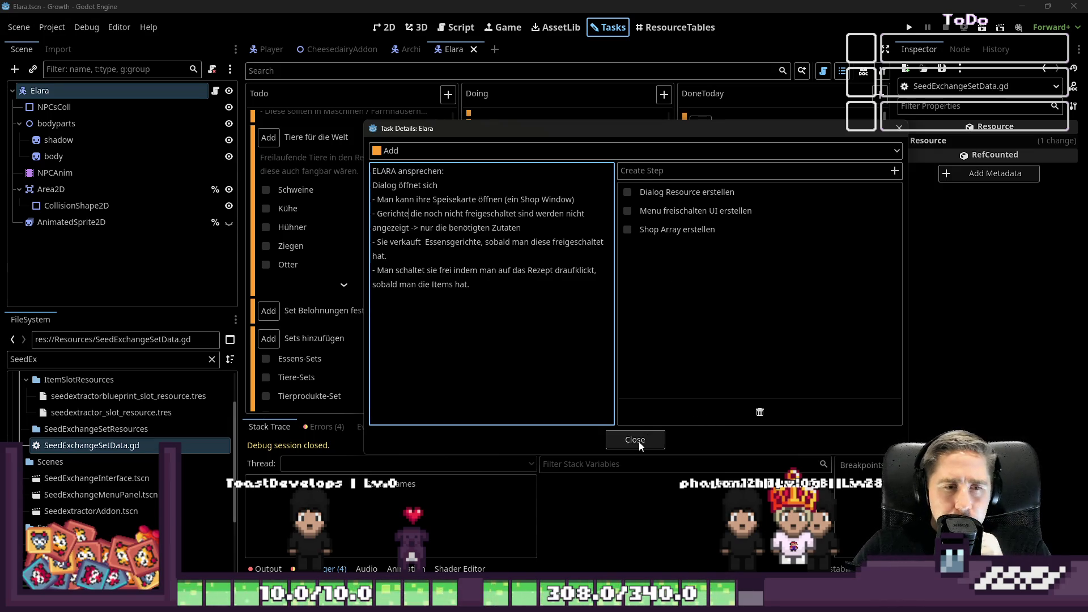
drag(551, 340, 372, 170)
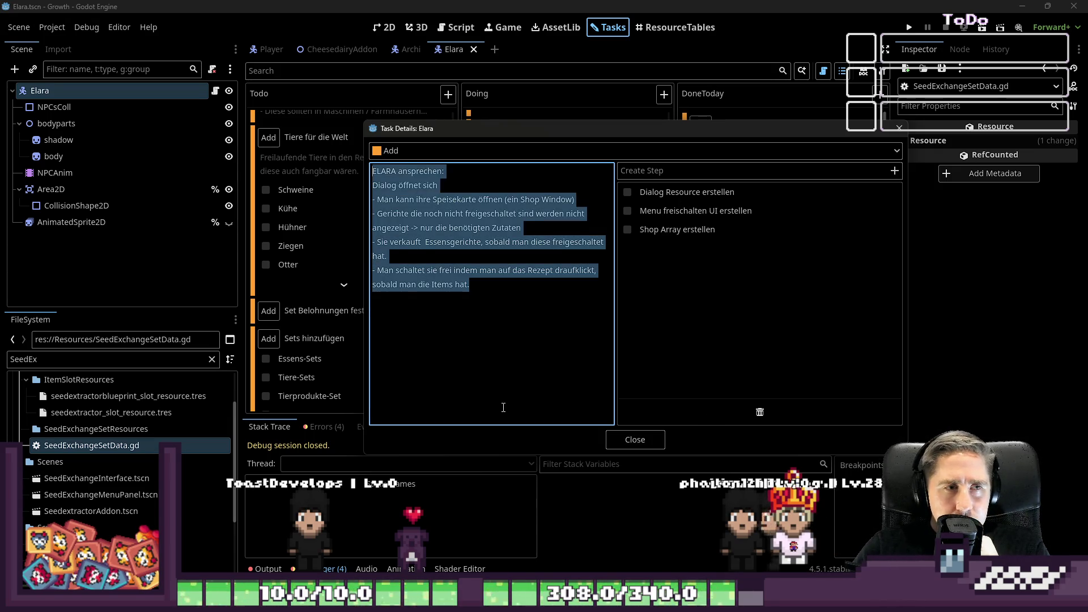
click(551, 340)
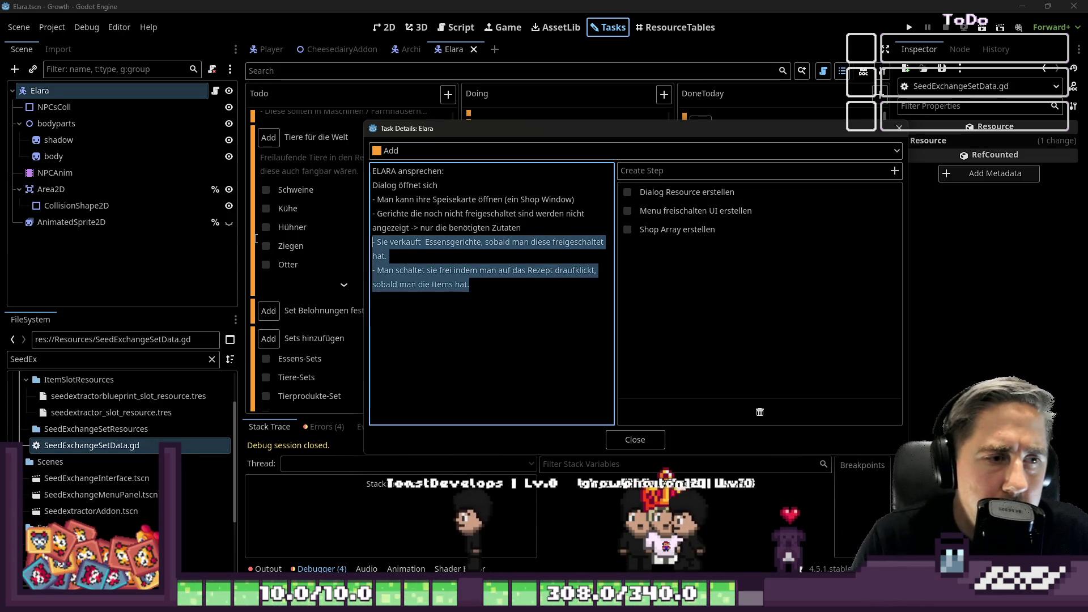
shift+click(372, 241)
key(Escape)
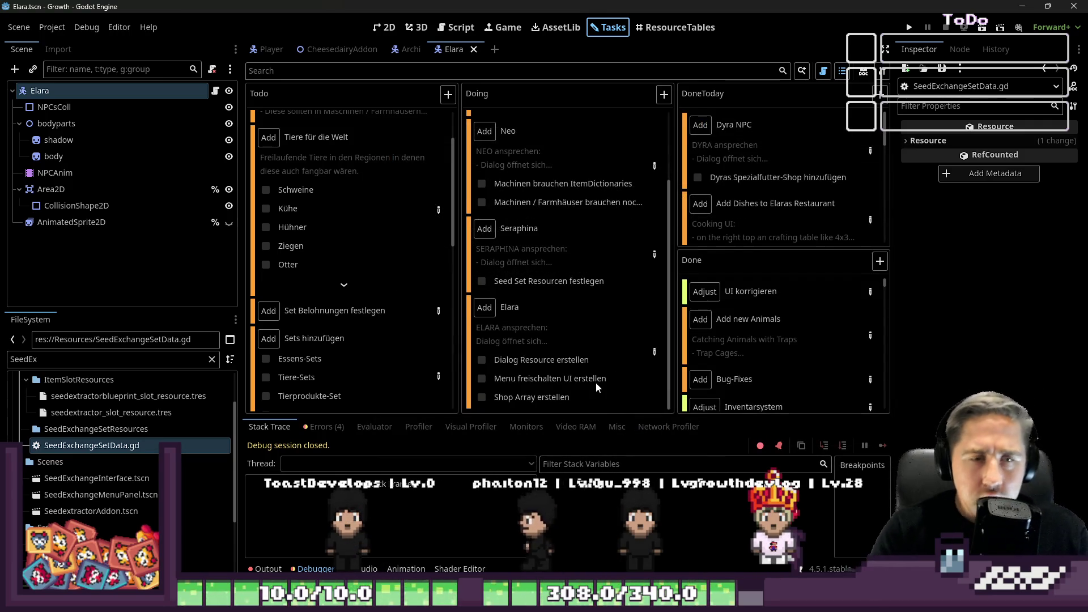
mouse_move(597, 383)
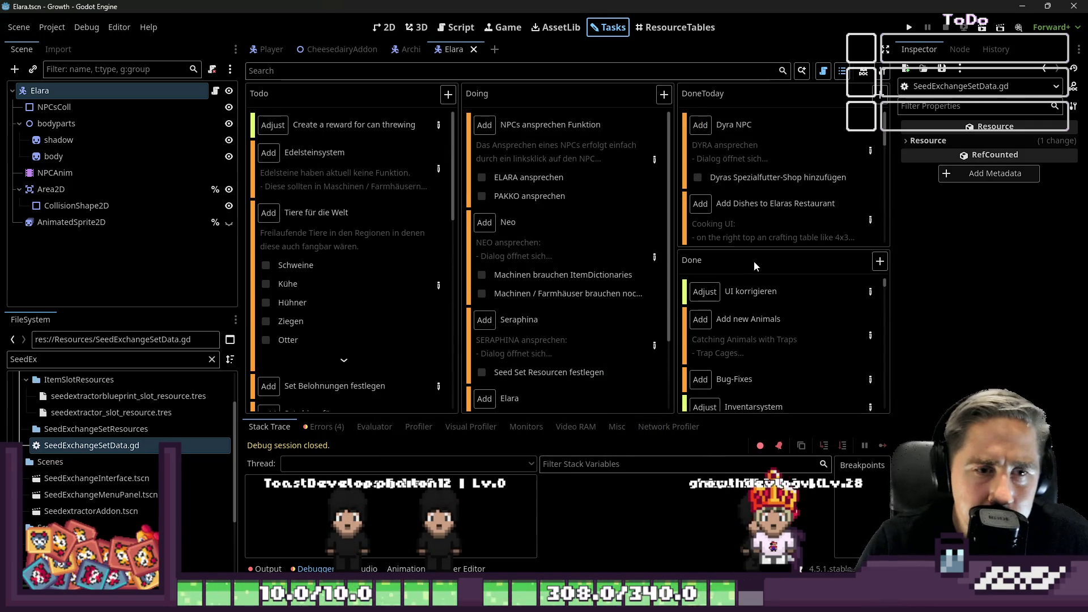
scroll(829, 335, down, 10)
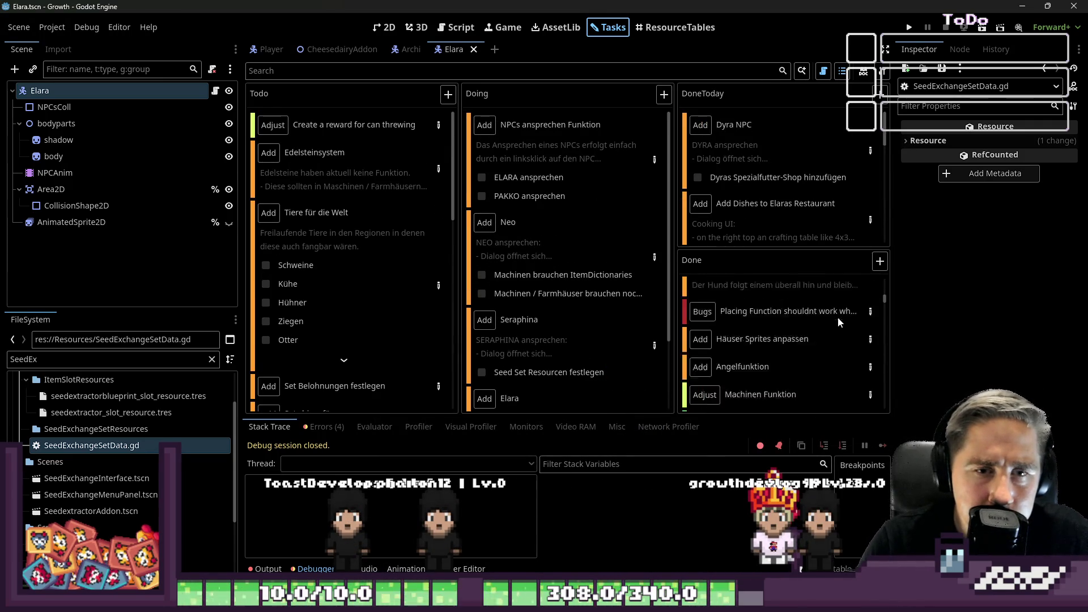
scroll(821, 340, down, 10)
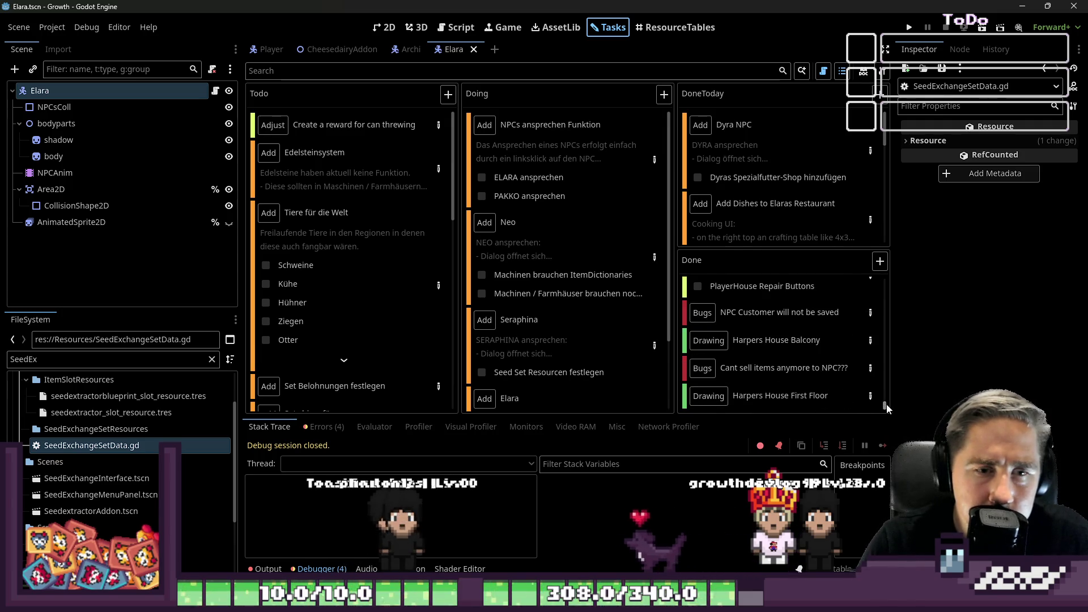
drag(885, 404, 873, 284)
scroll(821, 321, down, 5)
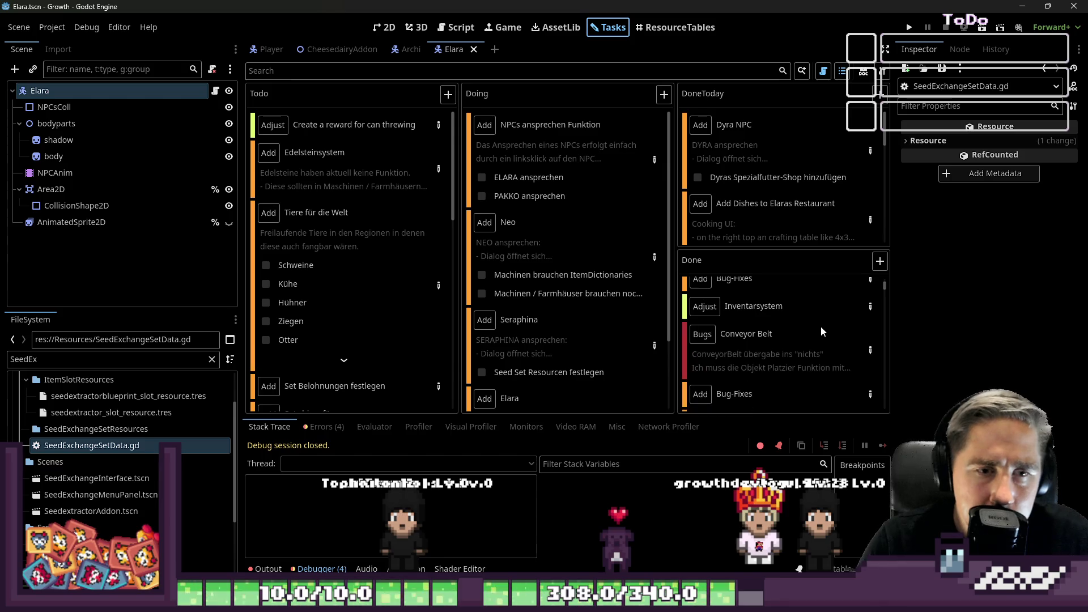
scroll(798, 311, up, 2)
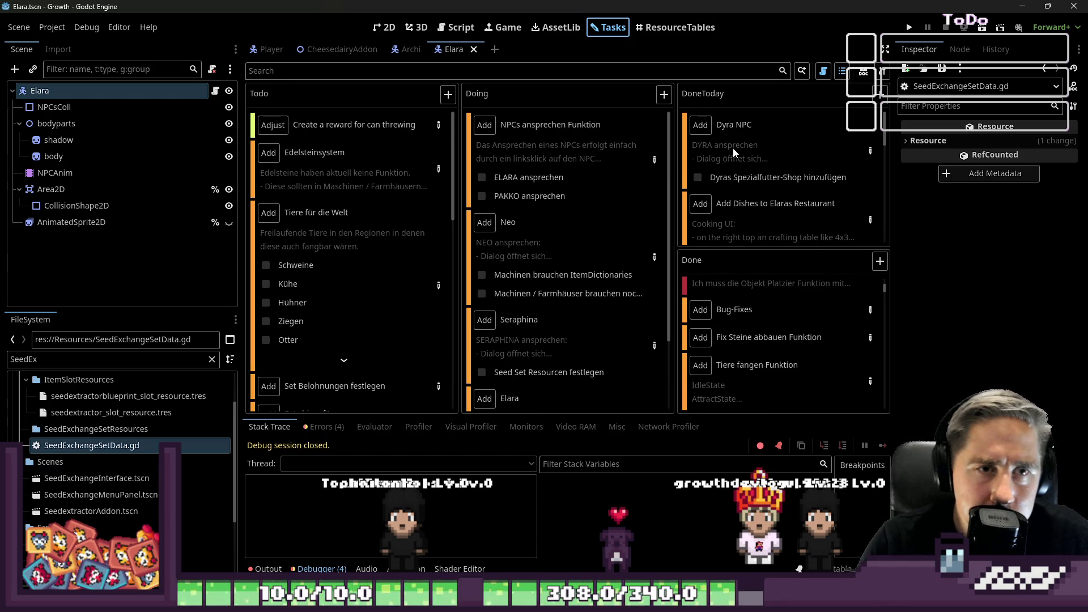
scroll(742, 155, down, 3)
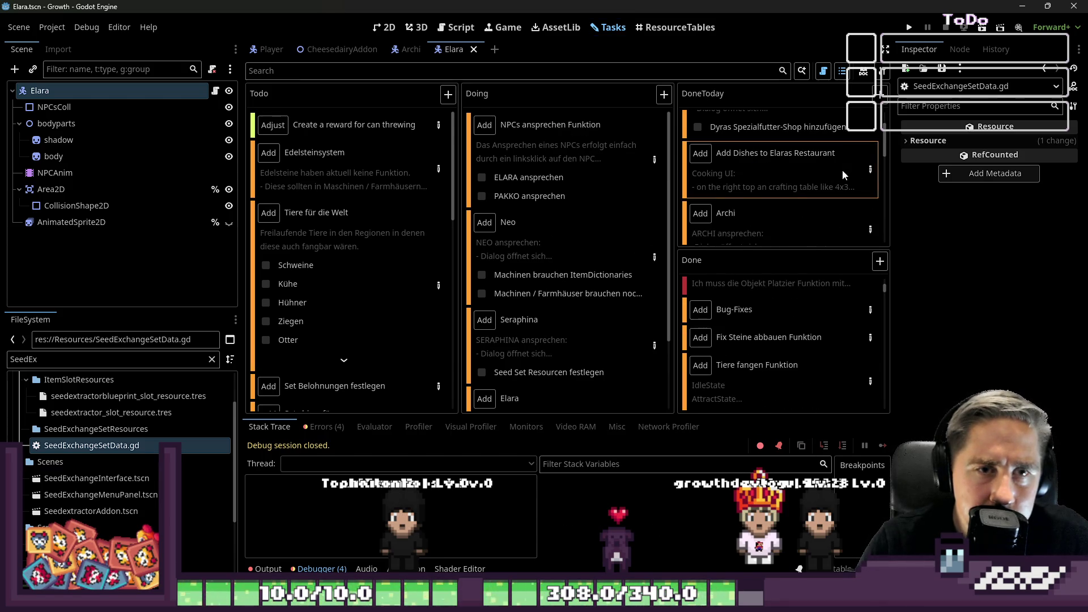
- Open the 'Add Dishes to Elaras Restaurant' task, review its recipe ingredients, and close it
double_click(842, 169)
scroll(611, 271, down, 10)
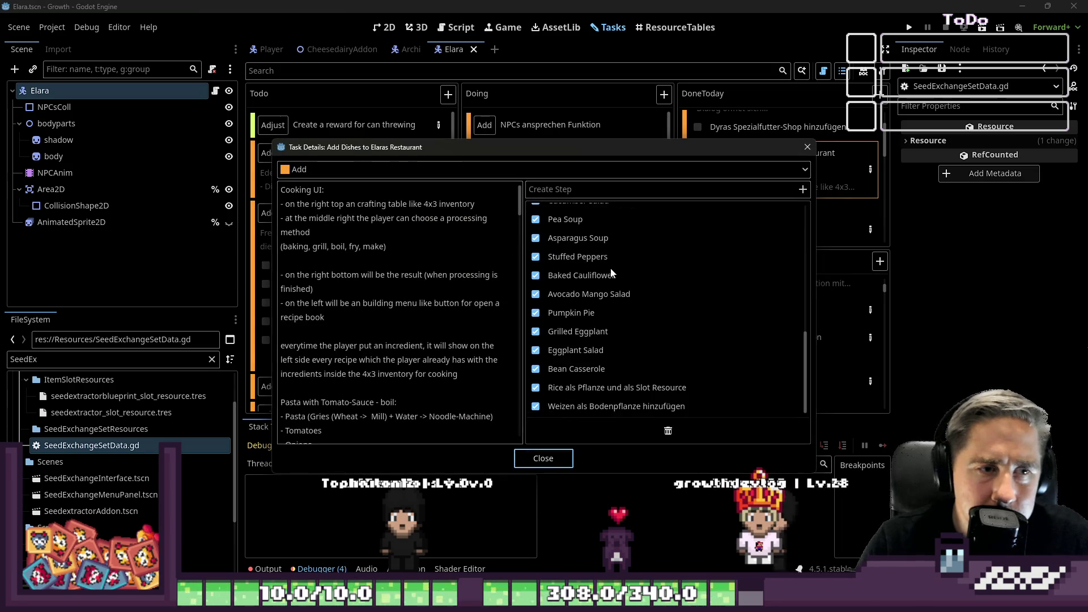
scroll(610, 273, up, 10)
click(374, 232)
scroll(374, 233, down, 4)
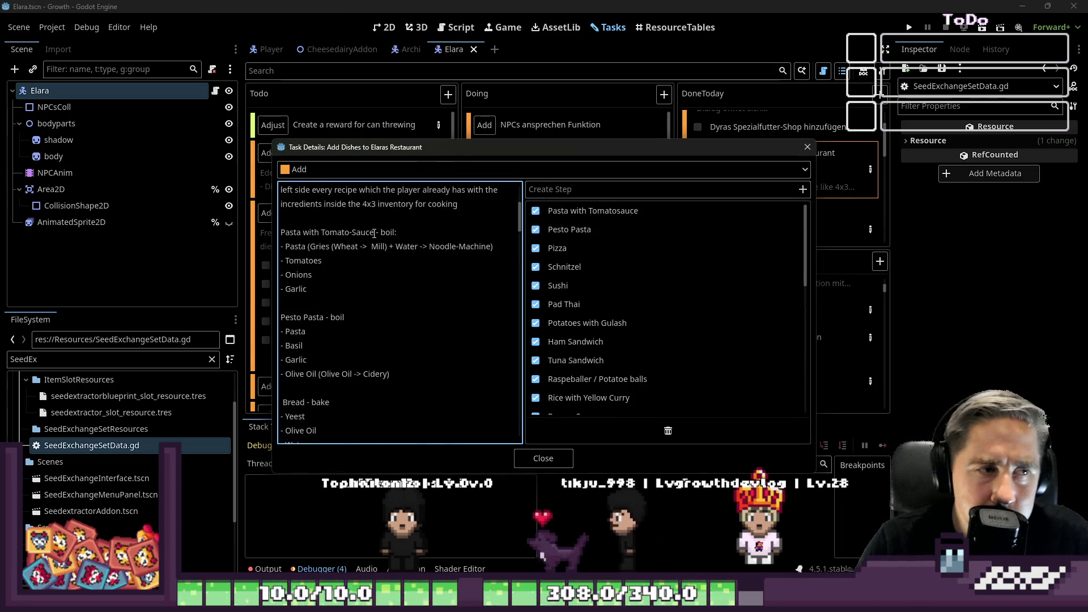
scroll(374, 233, down, 6)
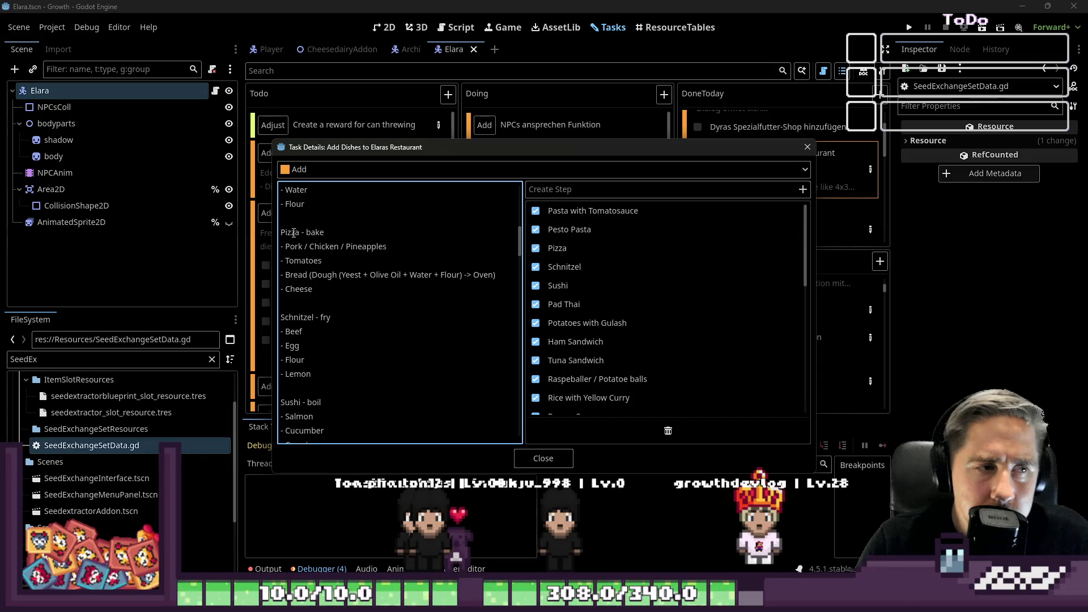
click(322, 261)
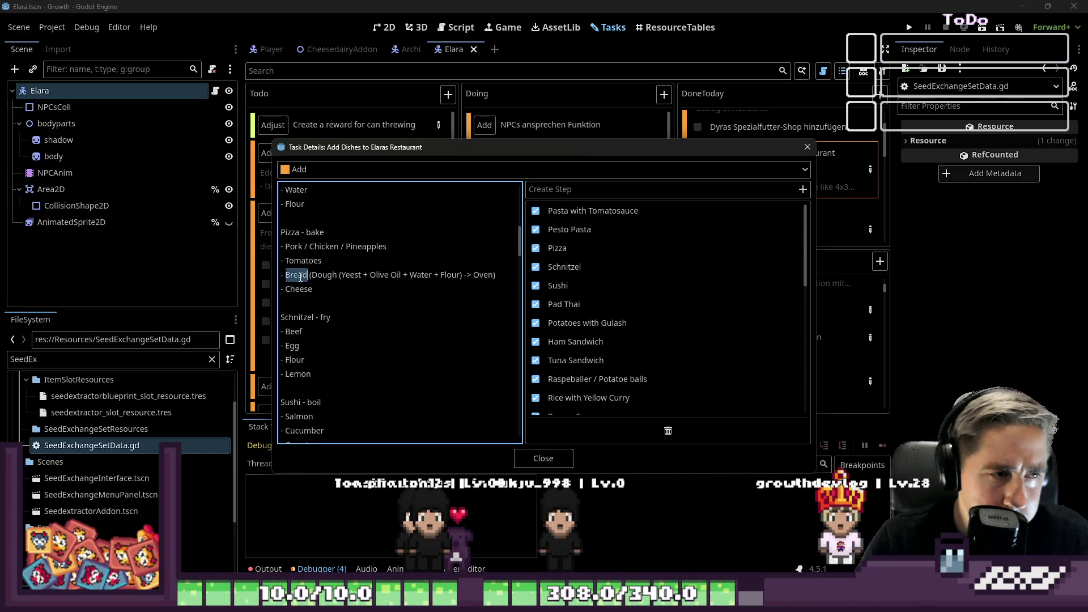
scroll(567, 261, down, 4)
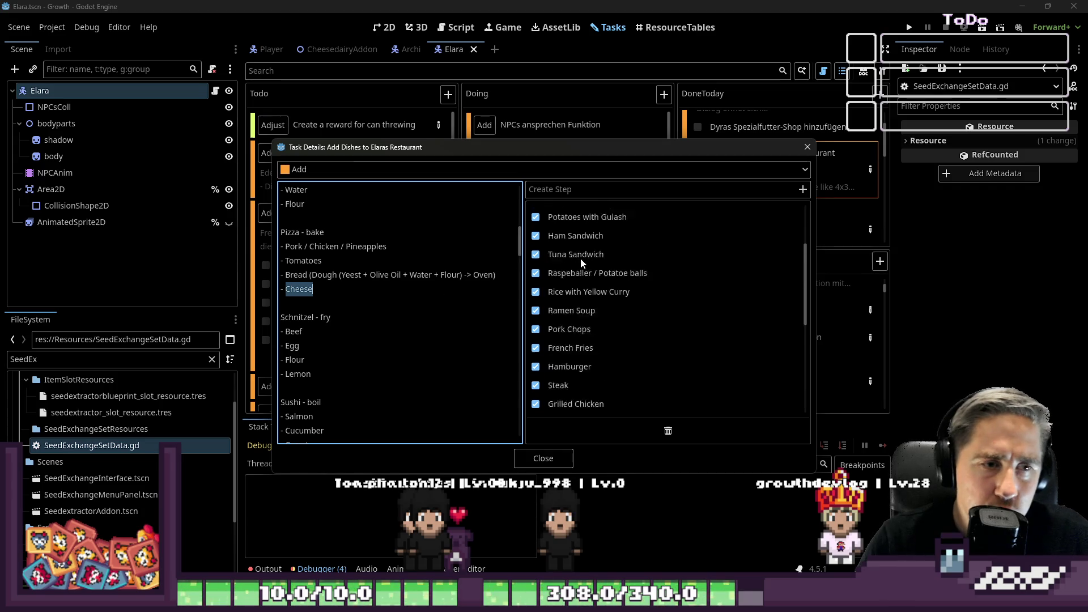
mouse_move(330, 285)
mouse_down()
mouse_move(306, 232)
mouse_move(282, 246)
mouse_up()
scroll(600, 246, down, 4)
scroll(600, 246, down, 3)
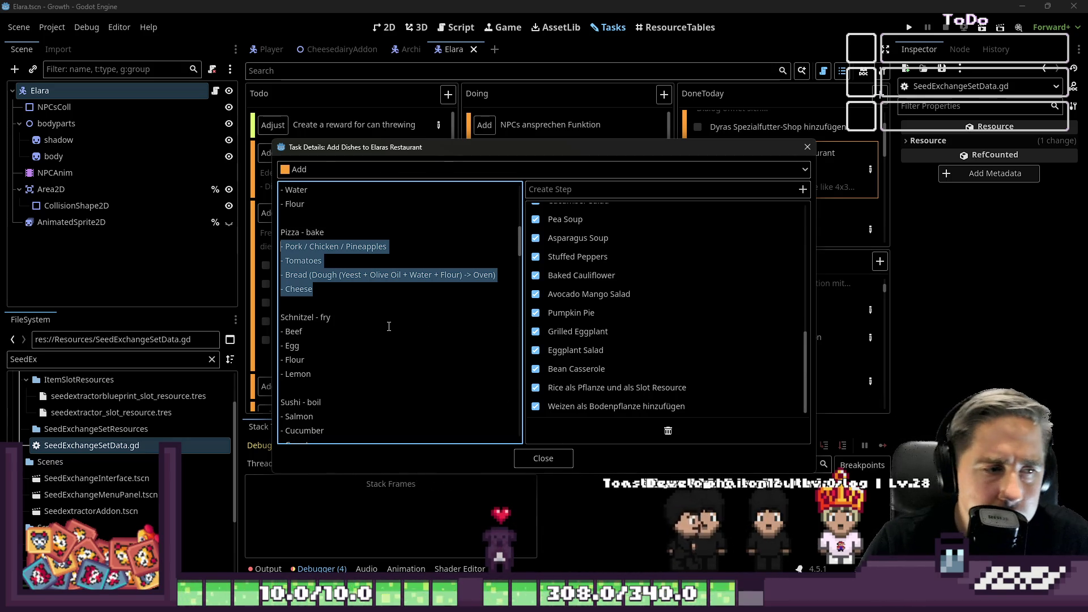
scroll(499, 397, down, 3)
click(543, 458)
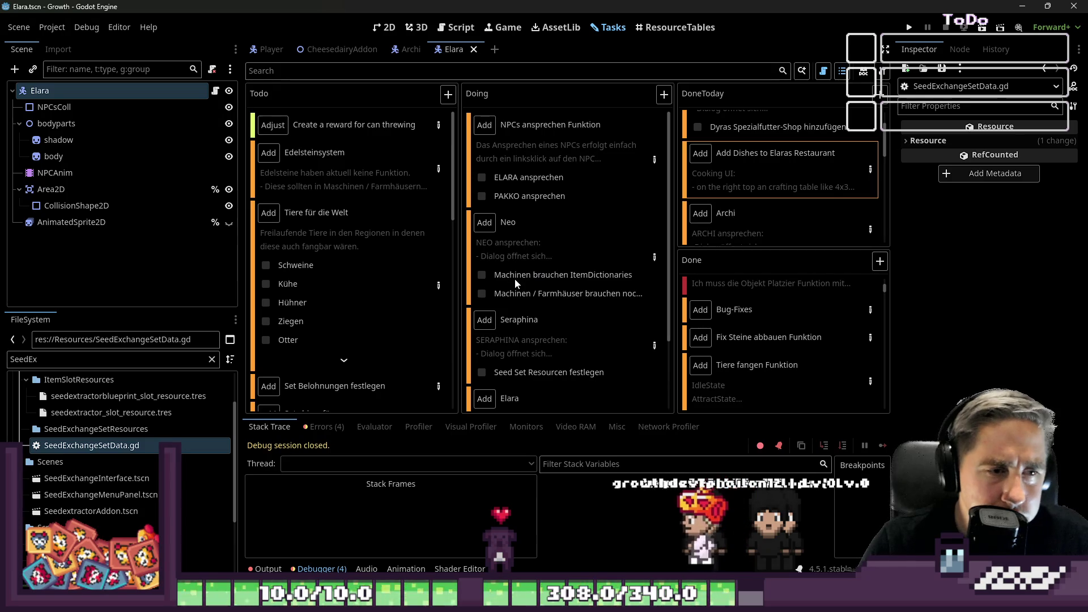
scroll(516, 278, down, 3)
scroll(340, 276, down, 4)
scroll(340, 277, up, 3)
scroll(340, 271, down, 15)
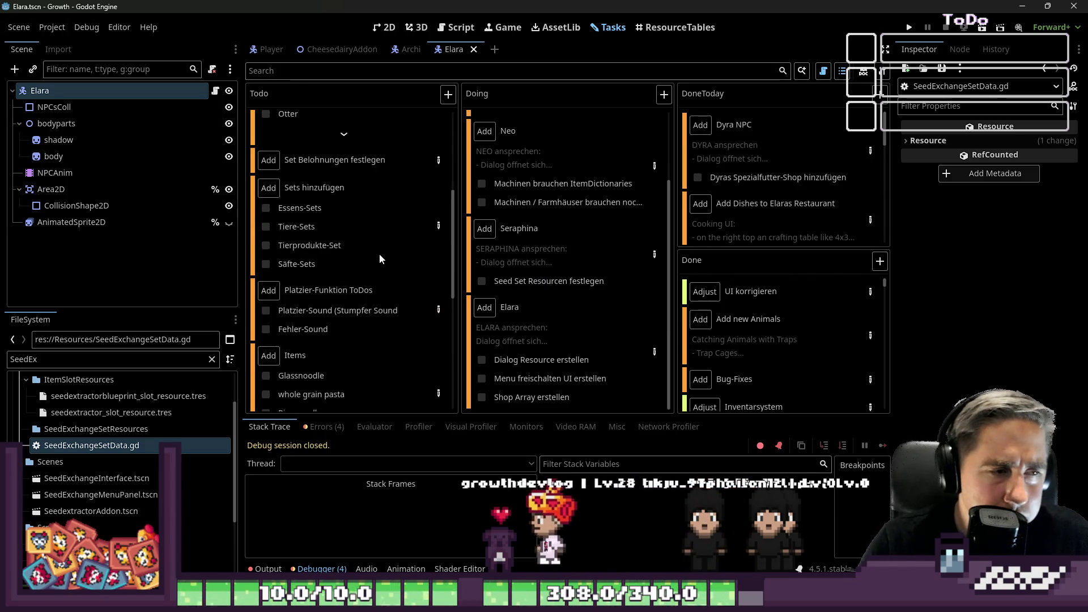
scroll(355, 329, up, 15)
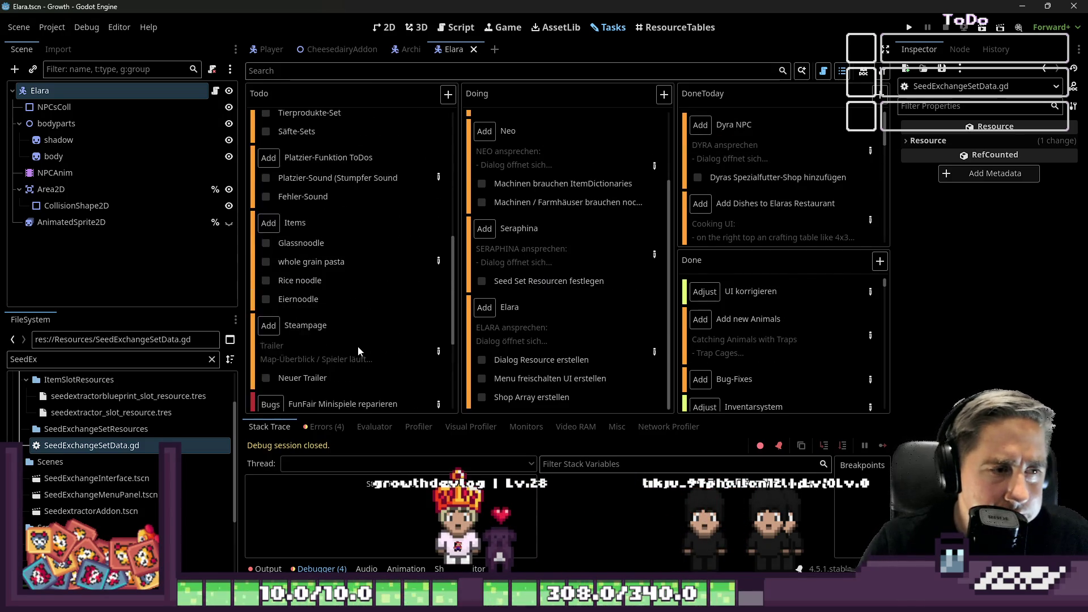
scroll(549, 280, up, 2)
scroll(550, 280, up, 1)
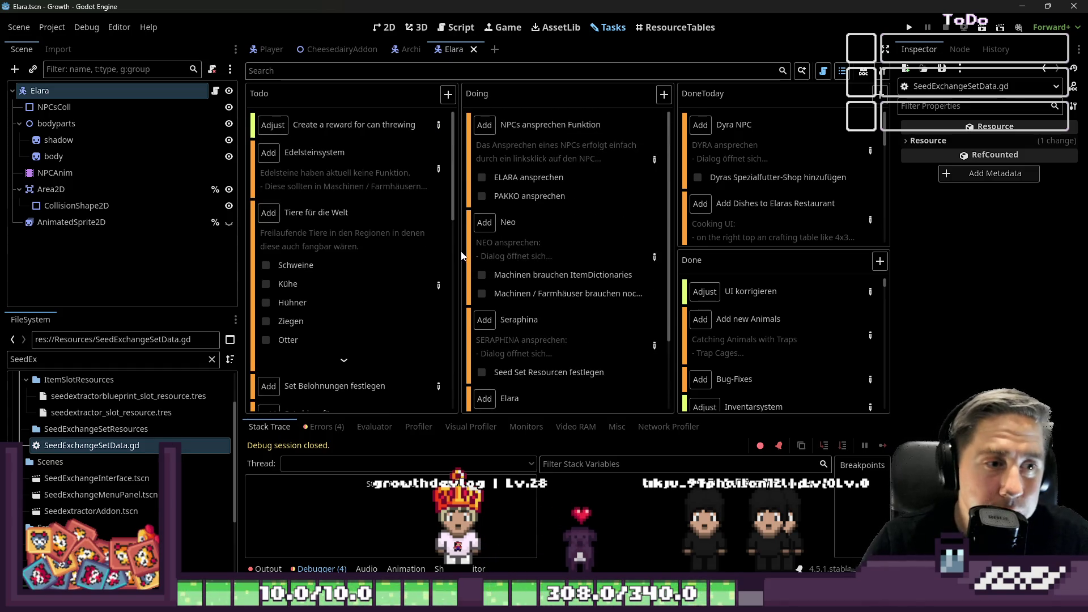
mouse_move(474, 257)
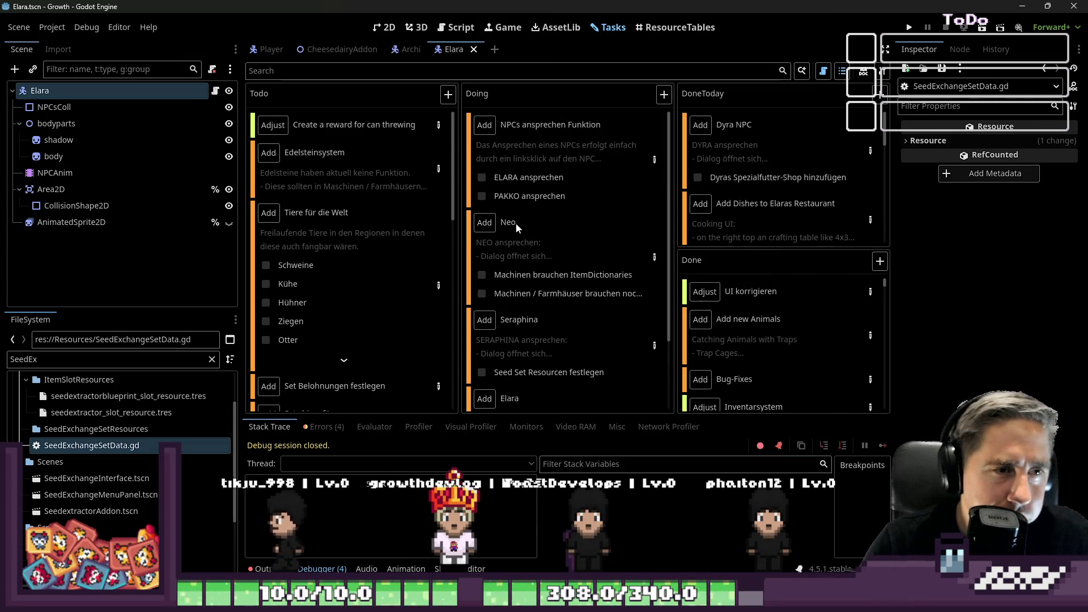
scroll(547, 235, down, 3)
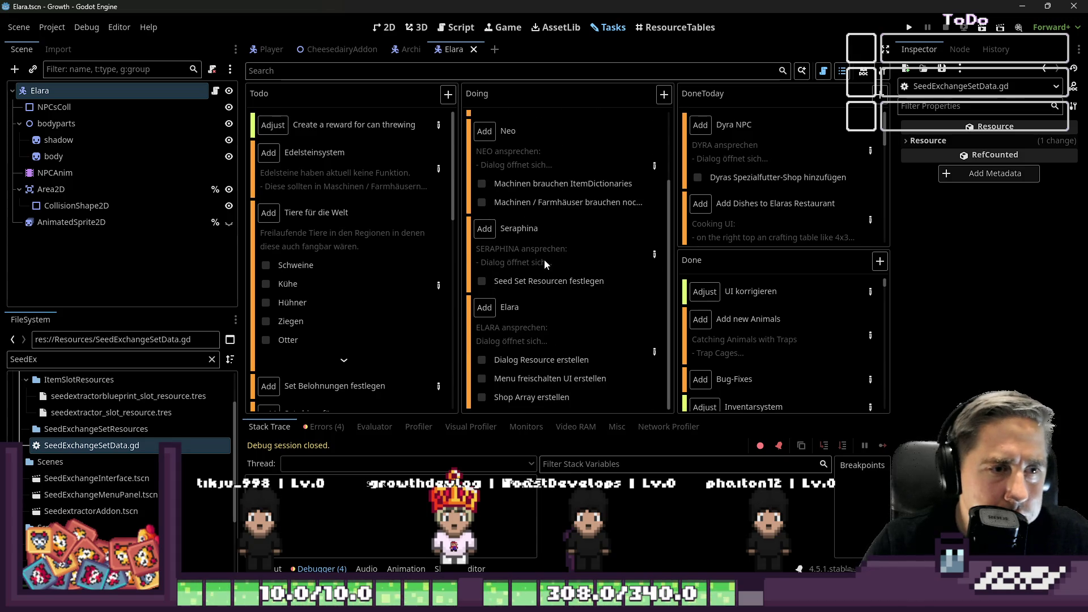
scroll(525, 302, up, 2)
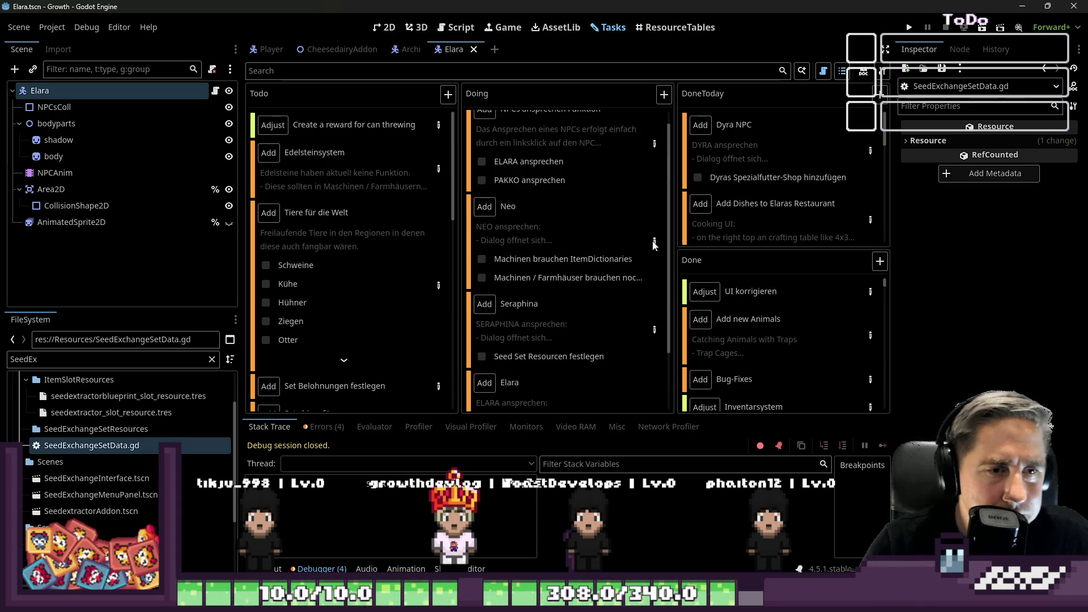
click(654, 242)
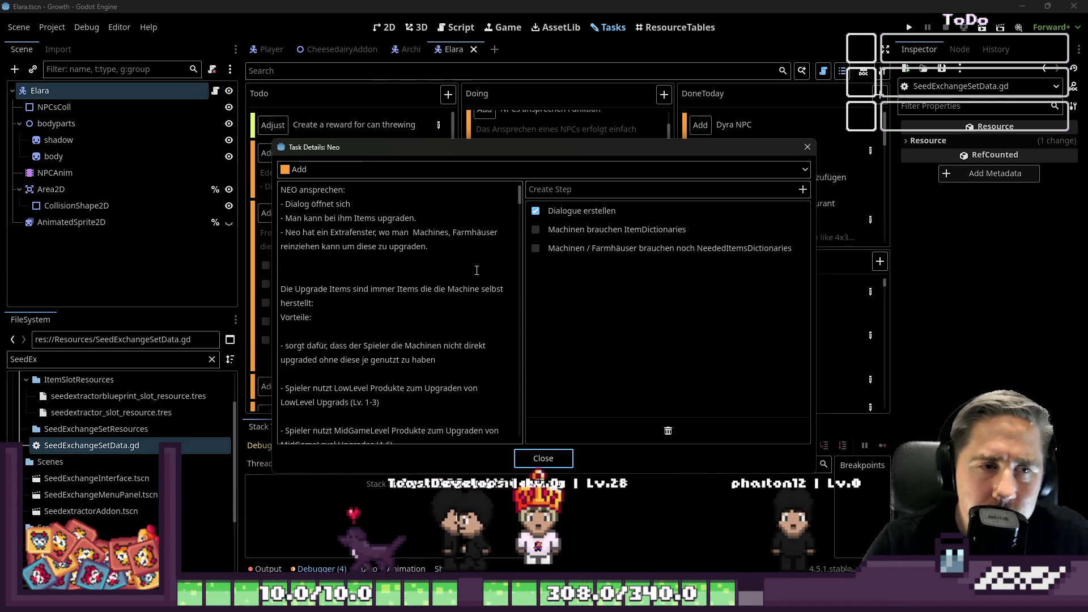
mouse_move(525, 276)
mouse_down()
mouse_move(576, 275)
mouse_move(524, 271)
mouse_up()
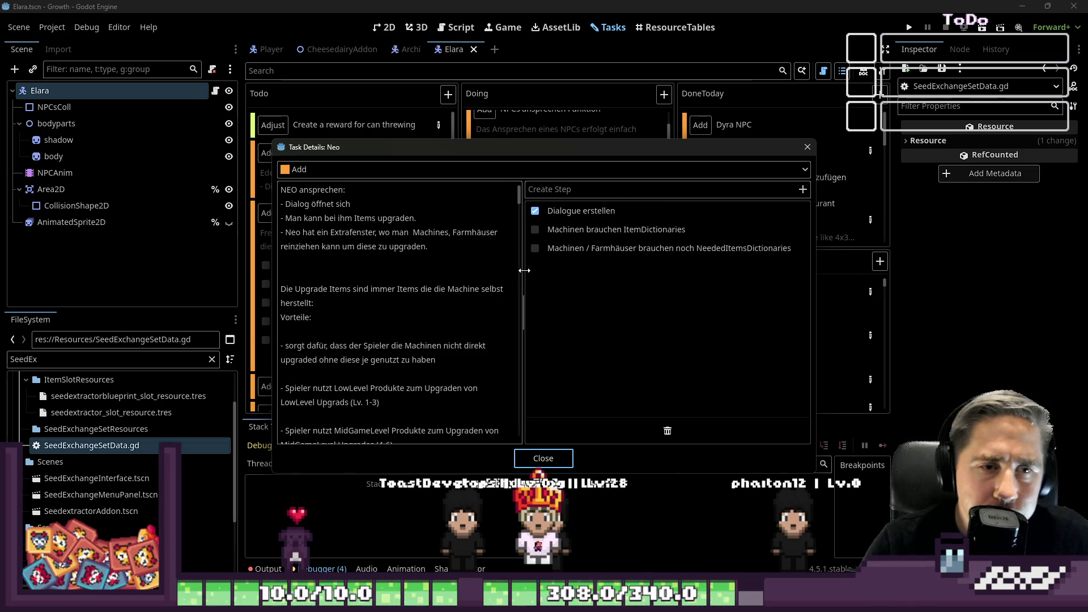
scroll(450, 289, down, 6)
scroll(392, 294, down, 5)
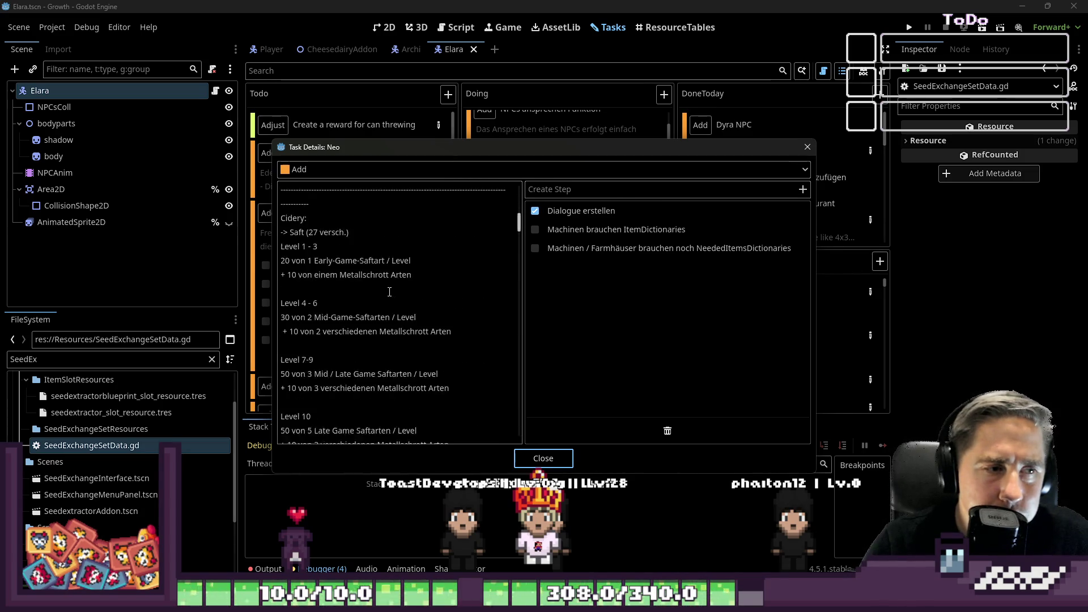
scroll(396, 272, up, 1)
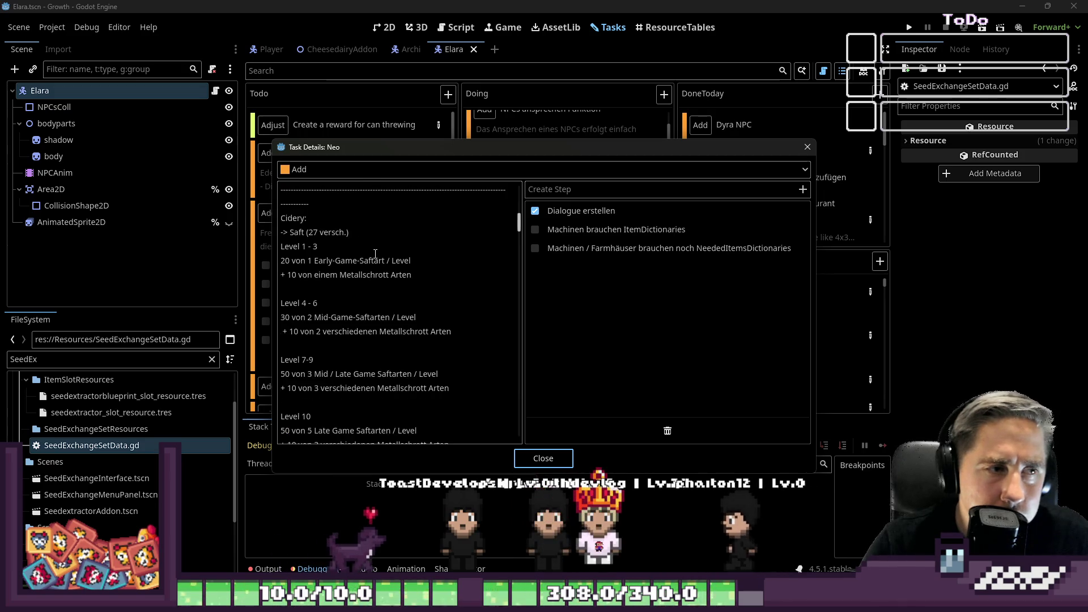
click(285, 223)
double_click(285, 221)
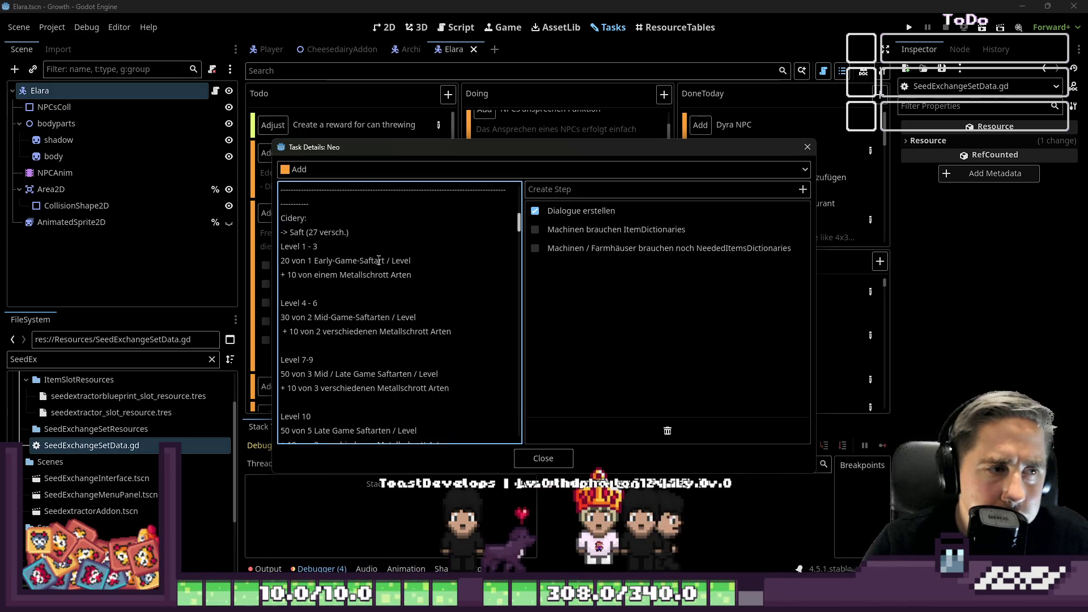
click(432, 279)
drag(461, 287, 282, 260)
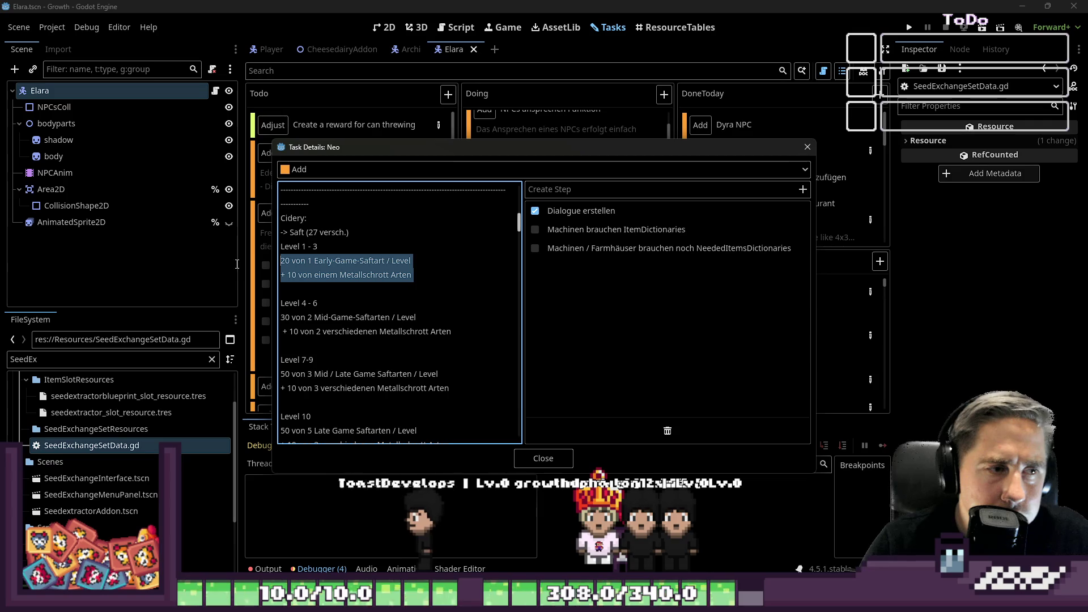
click(413, 287)
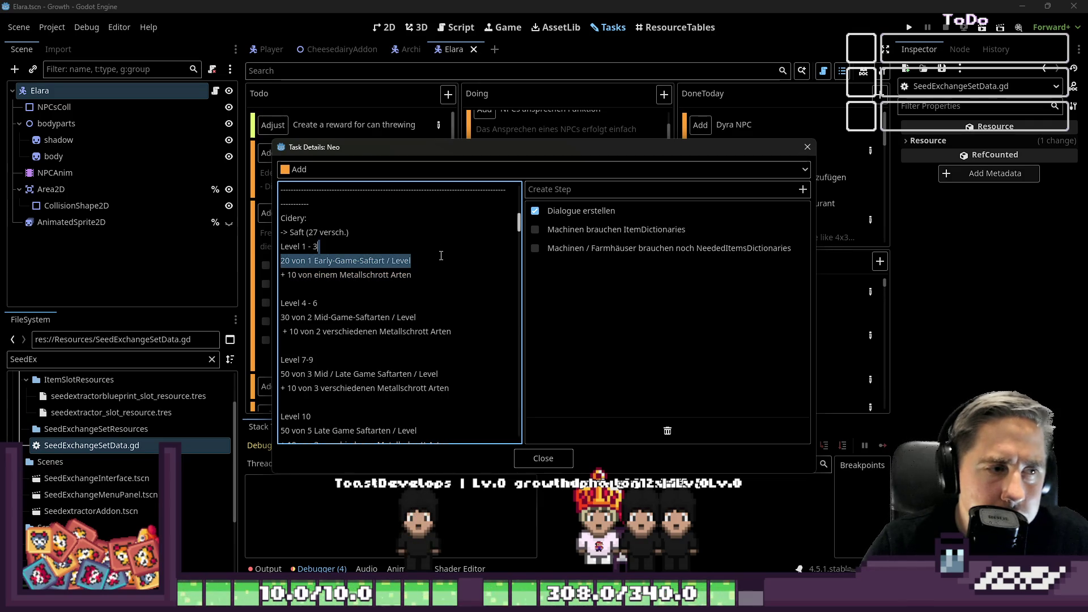
drag(411, 260, 281, 260)
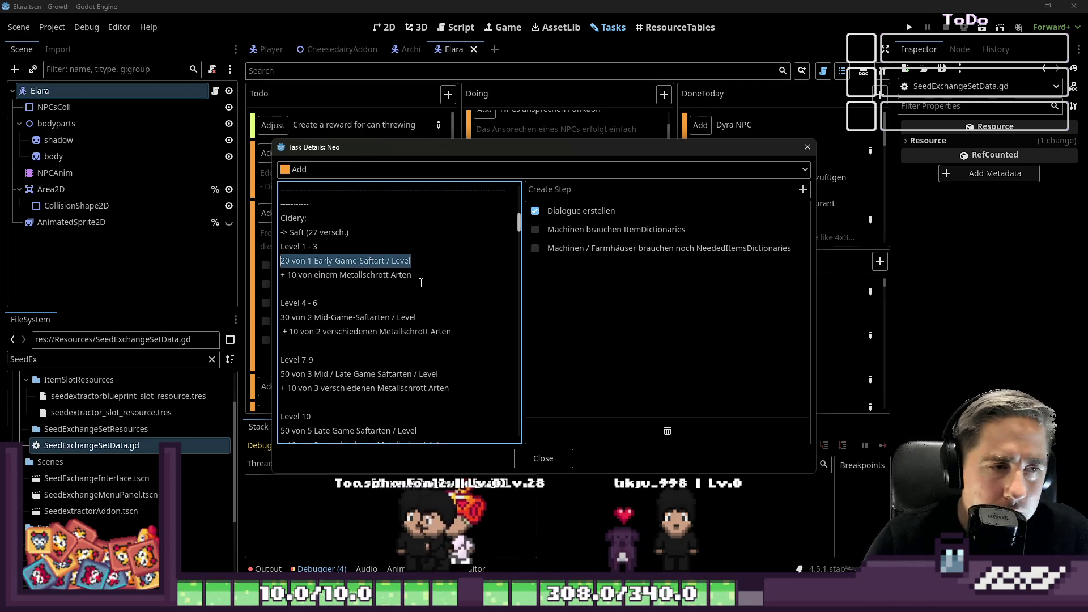
click(415, 278)
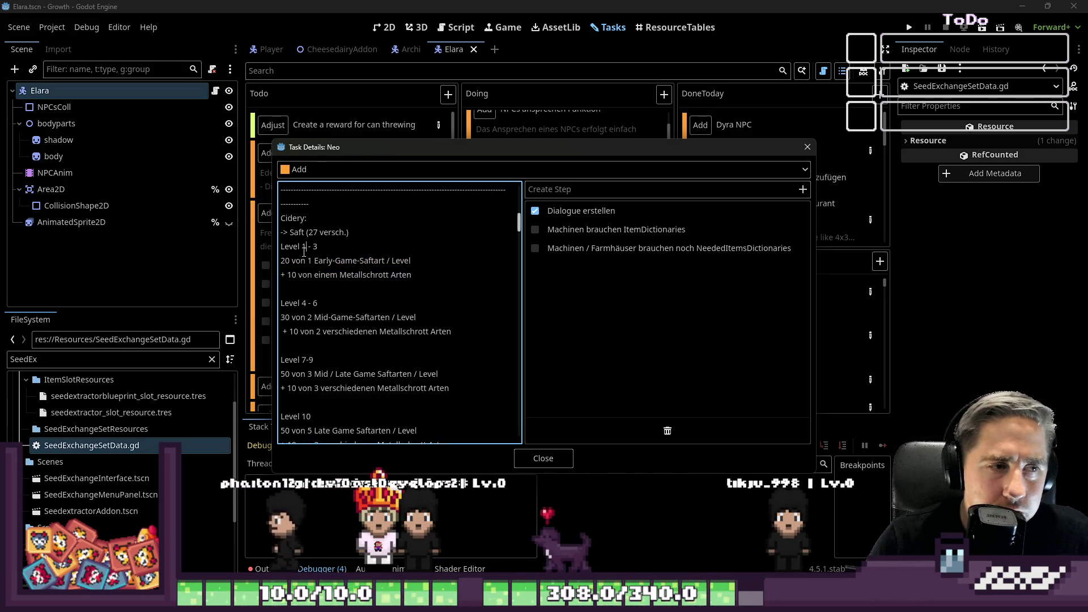
drag(302, 246, 401, 262)
drag(282, 261, 412, 275)
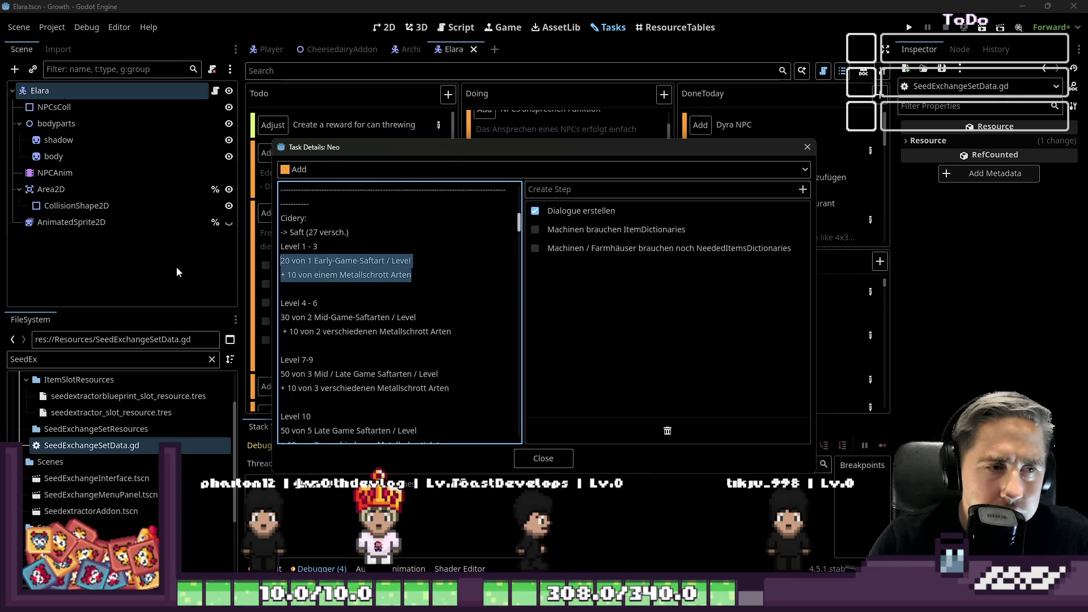
scroll(445, 266, down, 6)
scroll(445, 266, down, 10)
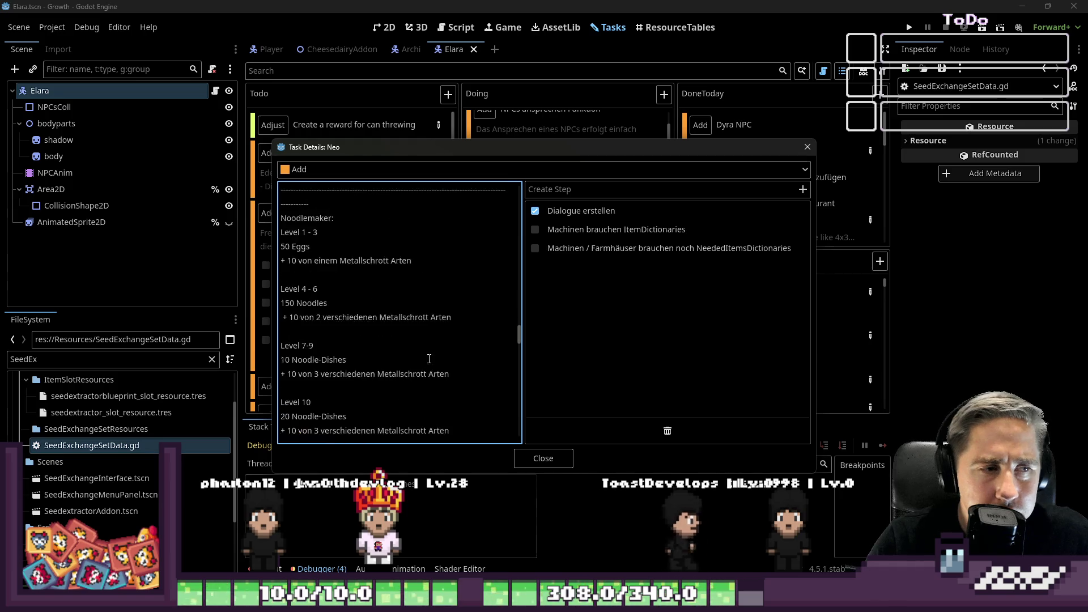
click(553, 458)
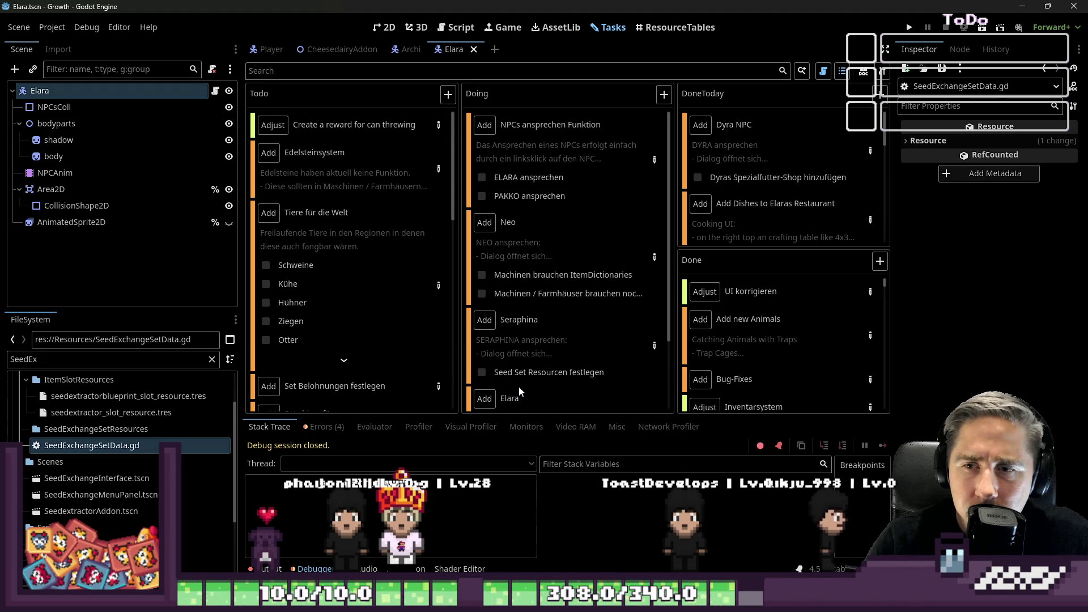
mouse_move(502, 351)
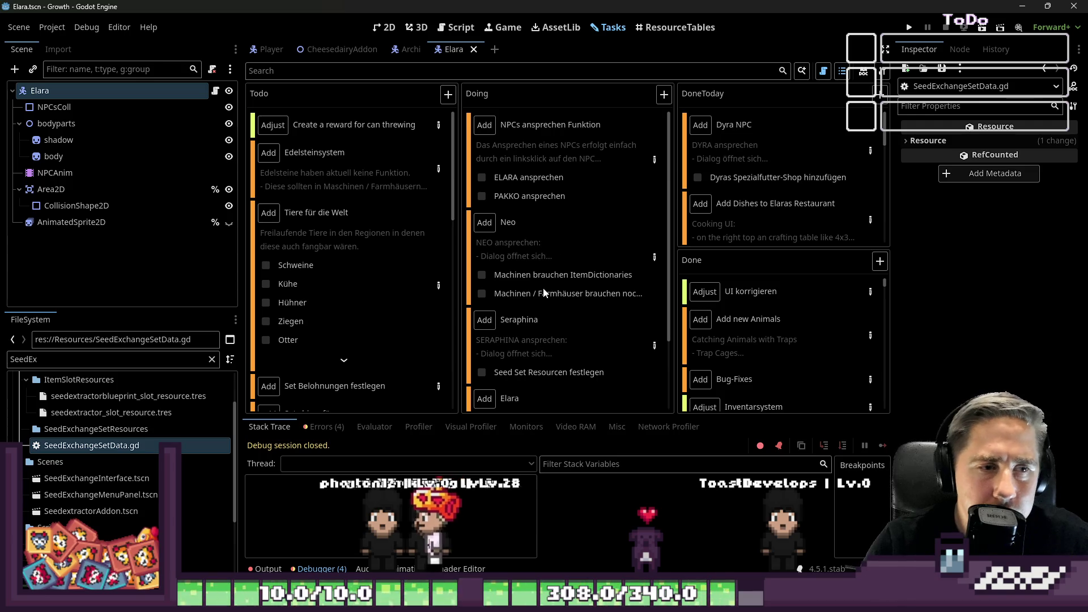
click(612, 335)
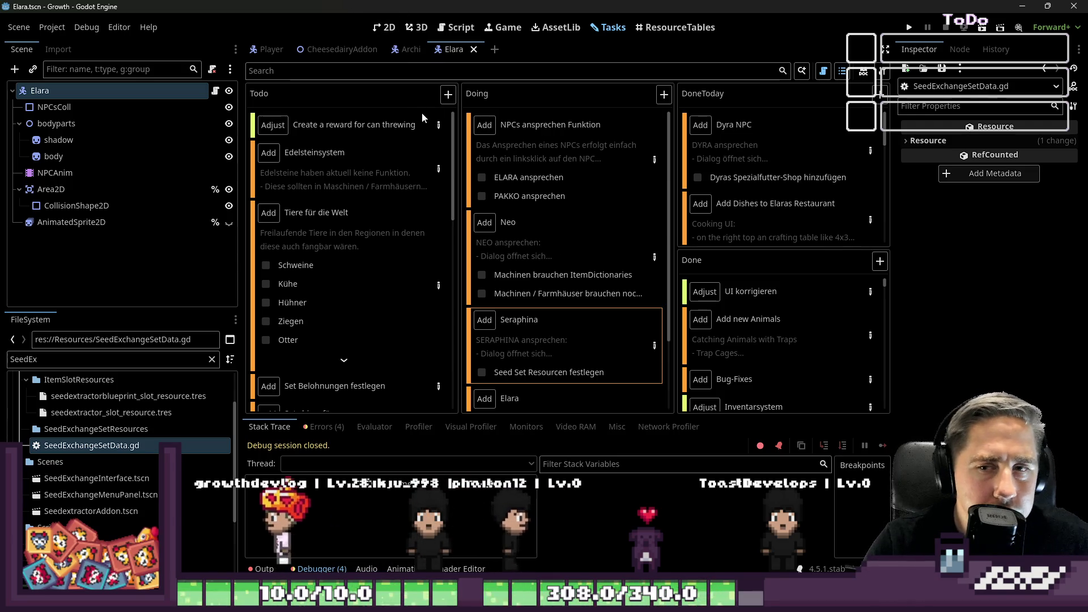
scroll(519, 222, down, 3)
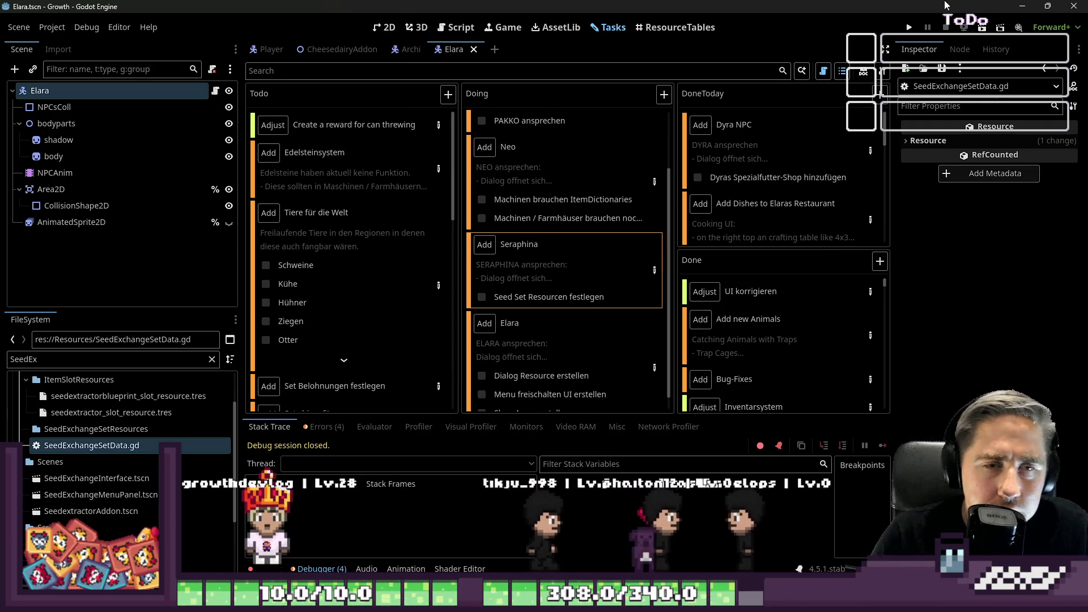
- Run the project and start a new game with a character named asdg
click(910, 28)
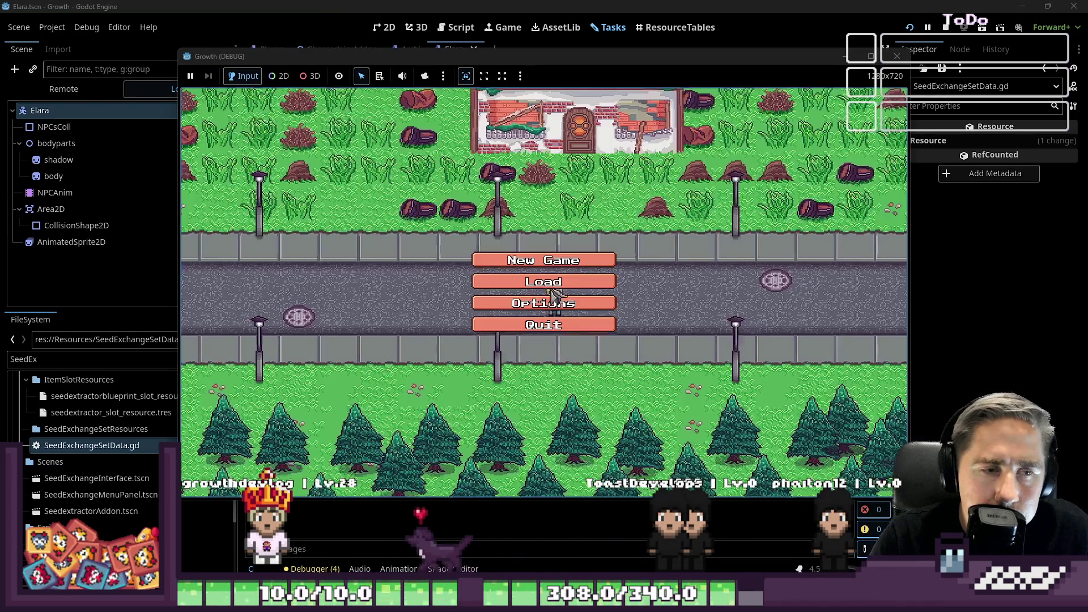
click(558, 292)
text(asdg)
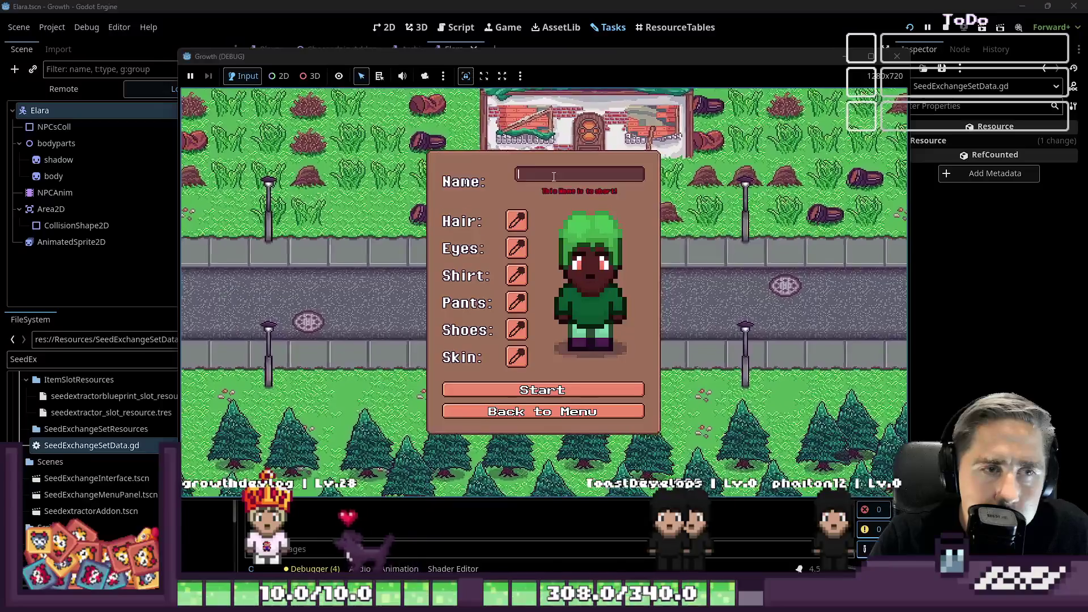
click(600, 385)
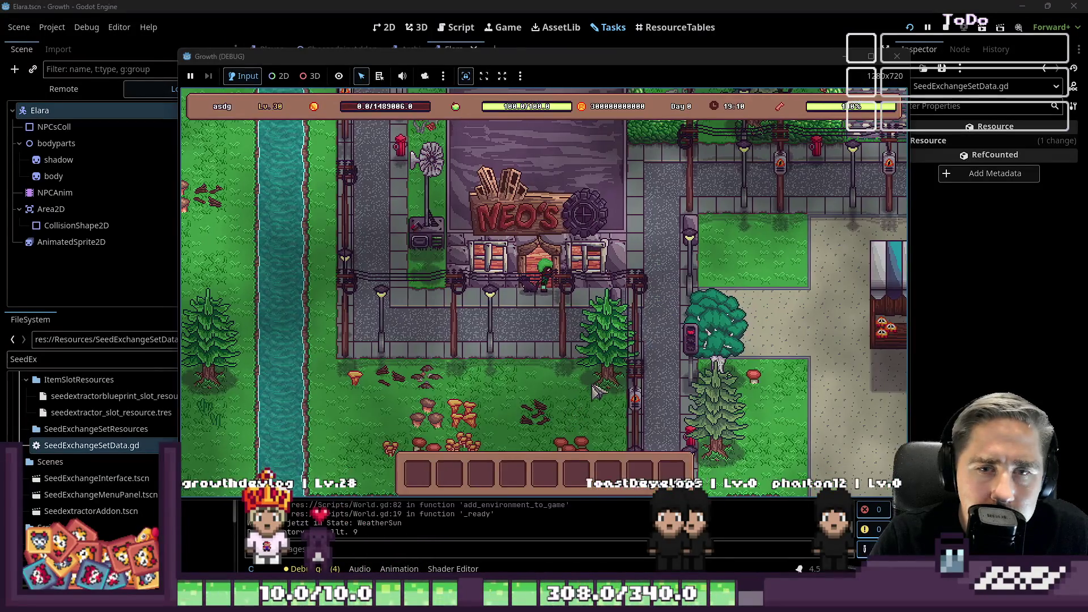
- Walk the character up and right through town to the NPC shop
key(w)
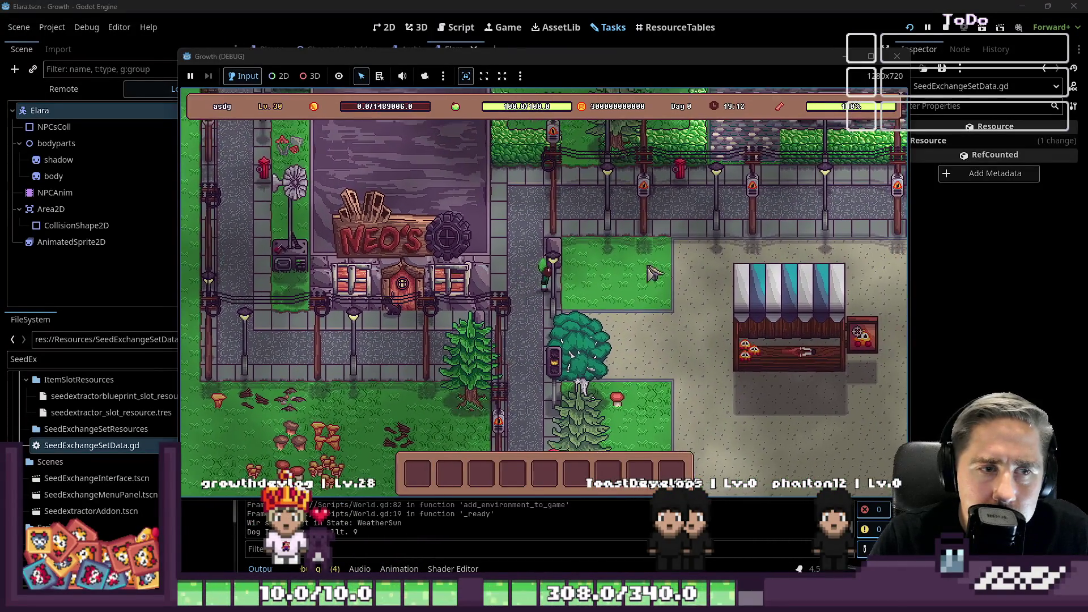
key(d)
key(d)
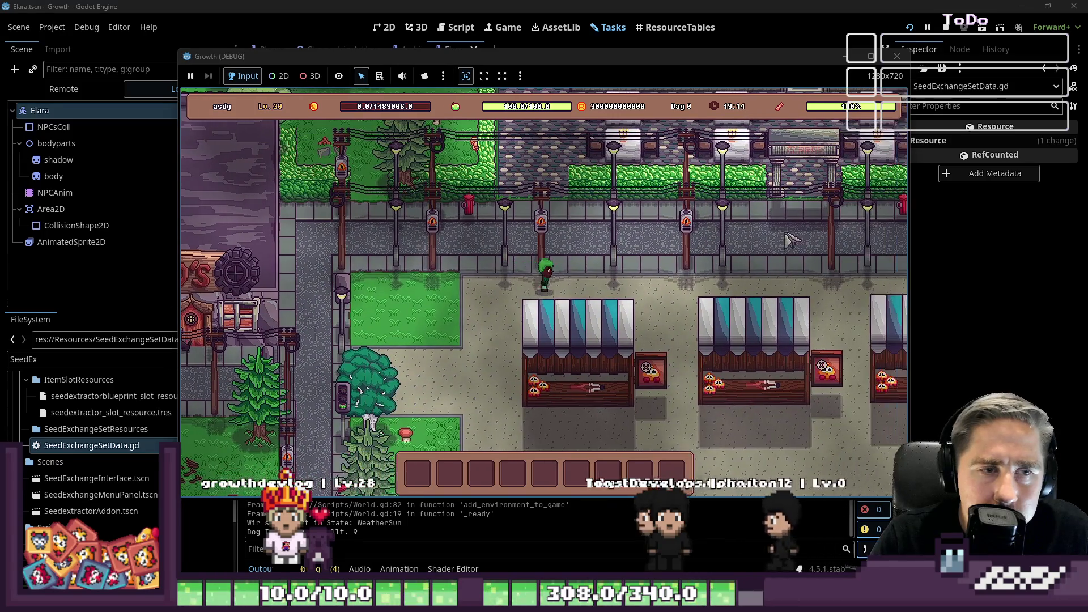
key(w)
key(d)
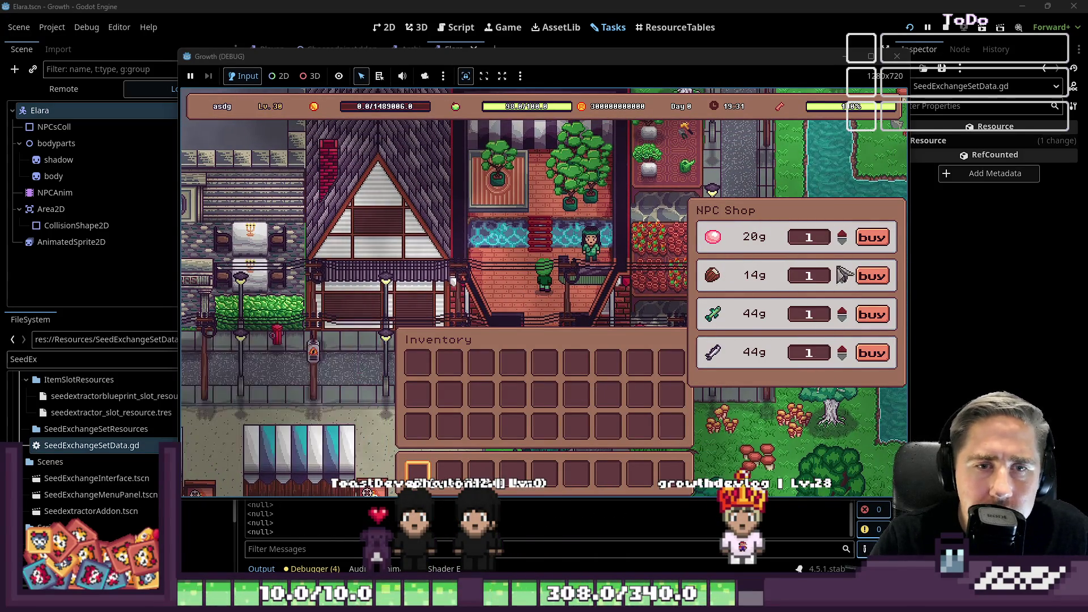
- Buy a batch of Rose Quartz and eight batches of Roasted Hazelnuts from the shop
scroll(846, 238, up, 3)
scroll(848, 238, up, 1)
click(870, 237)
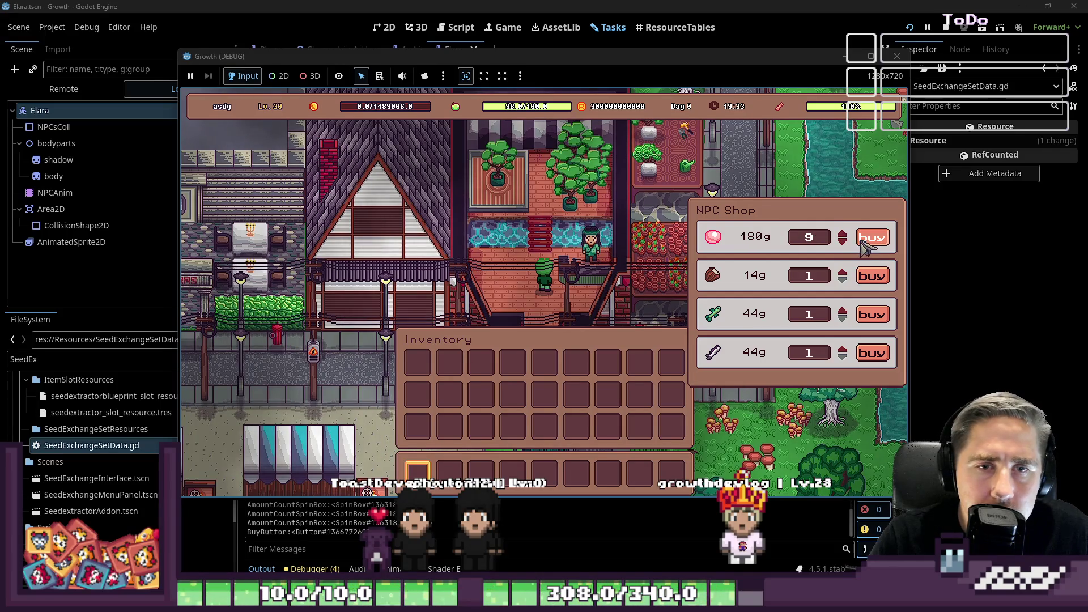
scroll(843, 278, up, 5)
click(873, 276)
click(873, 276)
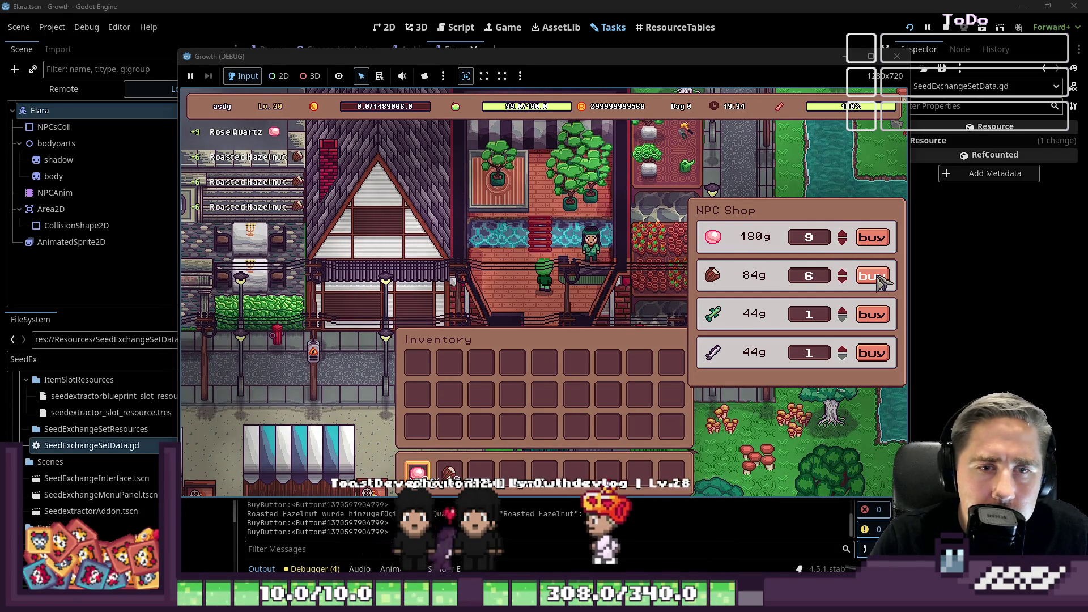
click(873, 276)
click(872, 276)
click(873, 276)
click(873, 276)
click(873, 276)
click(873, 276)
click(875, 276)
click(874, 276)
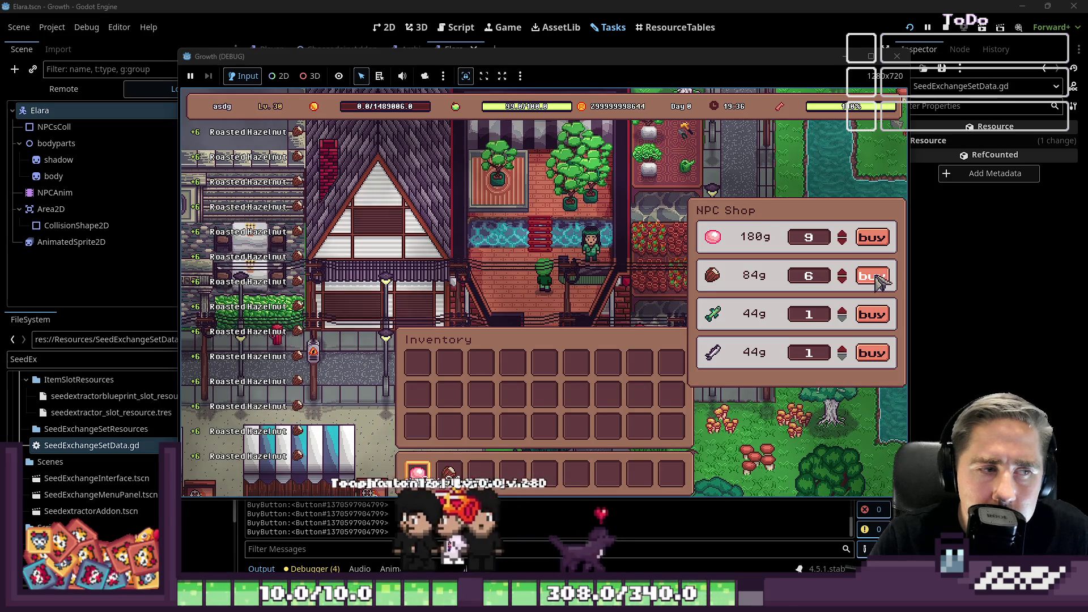
click(874, 276)
click(875, 276)
click(875, 276)
click(874, 276)
click(875, 276)
- Close the shop panels and walk the player away onto the street
key(Escape)
key(s)
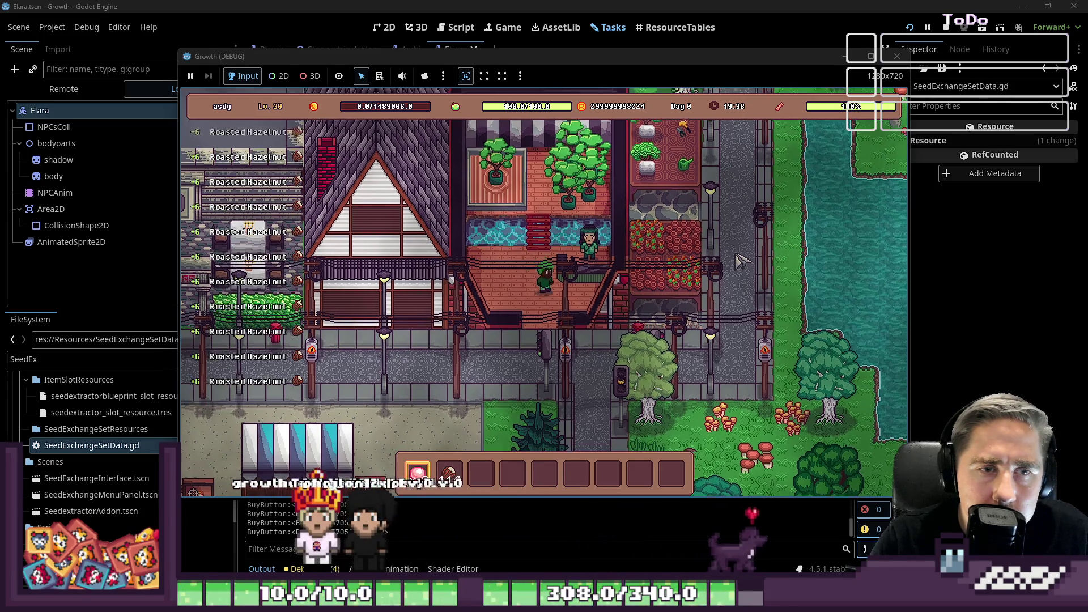
key(a)
key(2)
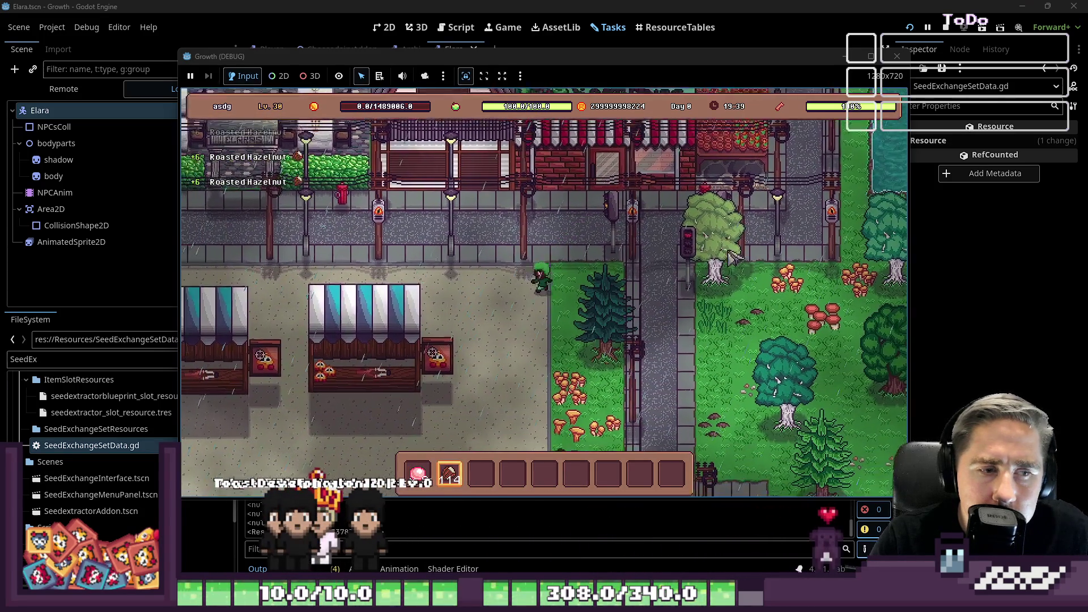
key(s)
key(a)
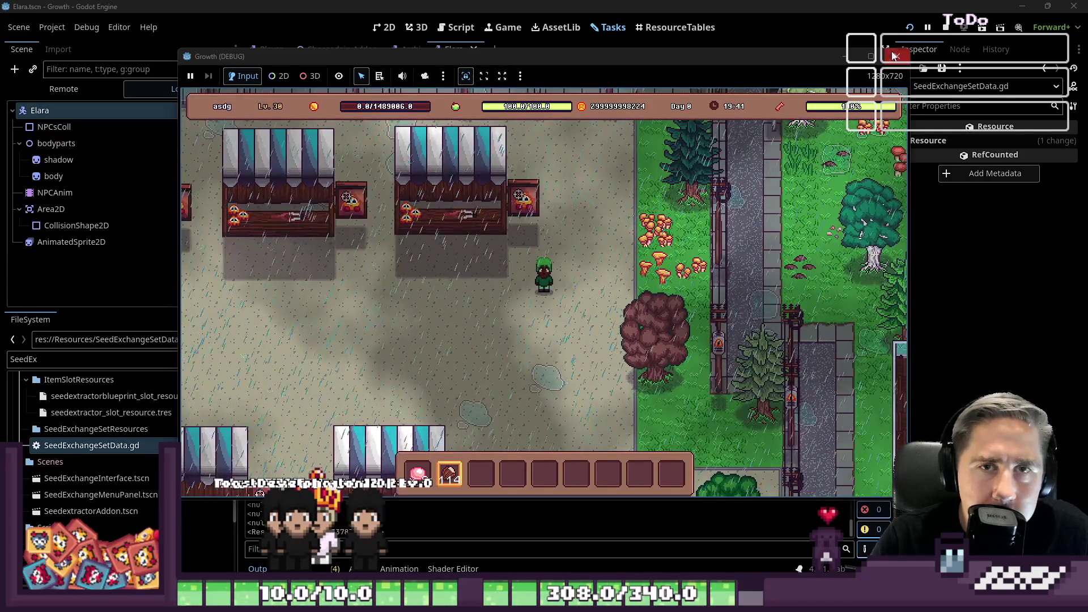
click(895, 55)
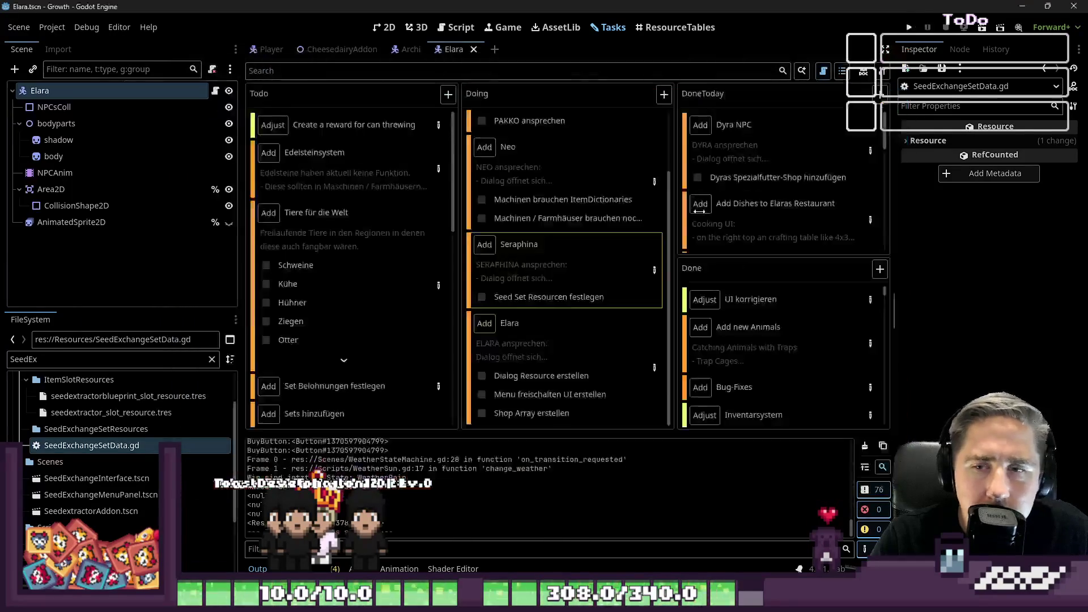
mouse_move(545, 258)
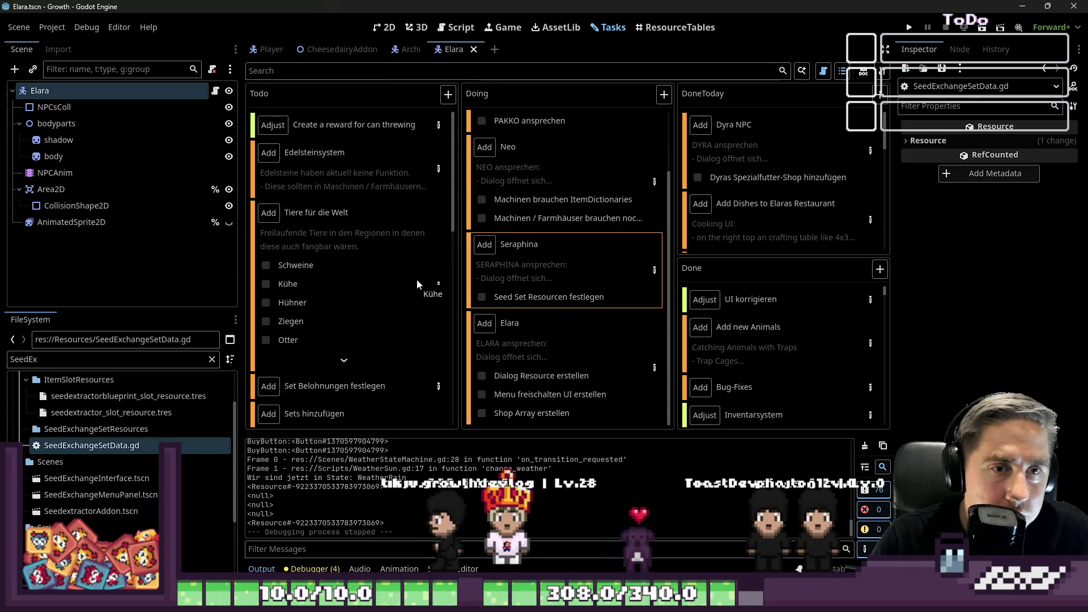
click(404, 29)
click(454, 33)
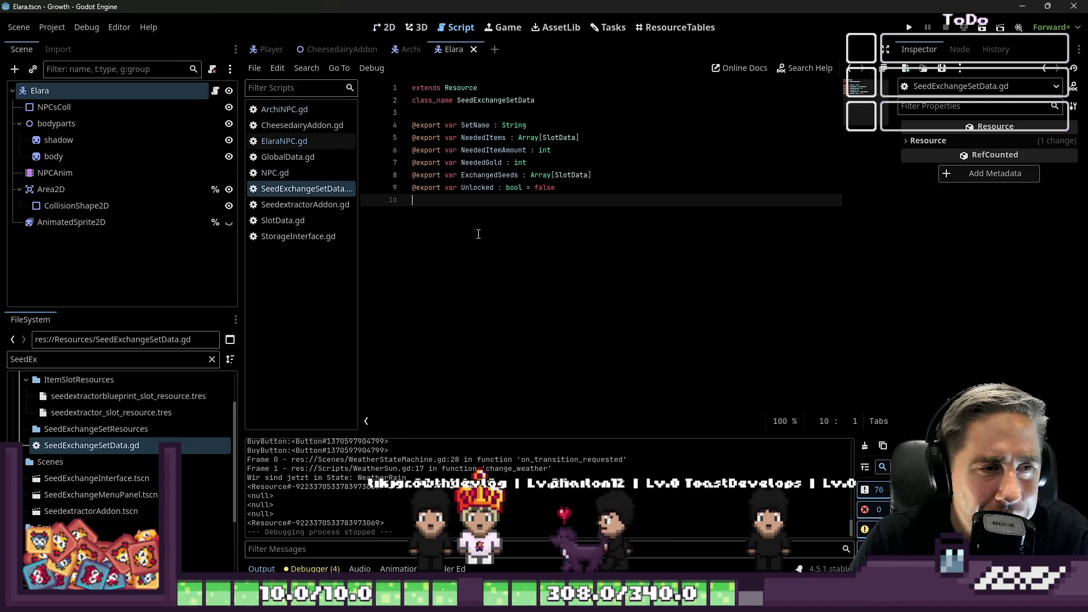
click(608, 27)
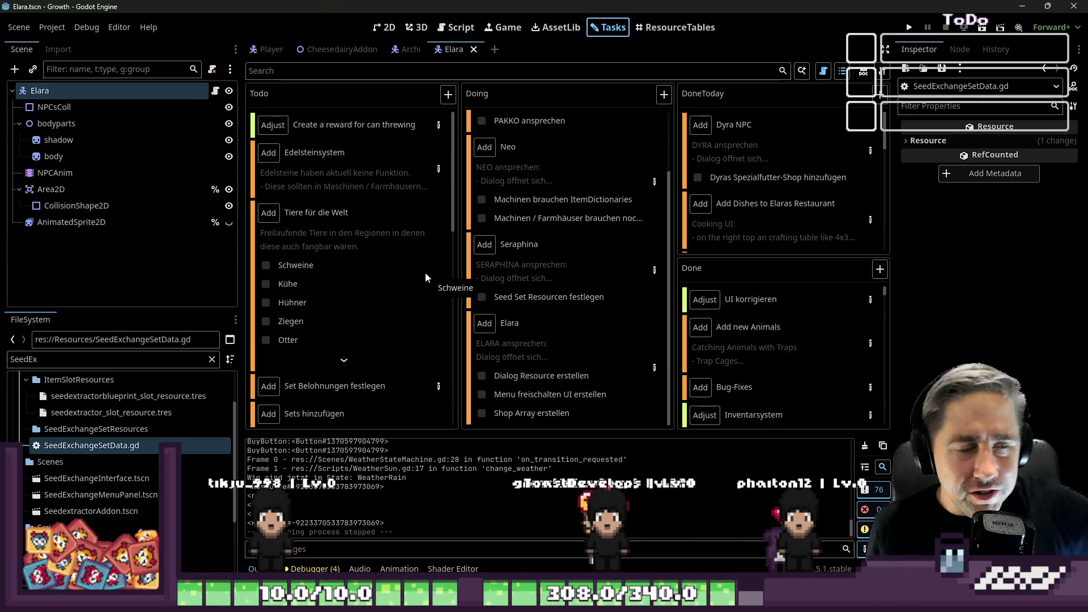
scroll(582, 269, up, 2)
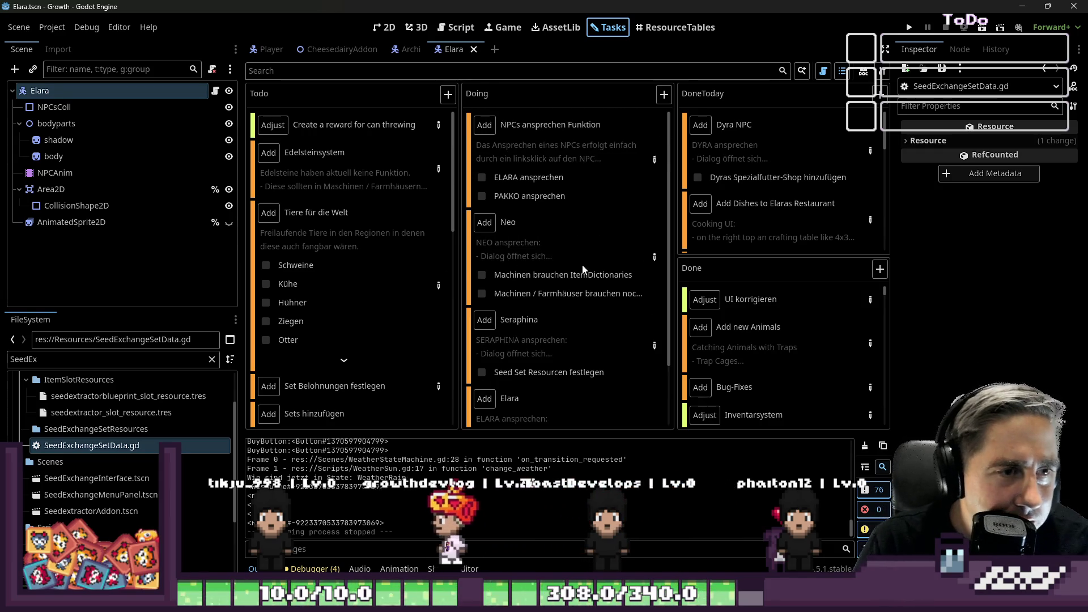
scroll(505, 249, down, 2)
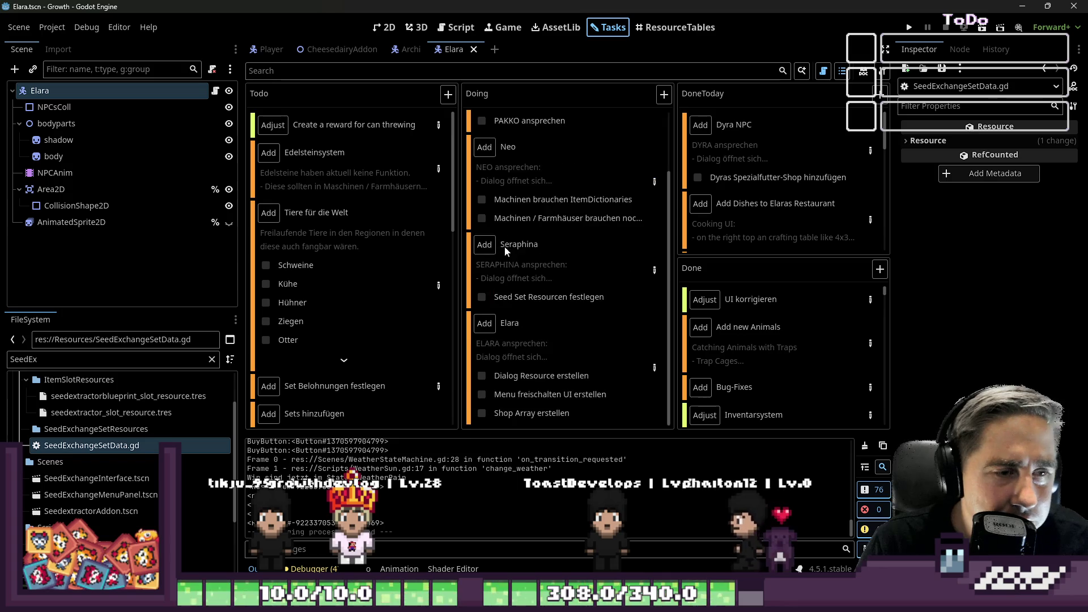
click(651, 368)
click(597, 64)
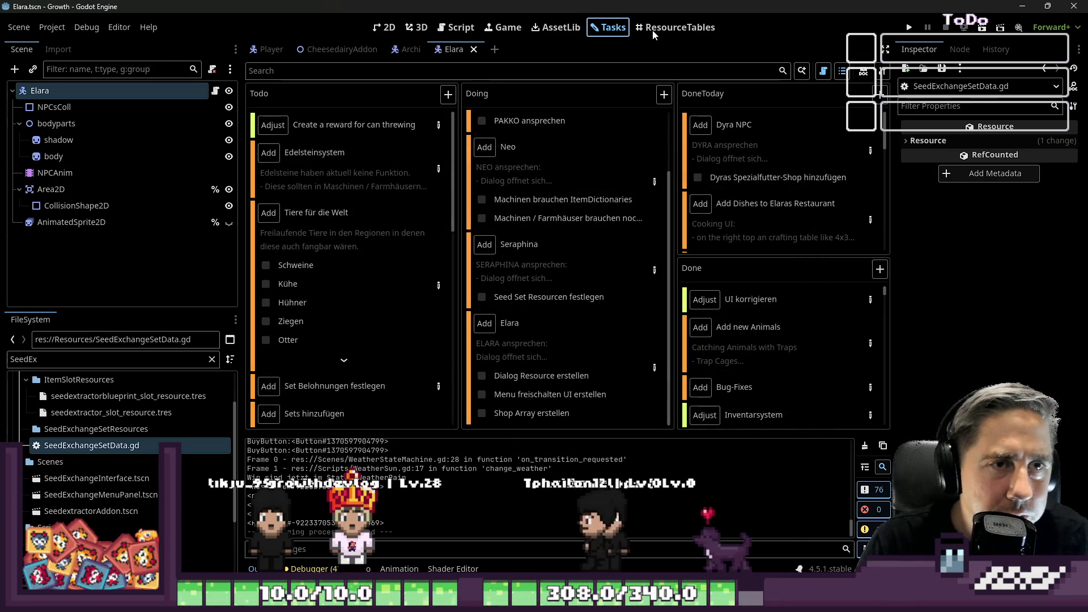
click(513, 46)
scroll(567, 255, up, 2)
scroll(597, 359, down, 2)
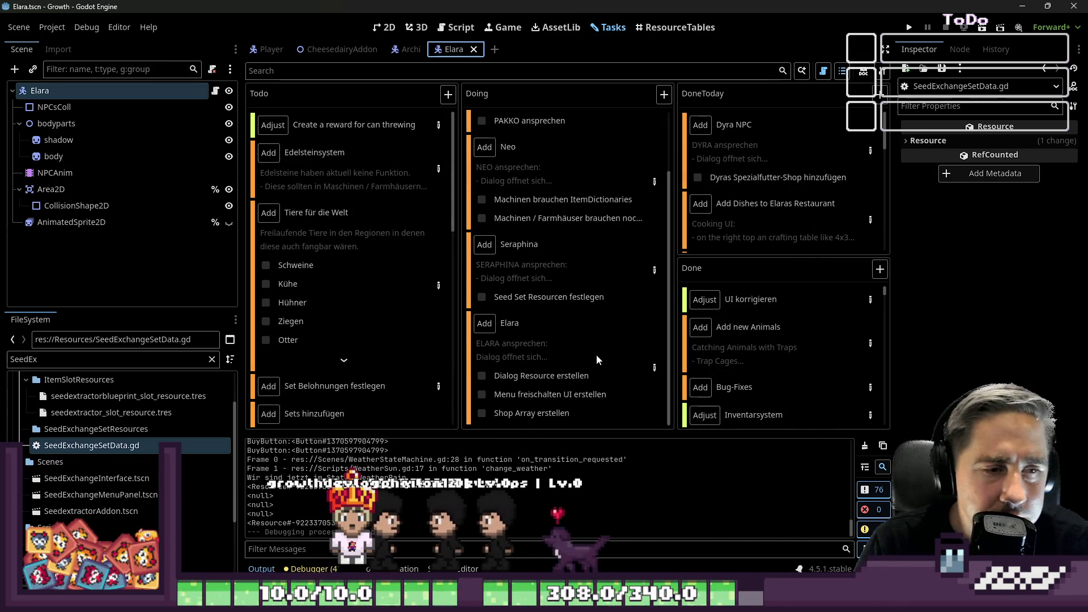
mouse_move(590, 324)
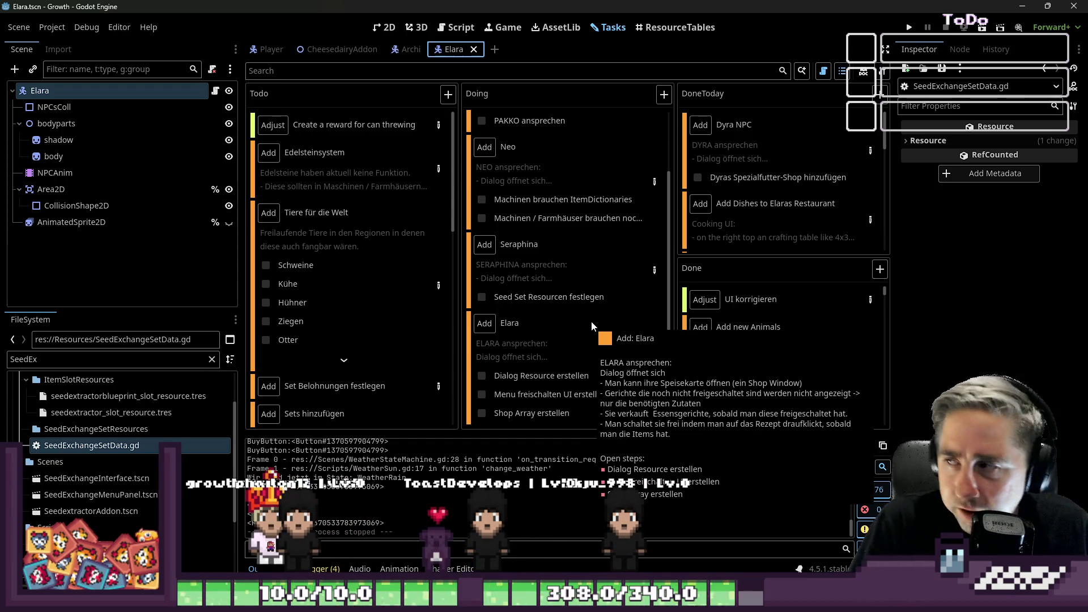
mouse_move(579, 247)
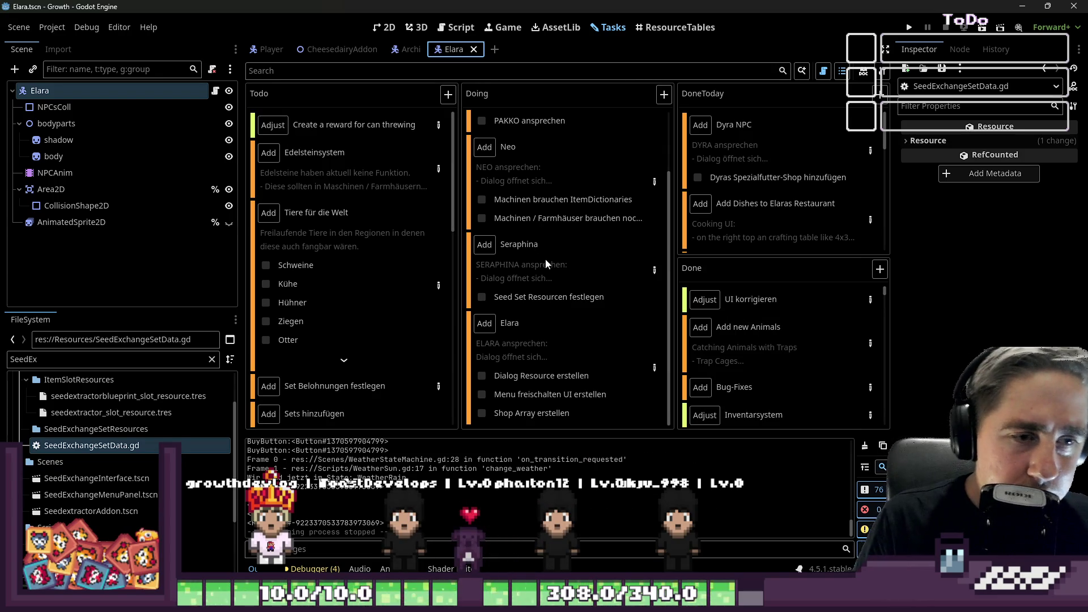
mouse_move(509, 242)
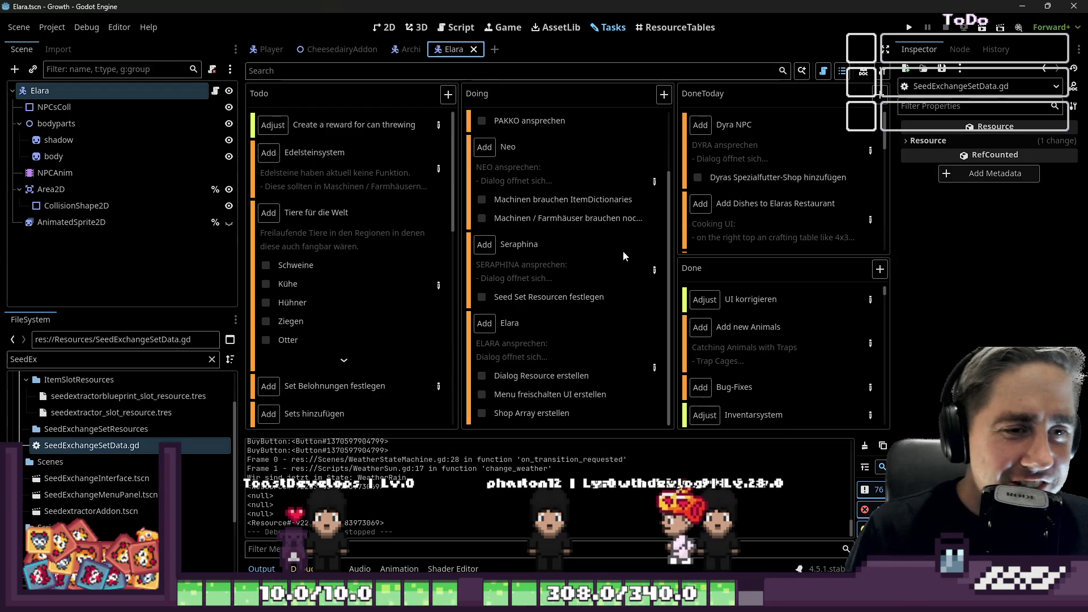
scroll(630, 251, up, 2)
scroll(661, 240, down, 2)
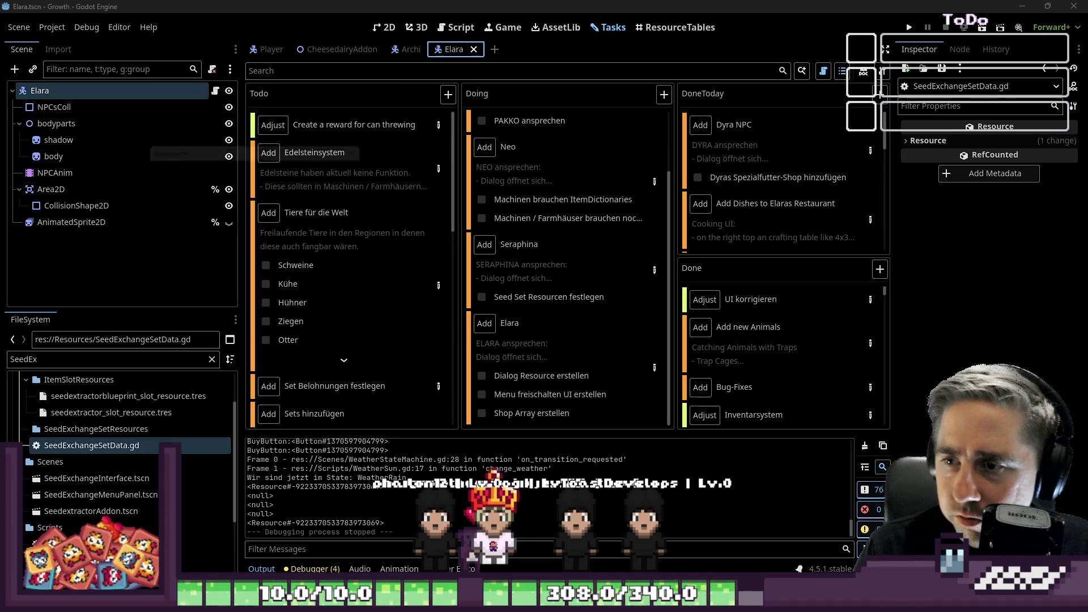
key(Escape)
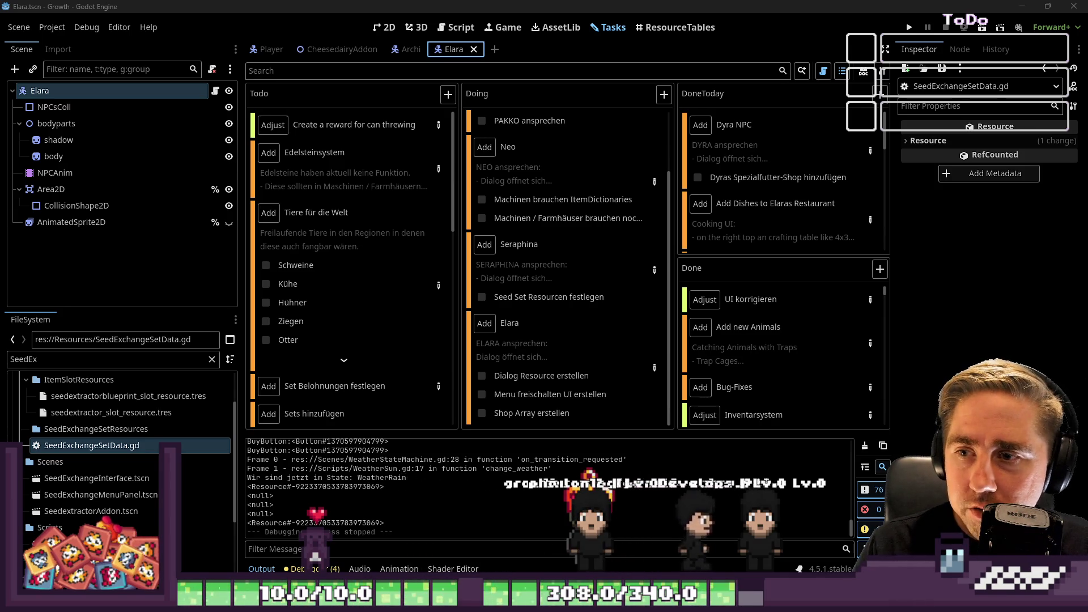
mouse_move(542, 319)
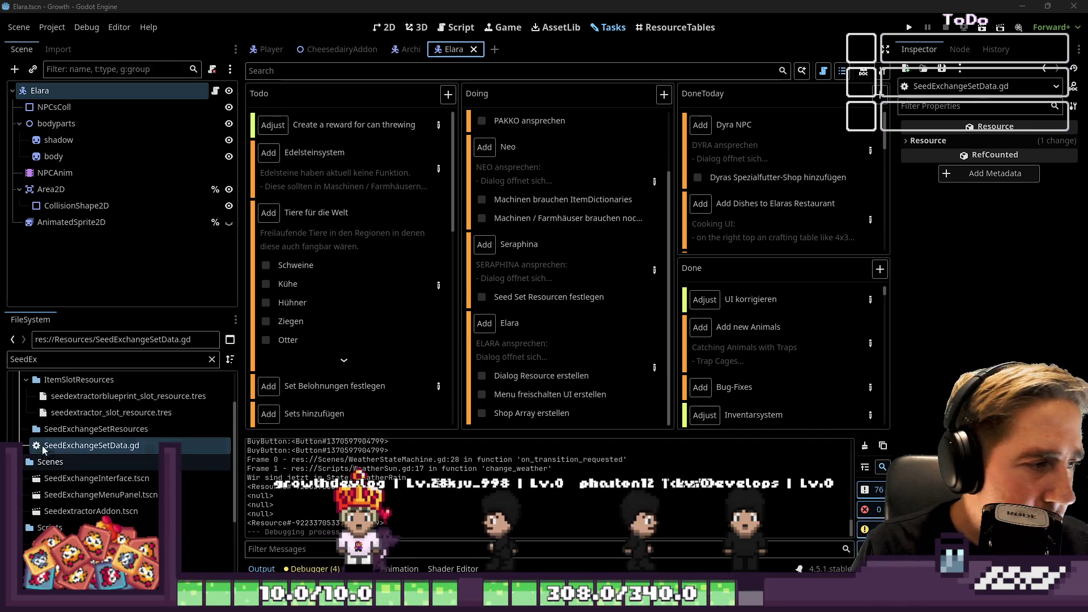
- Filter the FileSystem for 'SeedExchan' and open the SeedExchangeInterface scene in the 2D editor
scroll(44, 429, up, 3)
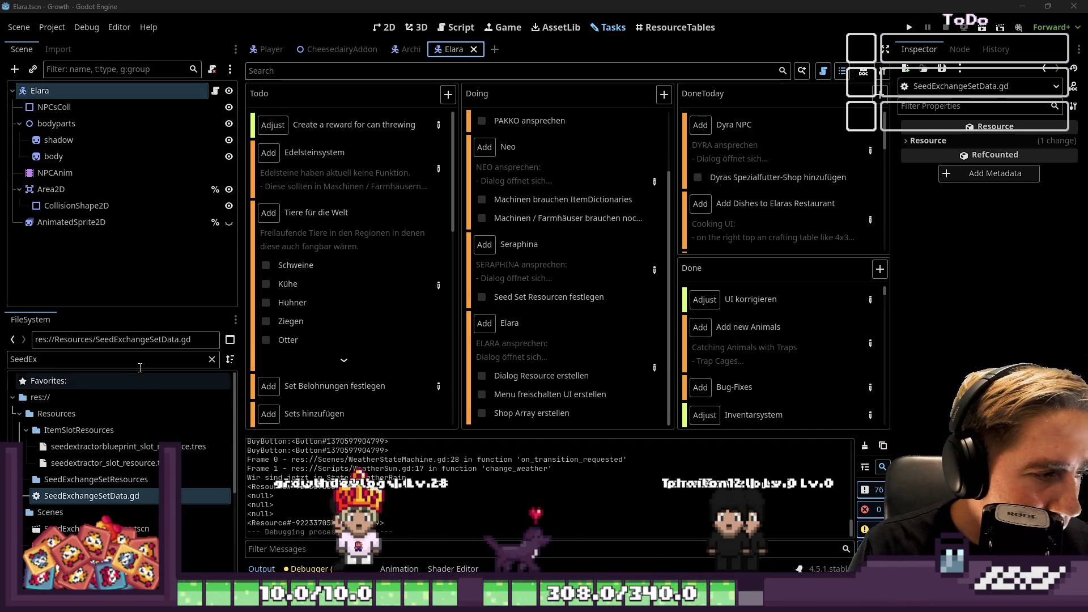
double_click(126, 359)
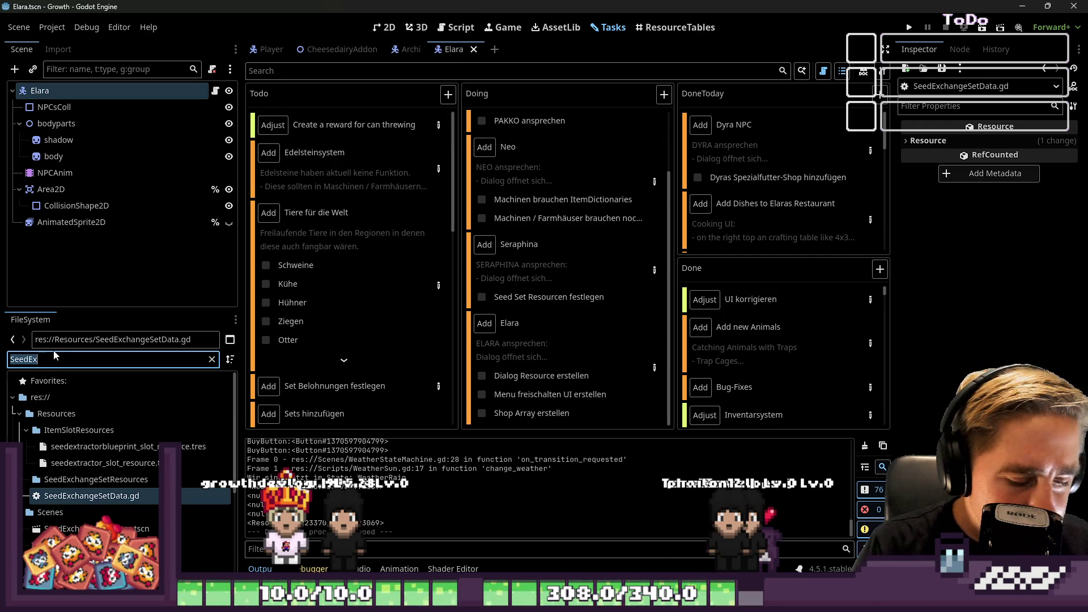
text(SeedEc)
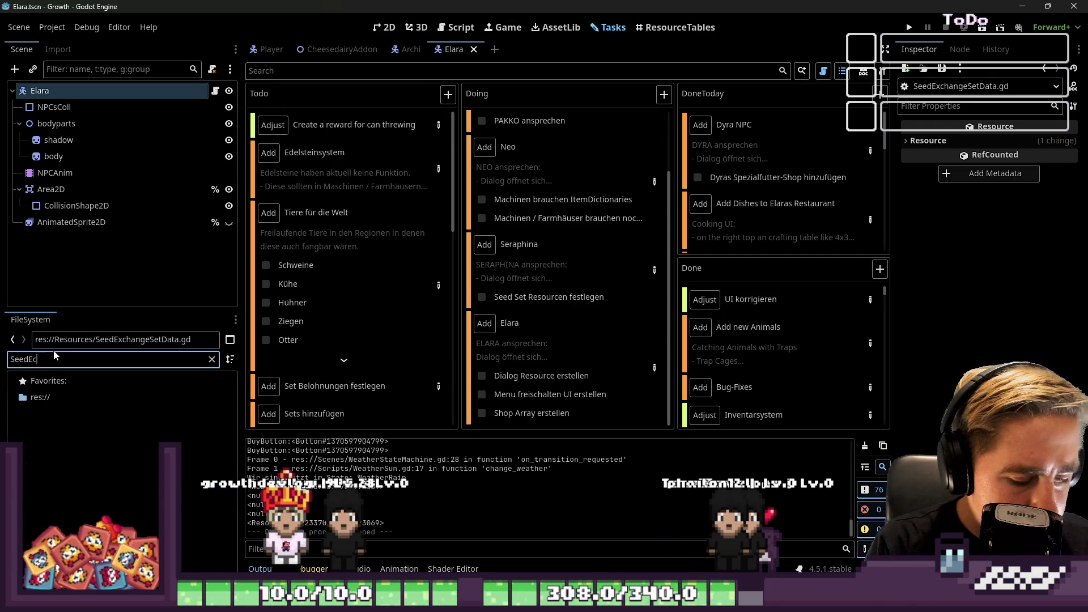
key(BackSpace)
text(xchange)
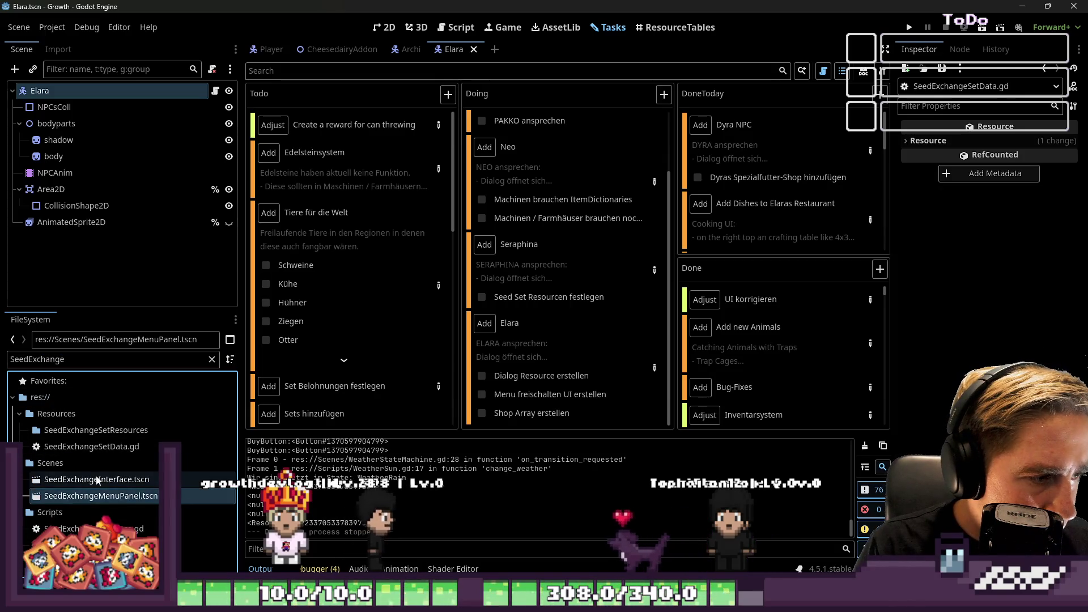
right_click(100, 496)
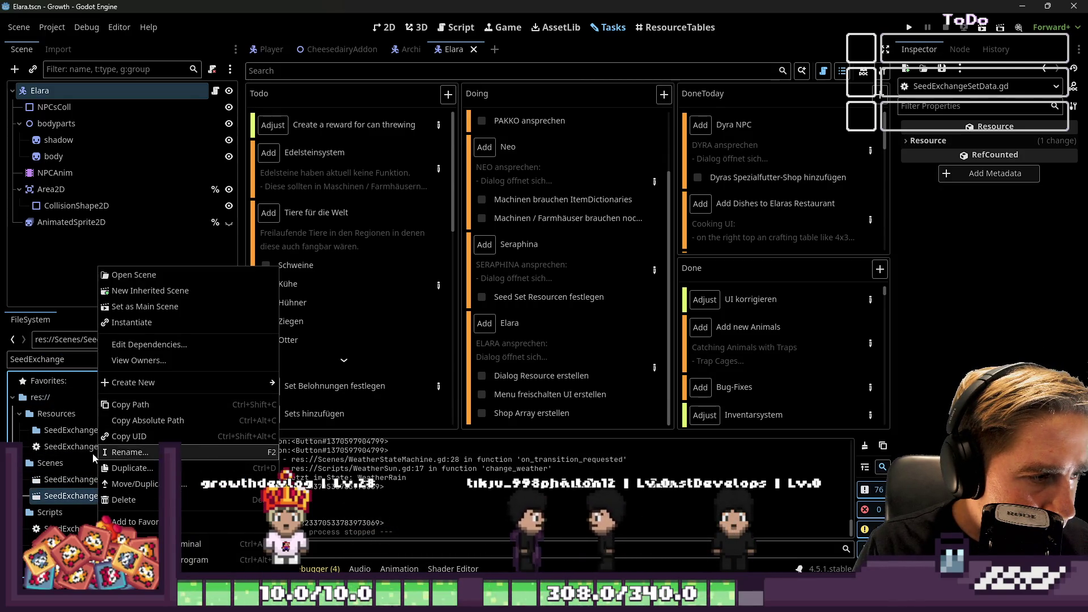
click(67, 482)
double_click(67, 480)
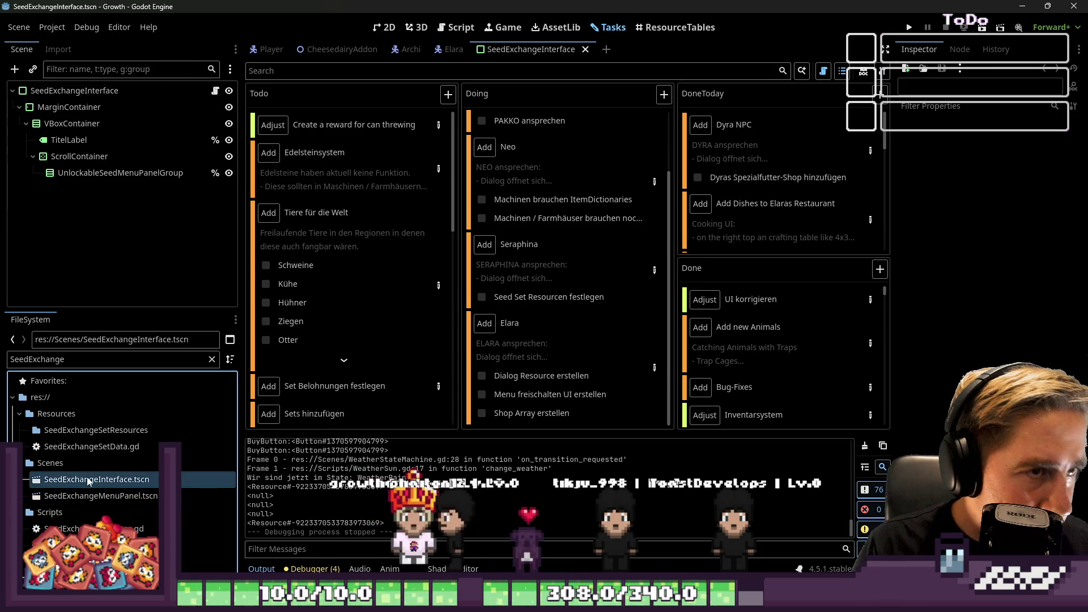
click(386, 32)
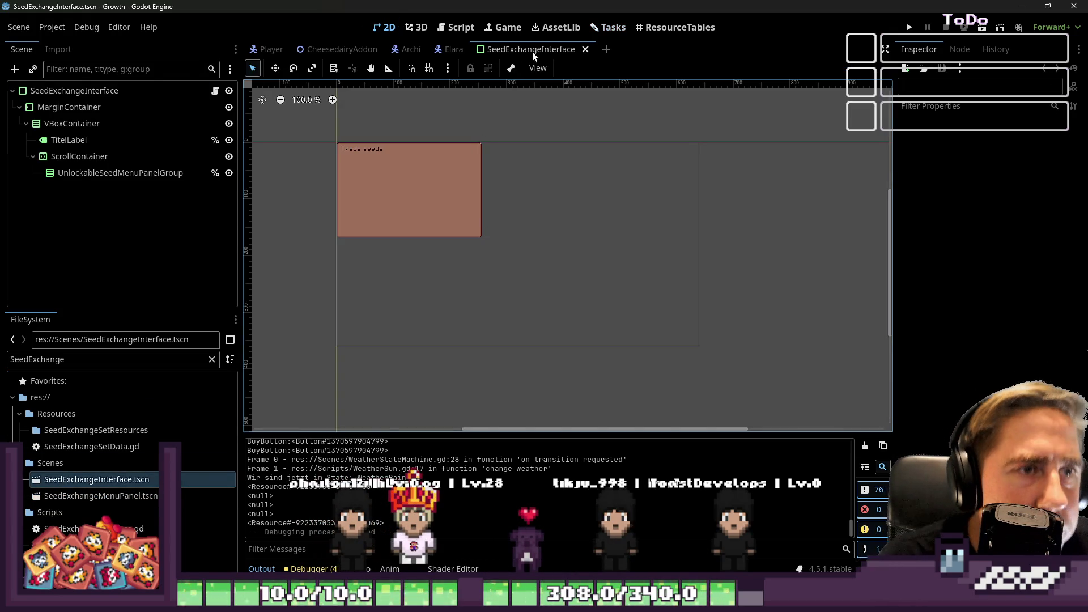
- Open SeedExchangeMenuPanel, inspect its ItemSlot, ItemSlot4 and CostAmountLabel nodes, then return to SeedExchangeInterface
double_click(85, 496)
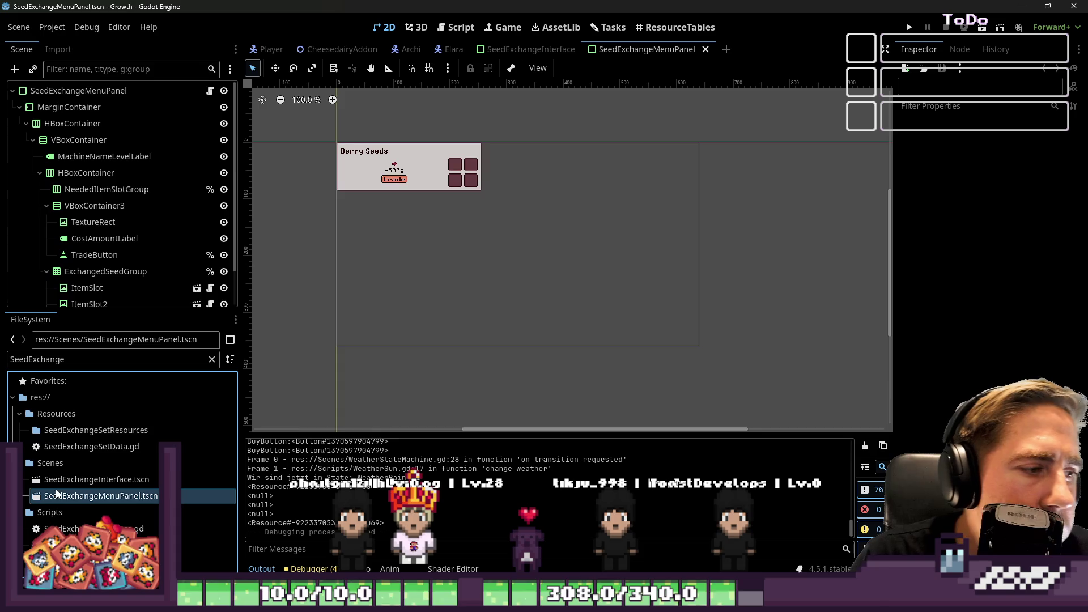
scroll(374, 142, up, 8)
scroll(506, 198, down, 4)
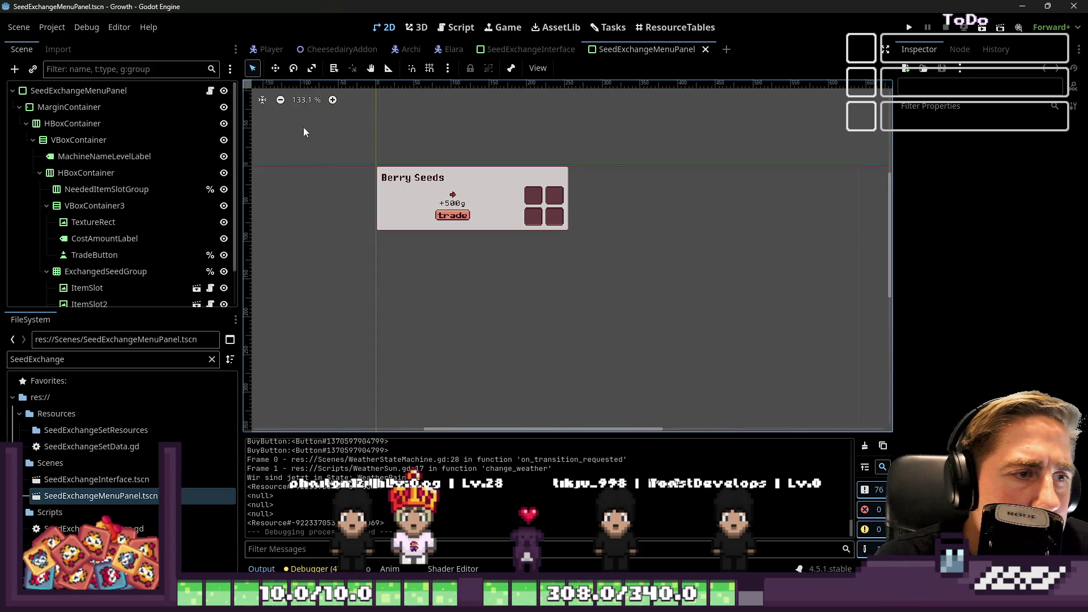
drag(304, 132, 625, 291)
scroll(420, 165, up, 4)
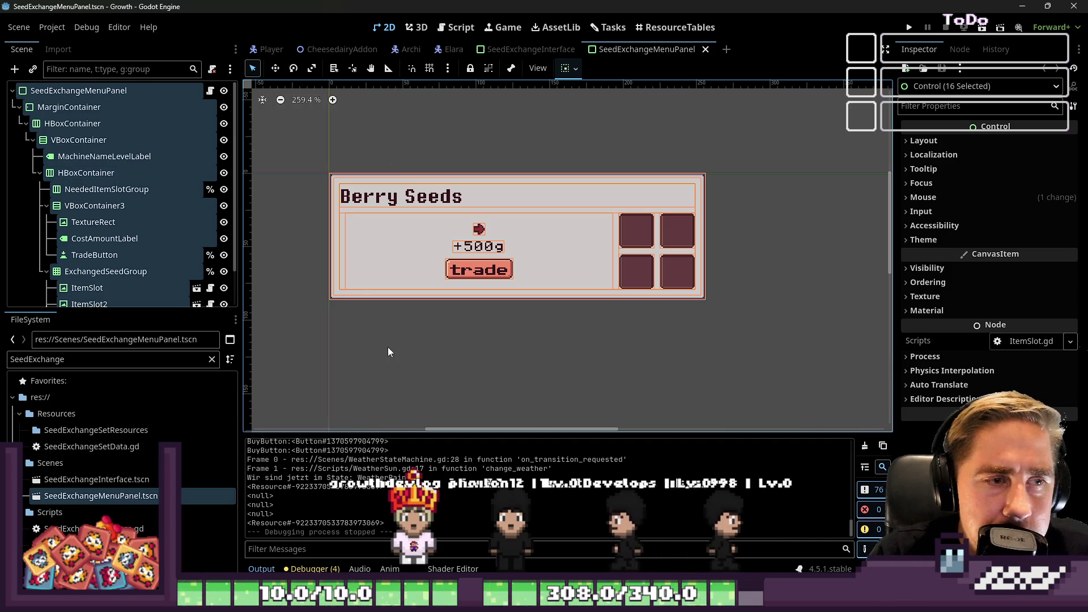
click(657, 251)
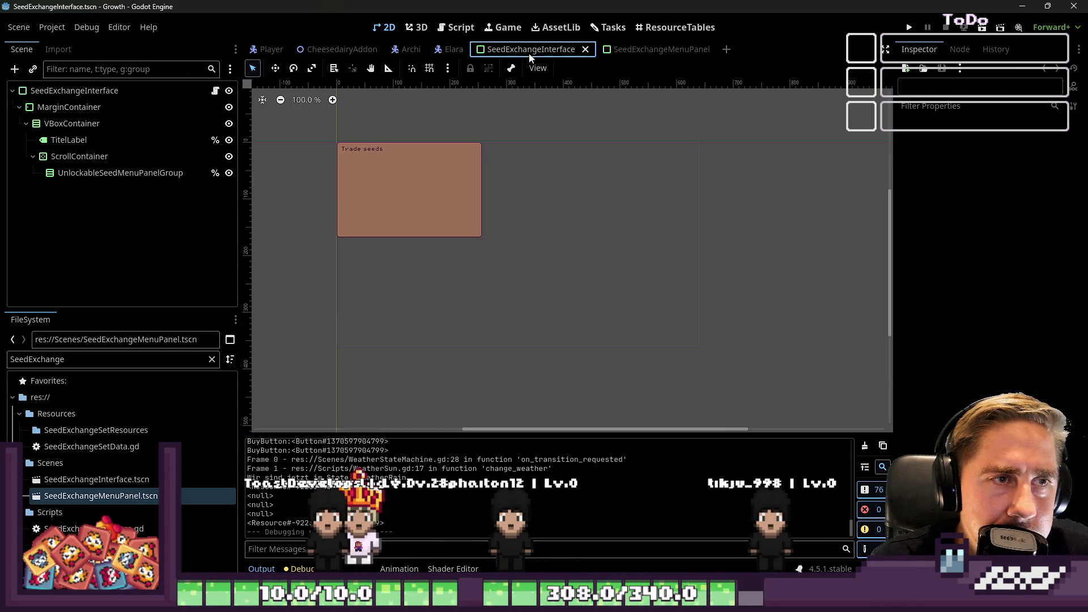
click(66, 247)
click(66, 296)
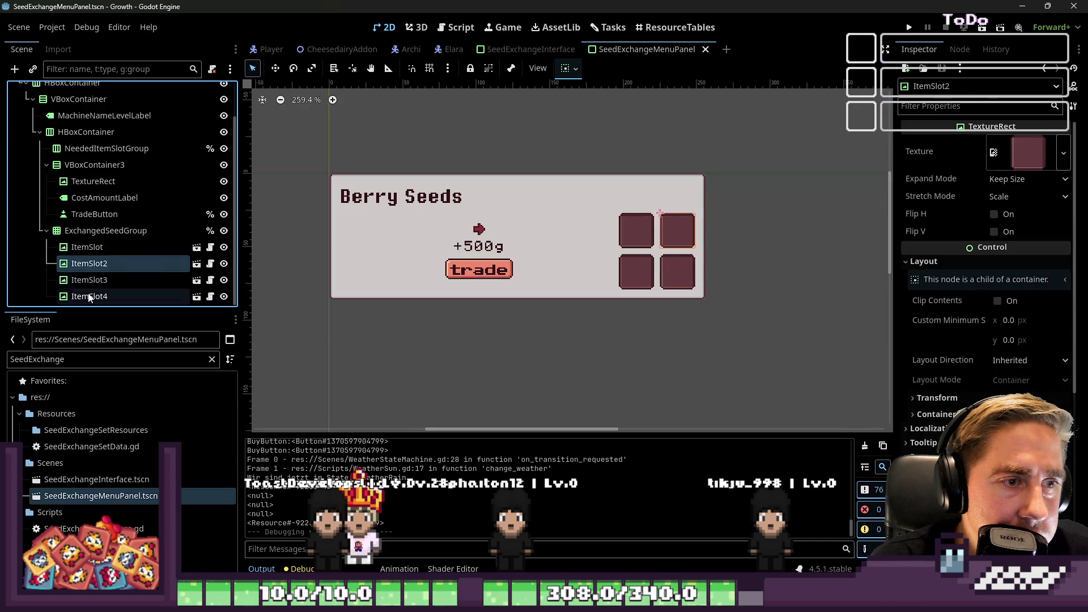
click(85, 199)
scroll(79, 190, up, 2)
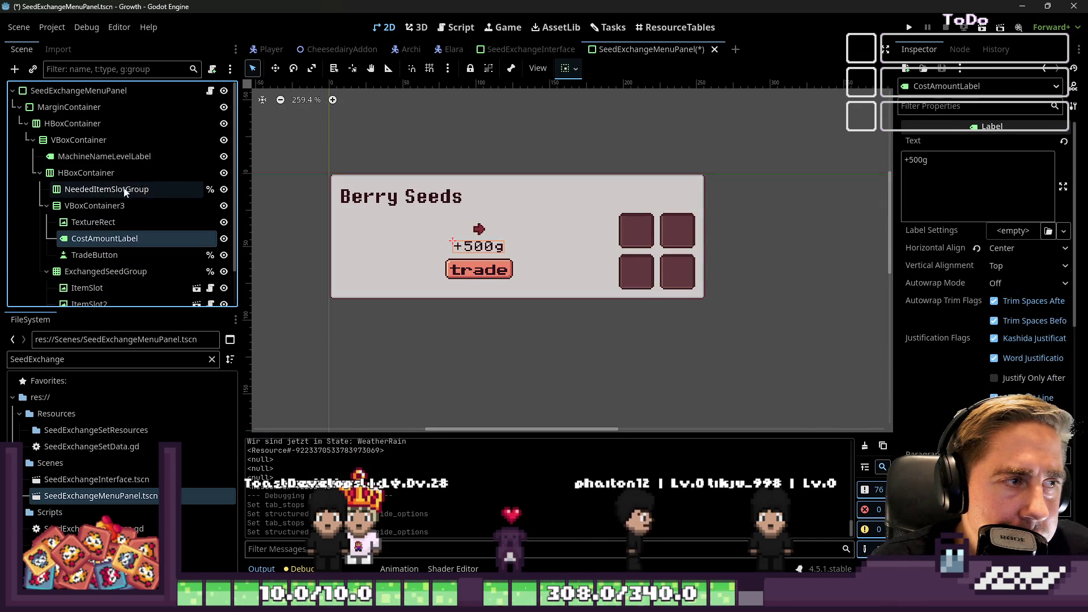
click(530, 52)
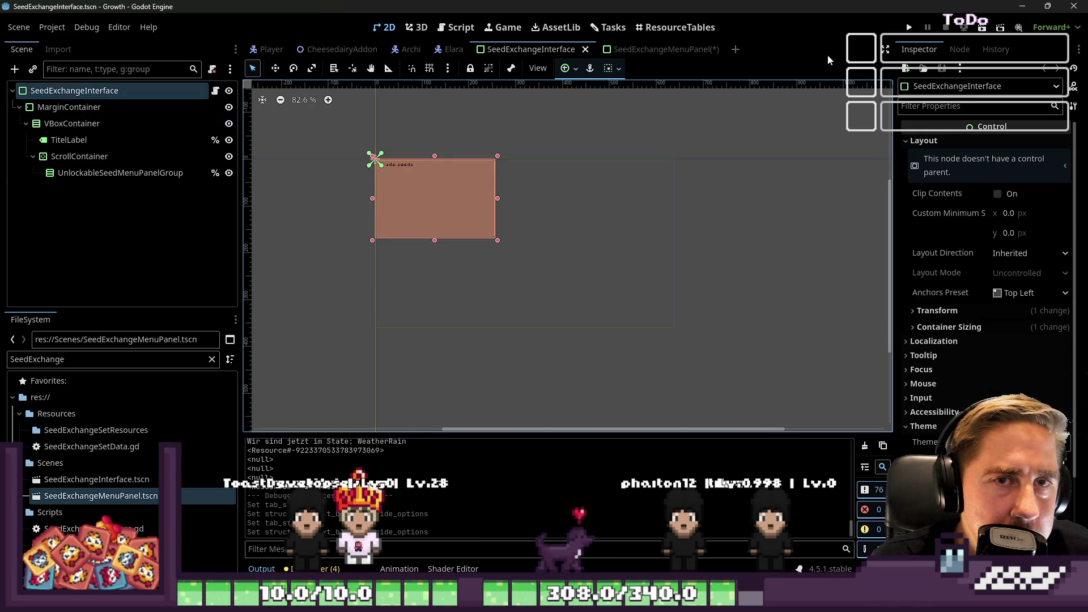
- Paste the copied interface into a new scene and rename its root ReceipeExchangeInterface
click(735, 49)
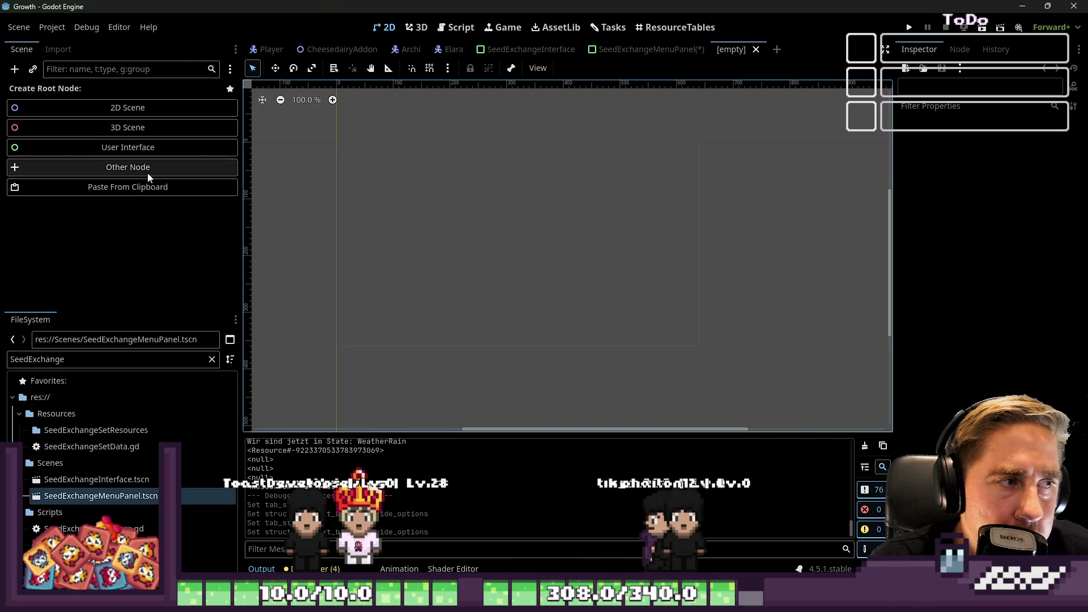
click(143, 189)
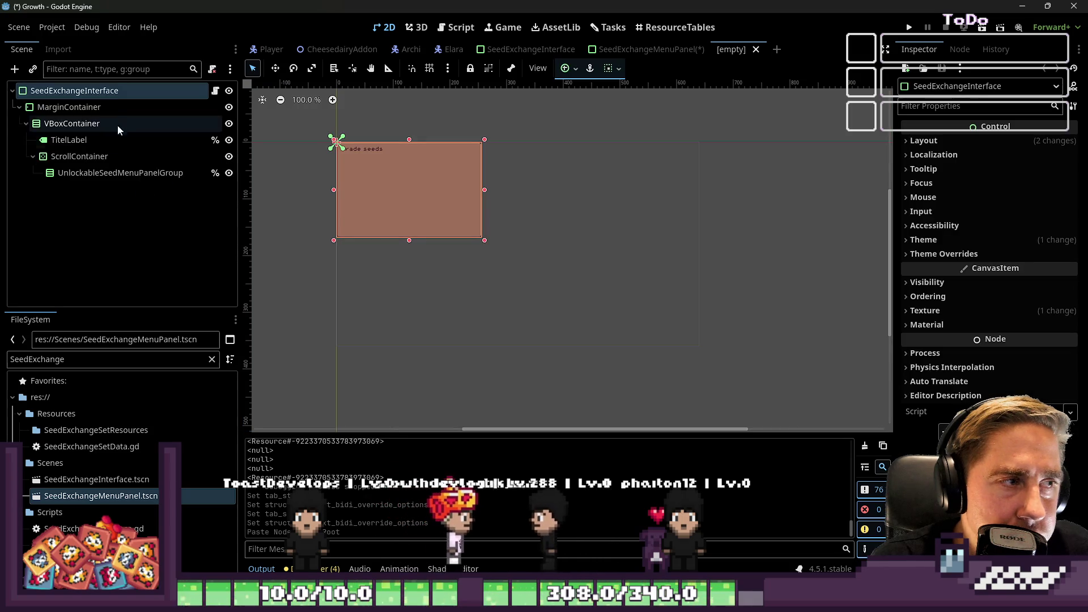
double_click(158, 93)
text(Re)
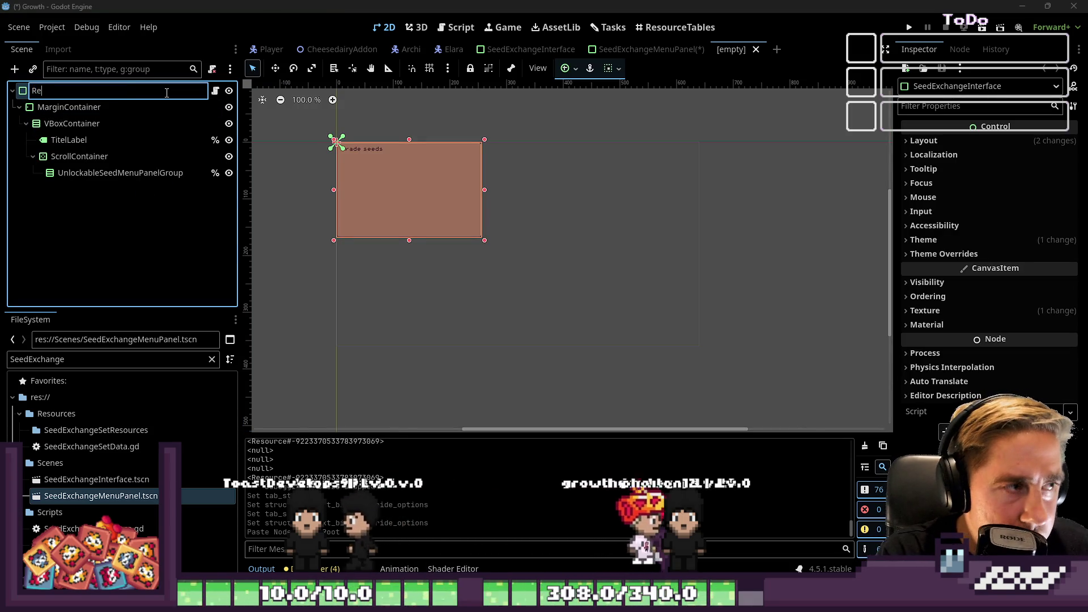
text(ceipeExchange)
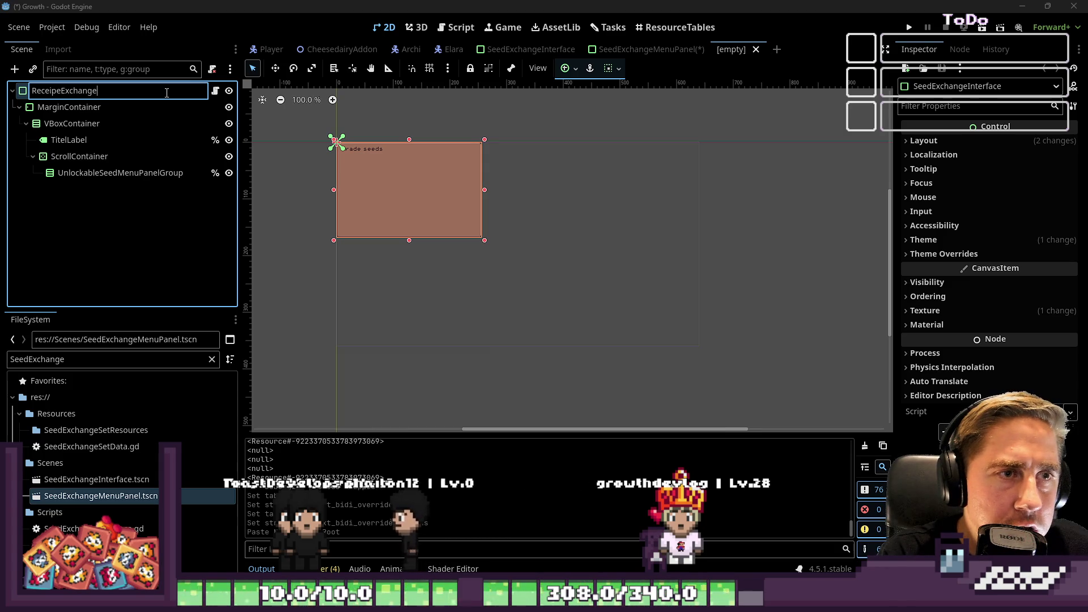
text(ra)
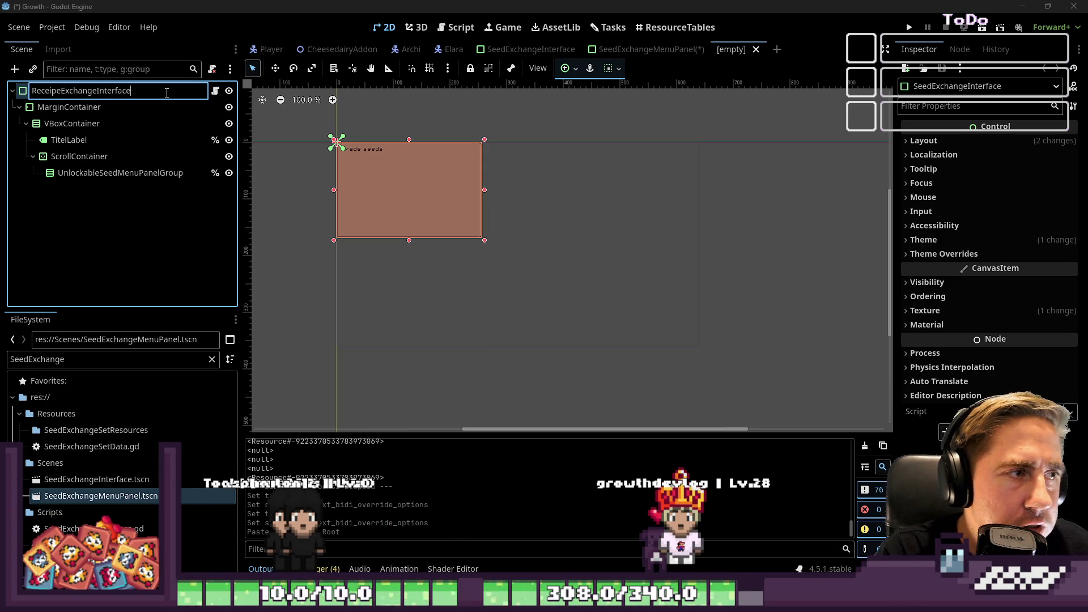
key(Return)
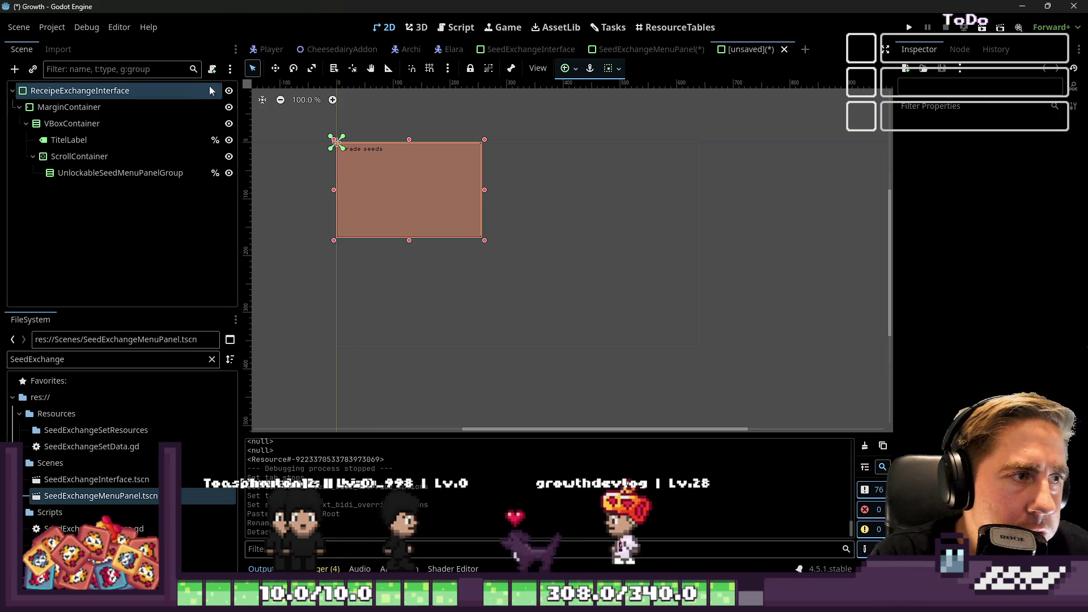
- Attach a new script in res://Scripts/ declaring class_name ReceipeExchangeInterface, then save
click(212, 68)
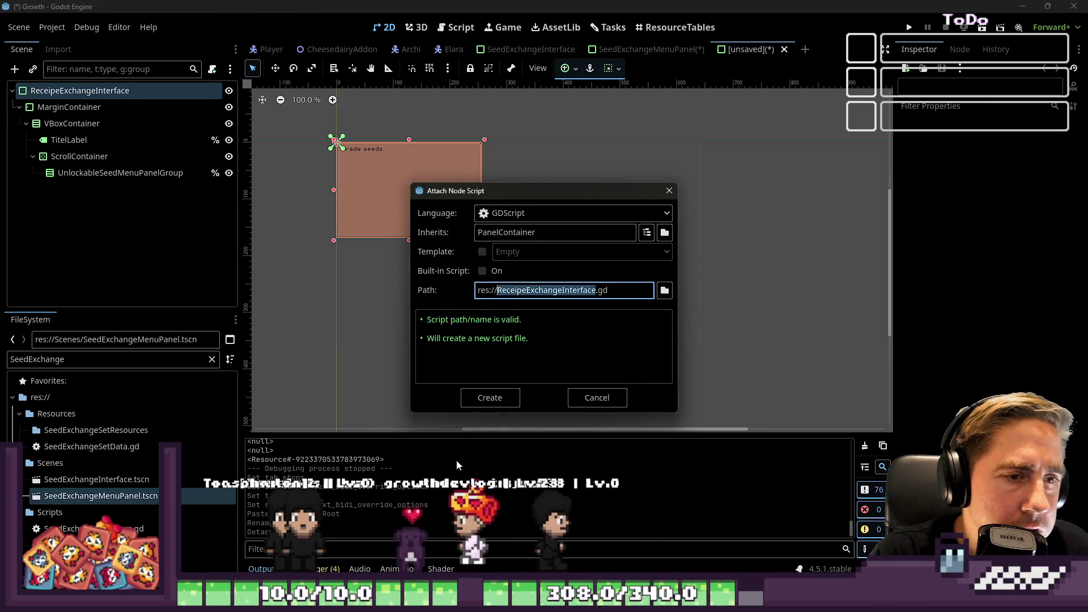
key(Left)
text(Script)
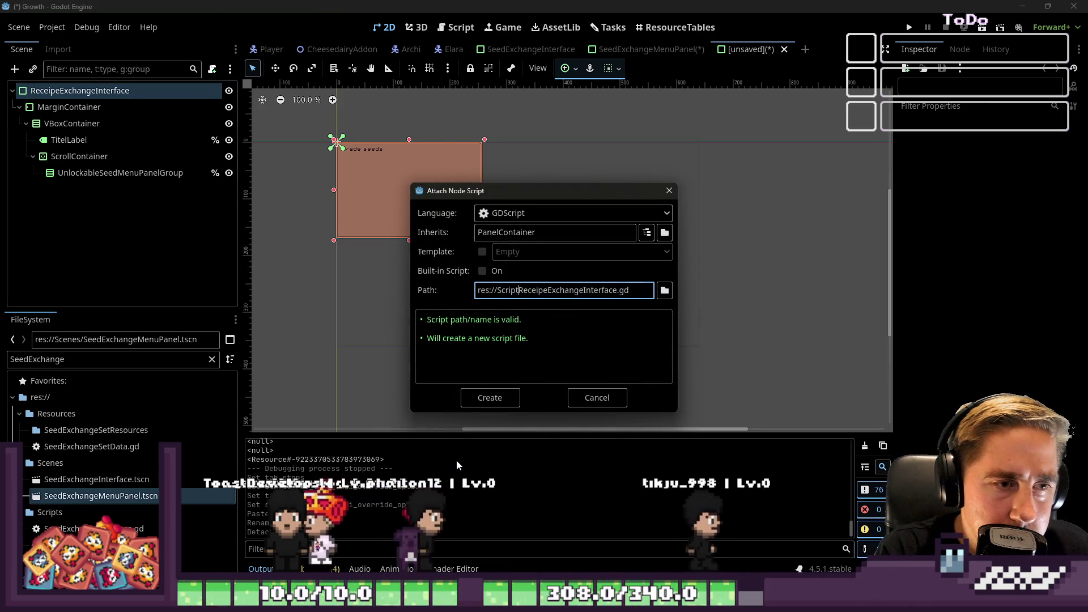
text(s/)
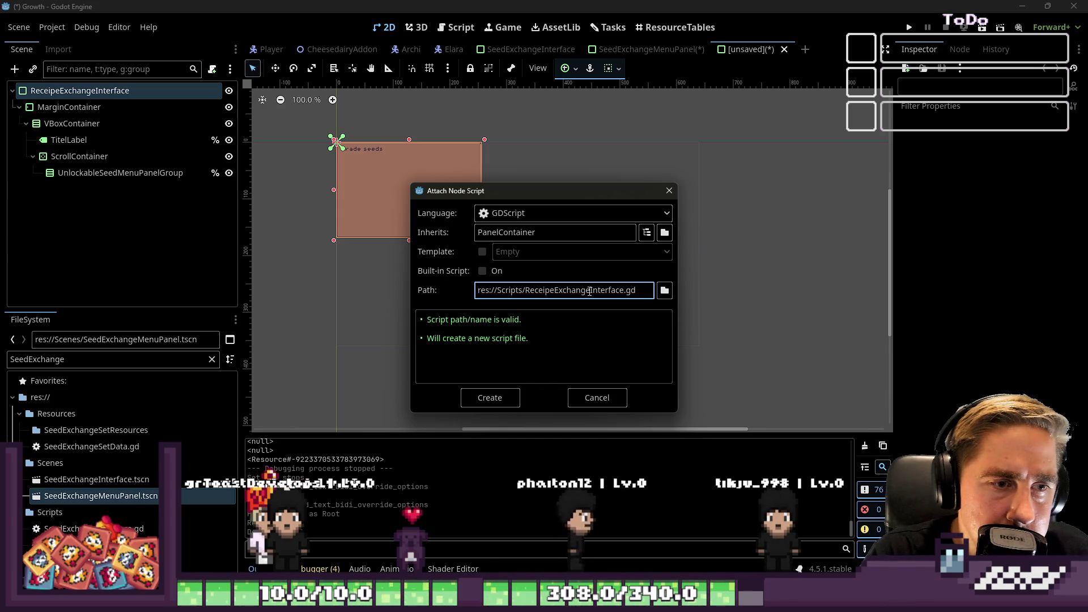
click(497, 397)
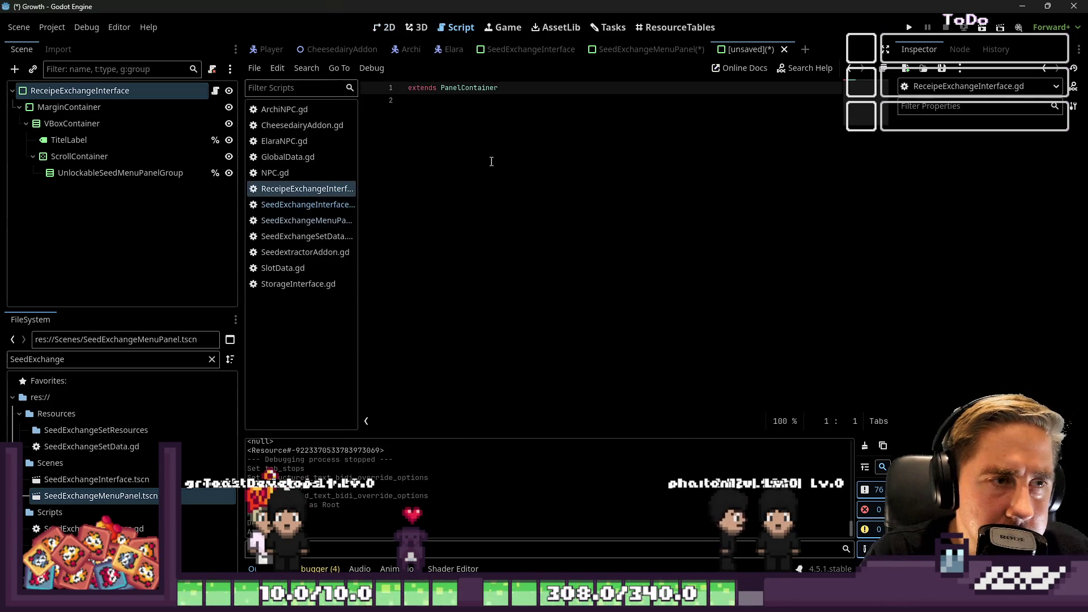
click(503, 156)
text(class_name ReceipeExchangeInterface)
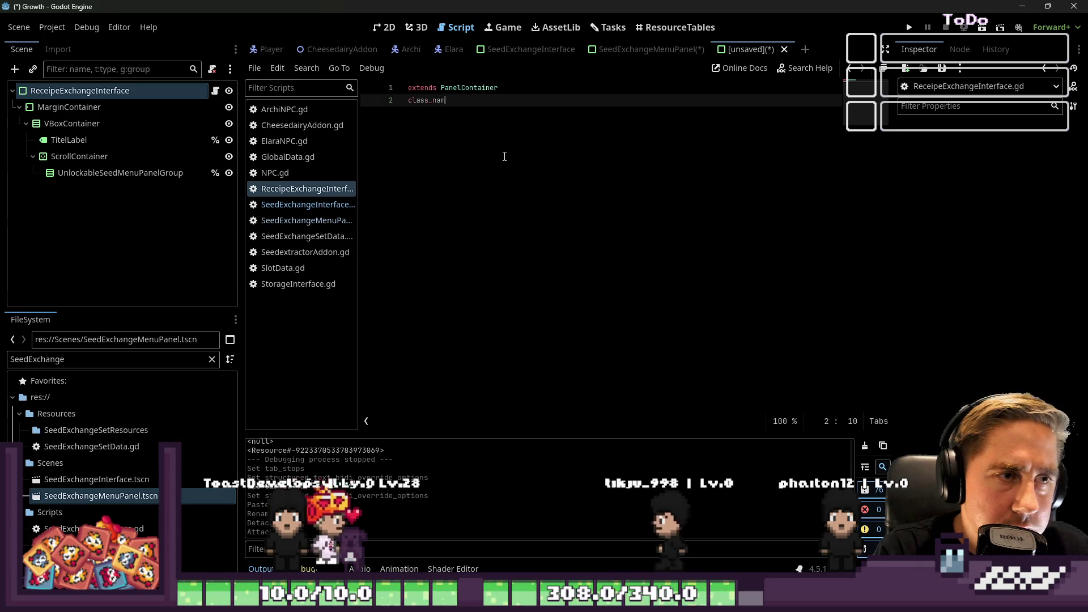
key(ctrl+s)
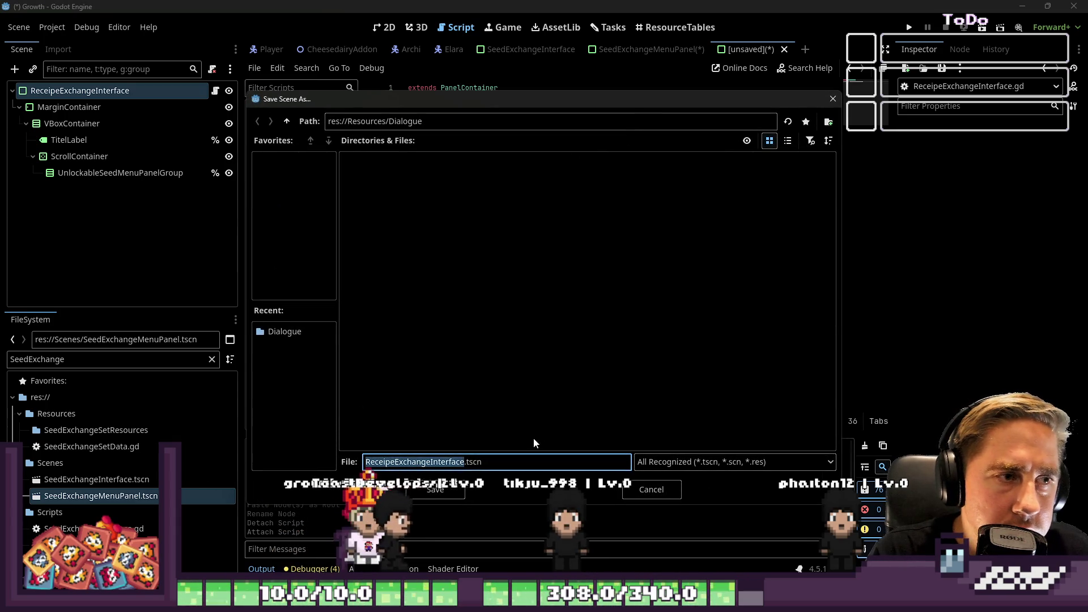
- Keep the name ReceipeExchangeInterface.tscn, go up two folders into Scenes, and save there
key(Home)
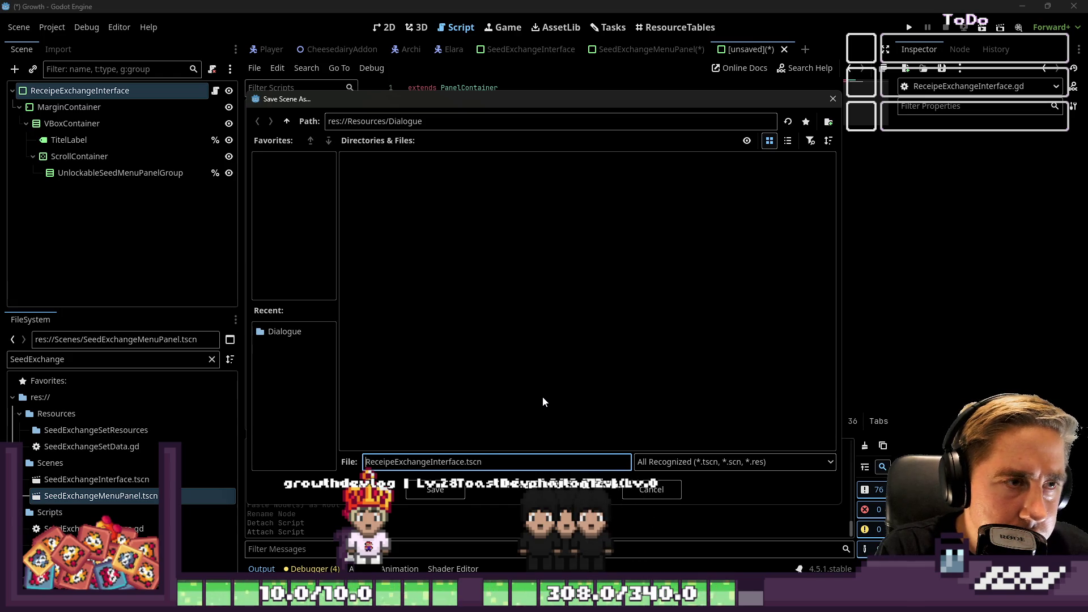
click(287, 121)
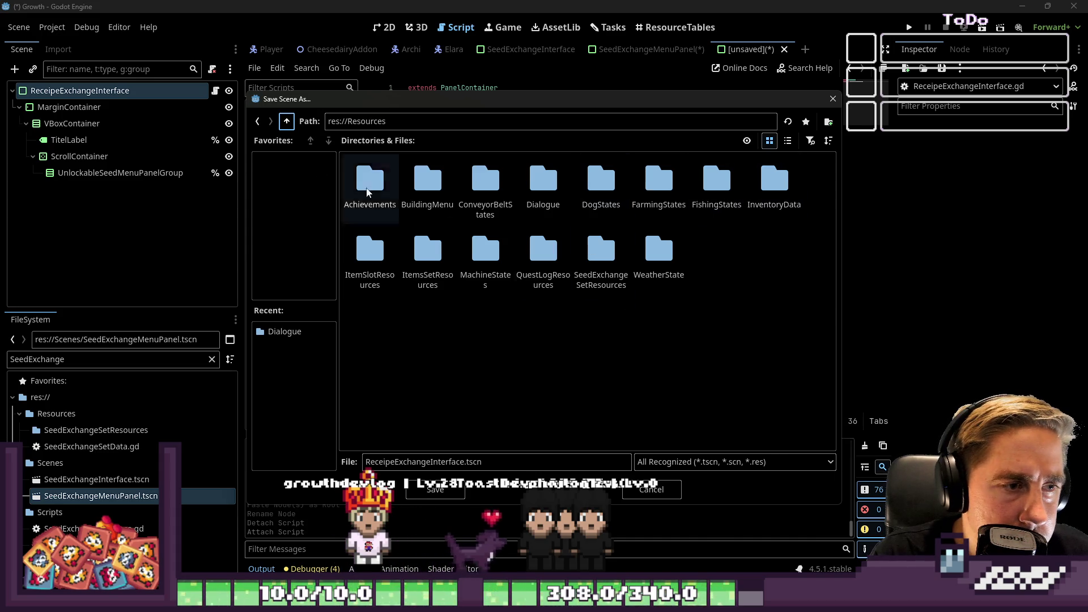
click(286, 121)
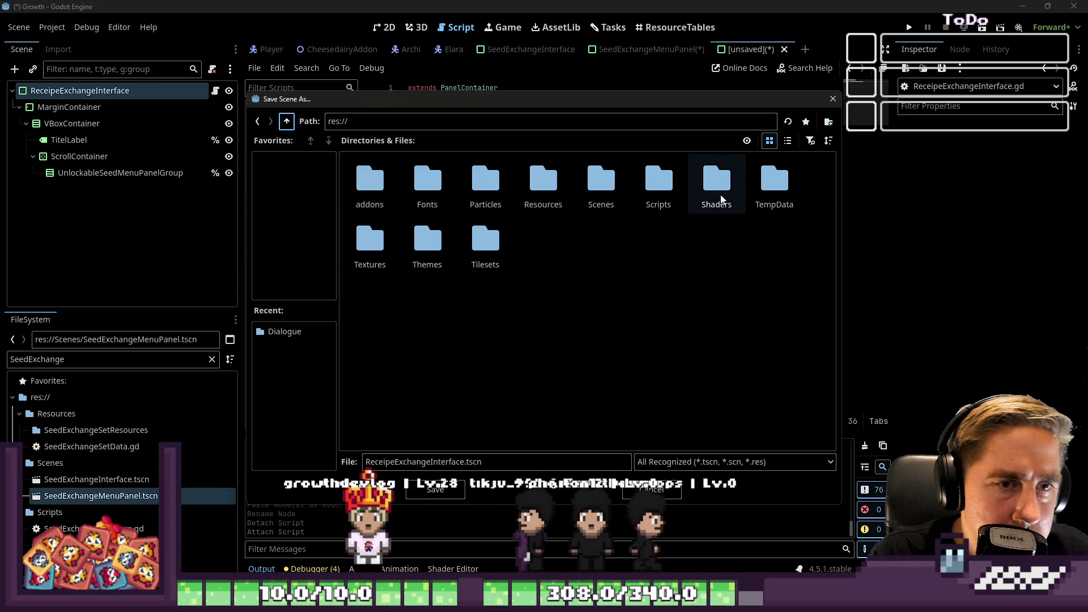
double_click(600, 182)
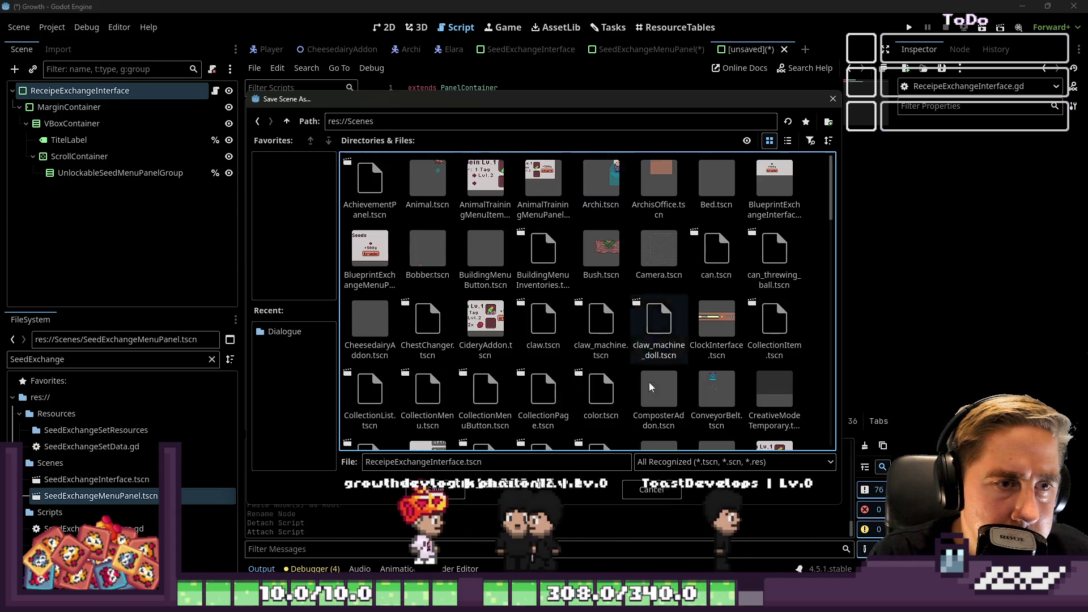
click(433, 490)
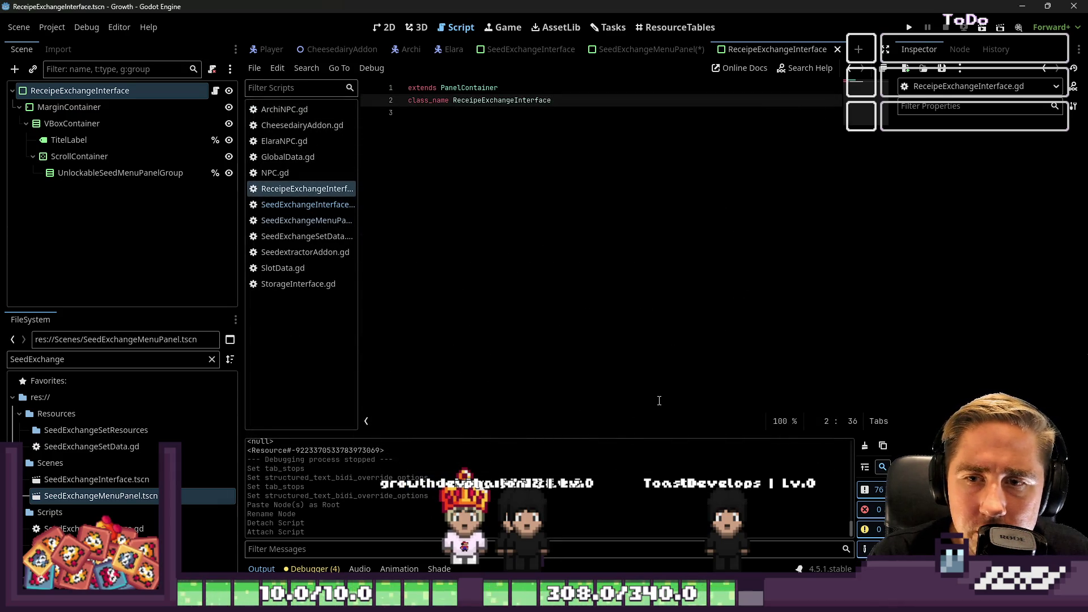
- Save the interface script, then copy the SeedExchangeMenuPanel root node from its 2D scene
click(509, 203)
key(ctrl+s)
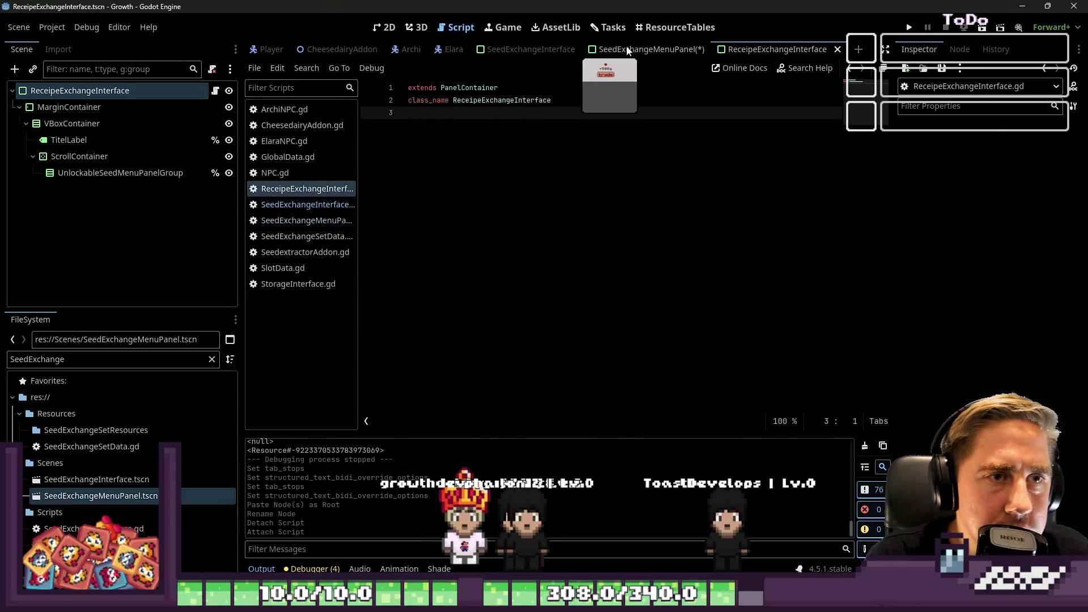
click(651, 49)
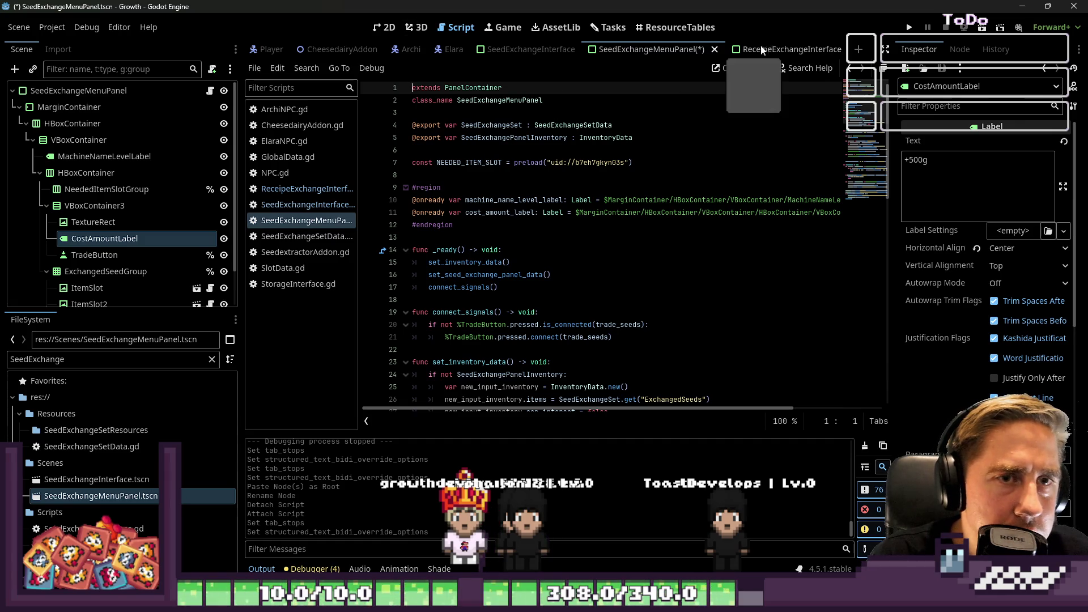
click(388, 27)
click(102, 89)
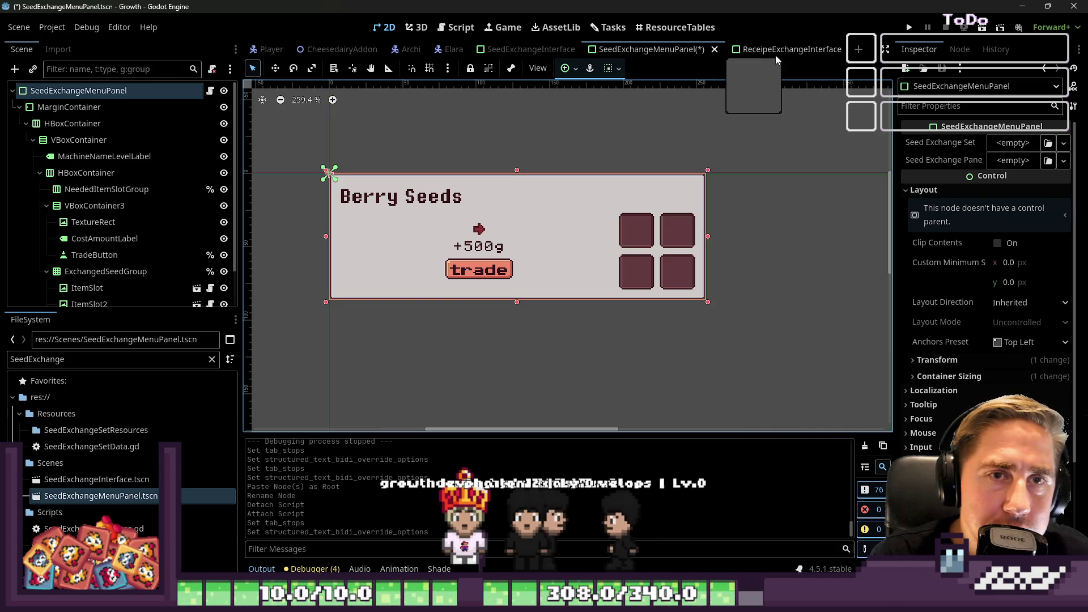
- Paste the panel tree into a new scene and rename its root ReceipeExchangeMenuPanel
click(859, 49)
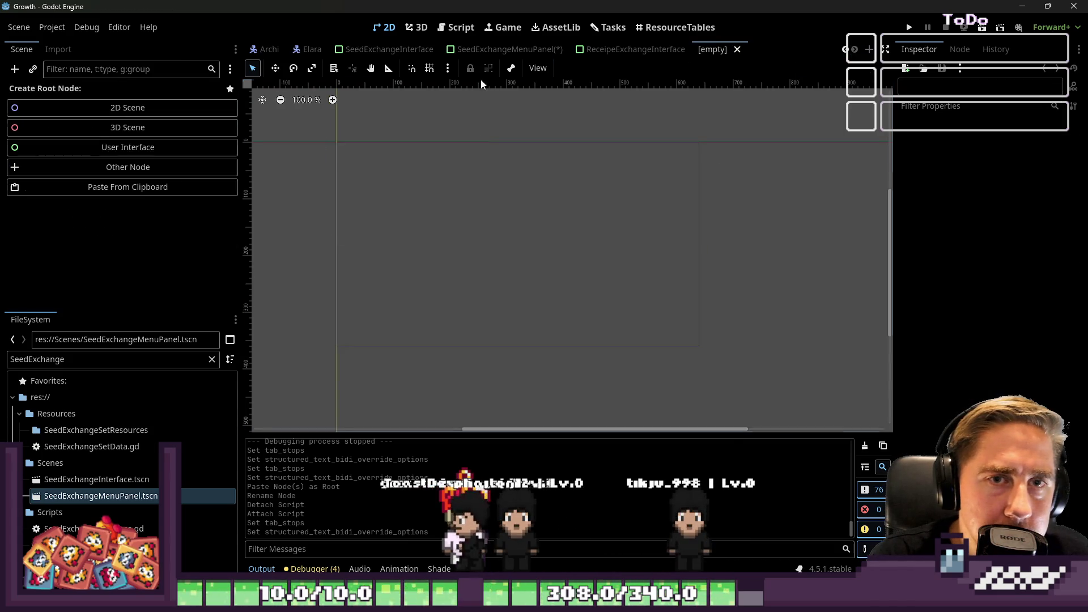
click(65, 189)
text(ReceipeExcha)
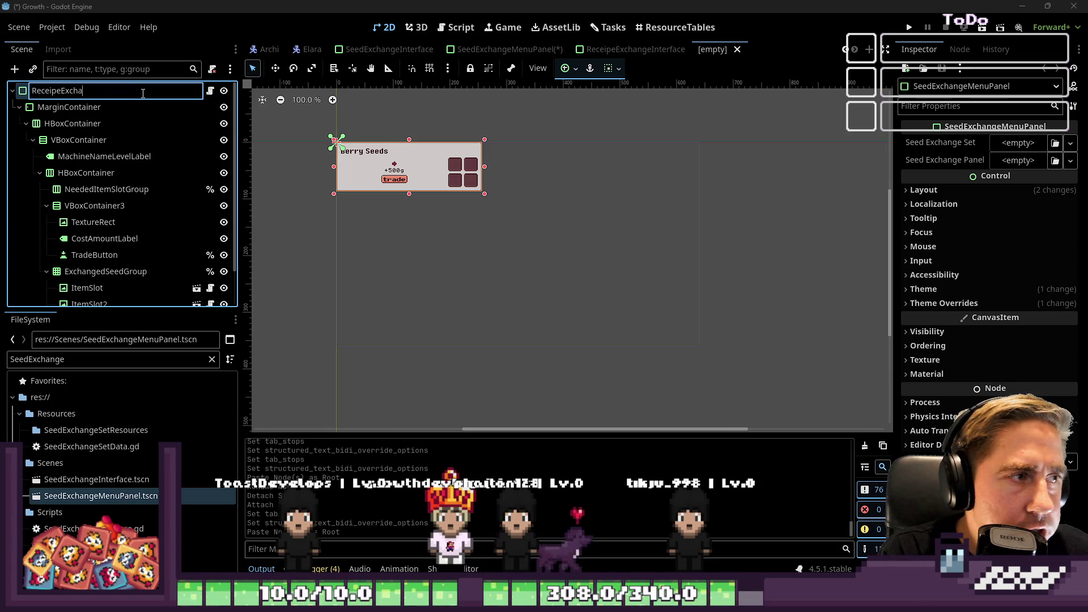
text(ngeMenuPanel)
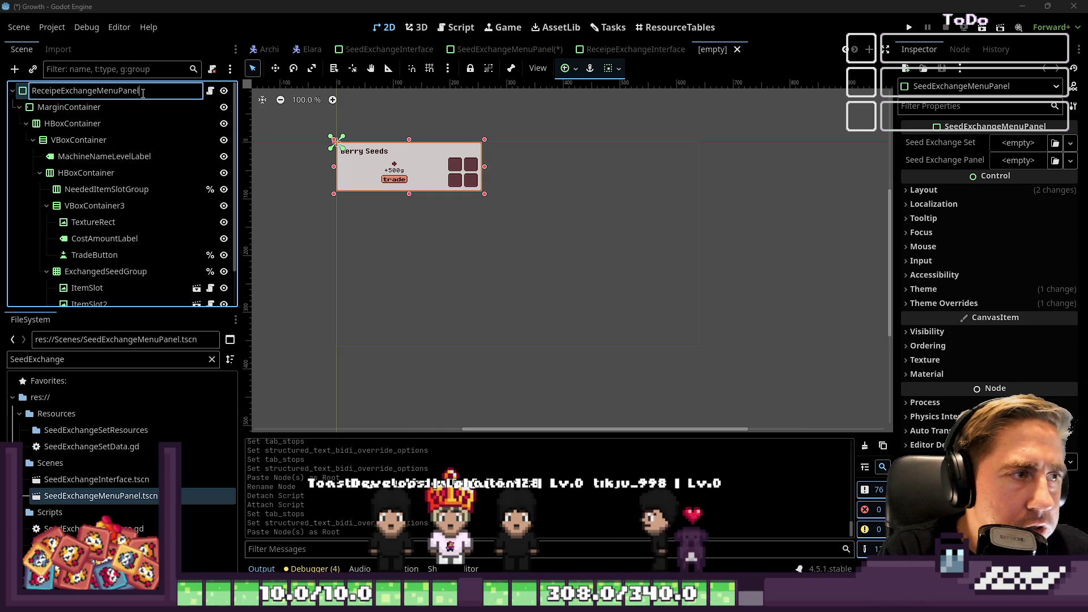
key(Return)
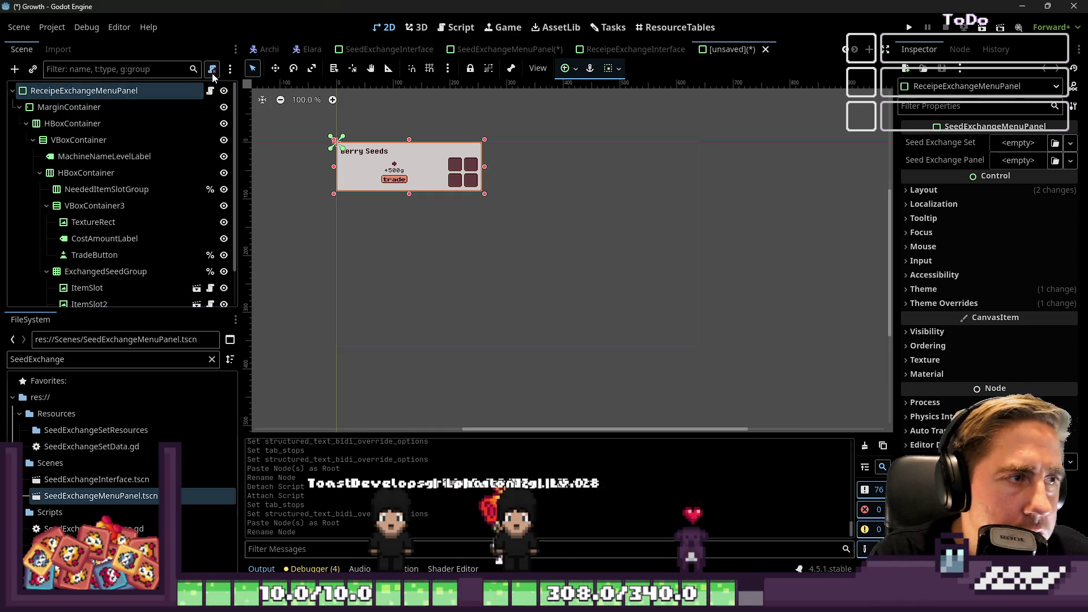
- Replace the root's script with a new res://Scripts/ one declaring class_name ReceipeExchangeMenuPanel
click(212, 71)
click(212, 71)
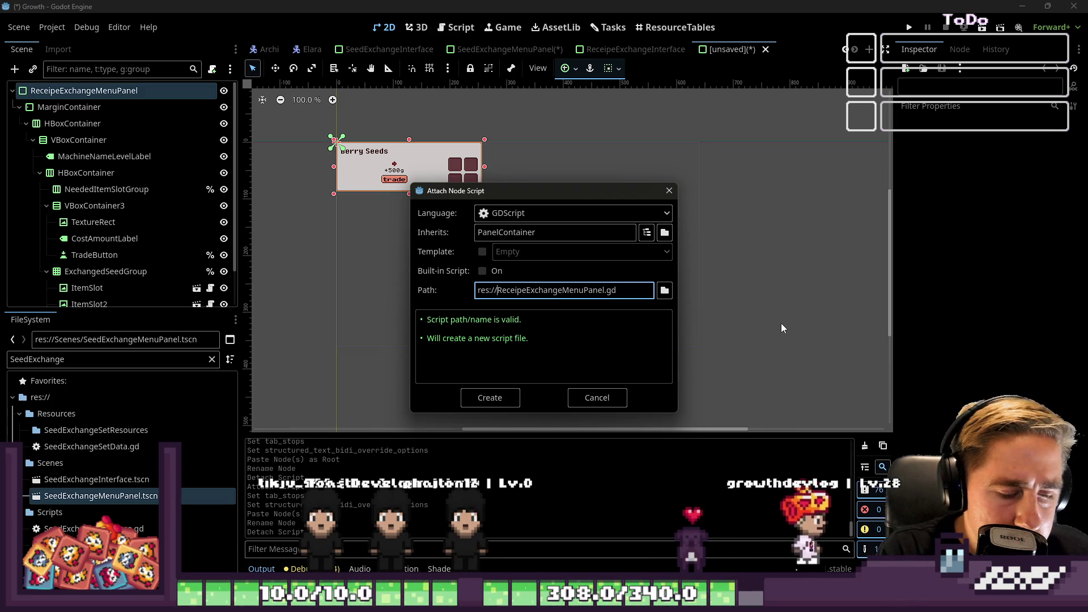
text(Scripts)
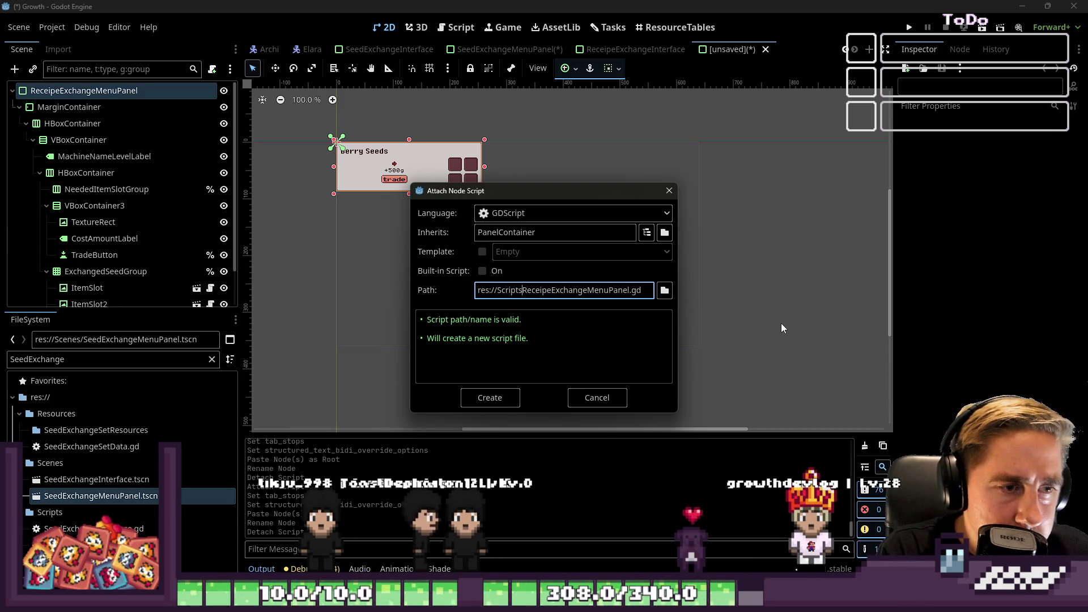
text(/)
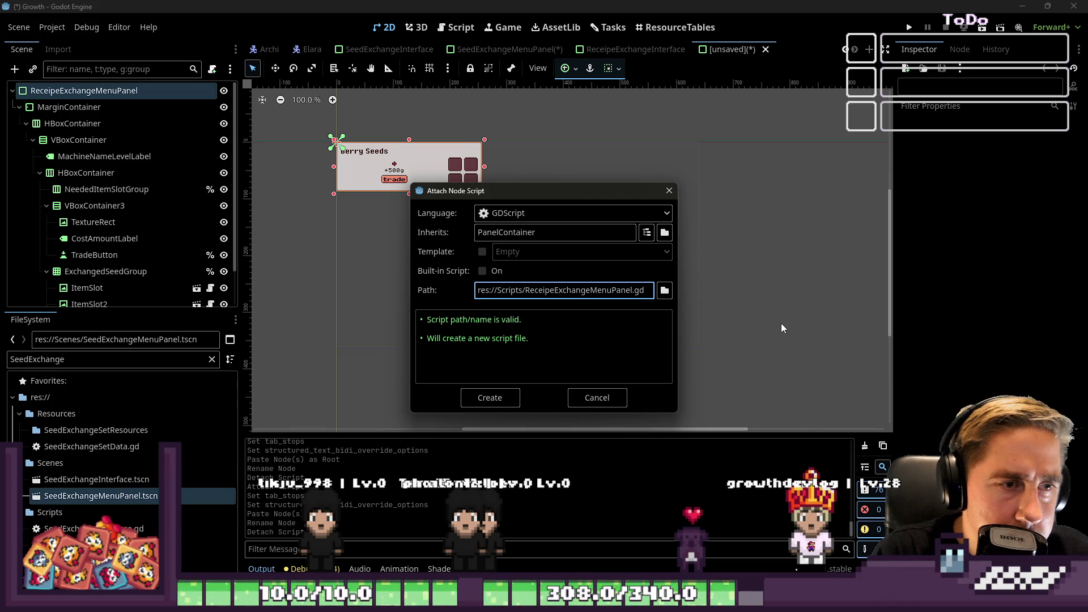
key(Return)
click(774, 320)
text(cla)
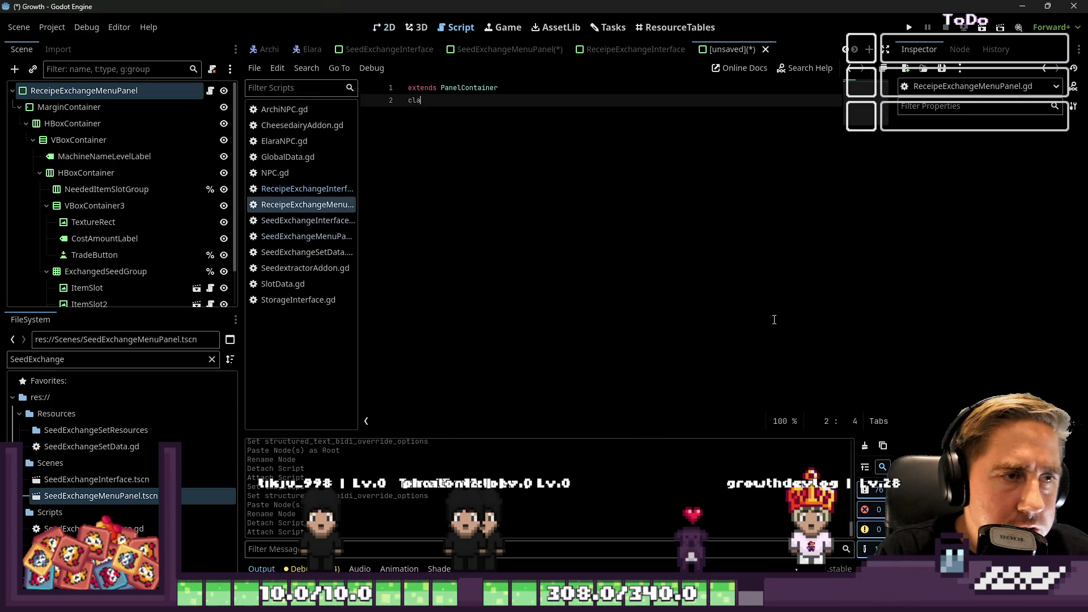
text(ss_name)
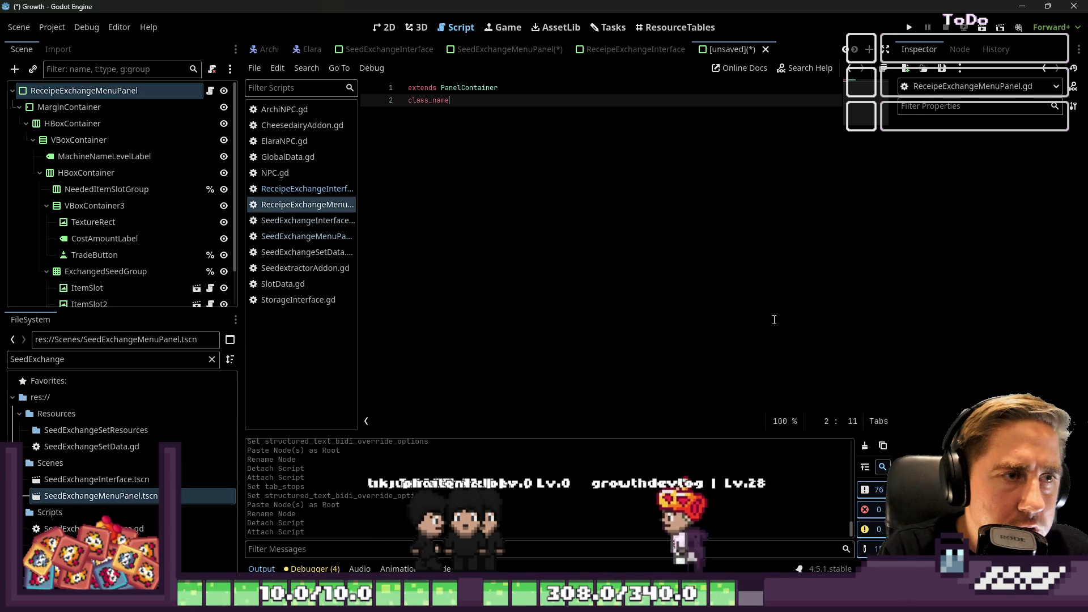
text( ReceipeExchangeMenuPanel)
- Save the new scene as ReceipeExchangeMenuPanel.tscn
key(ctrl+s)
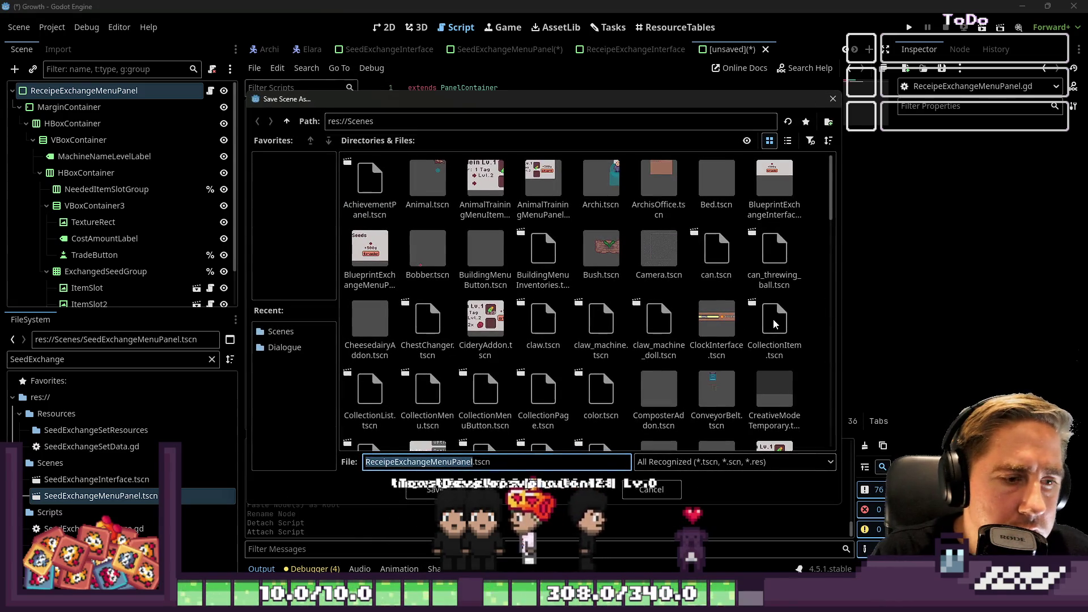
key(End)
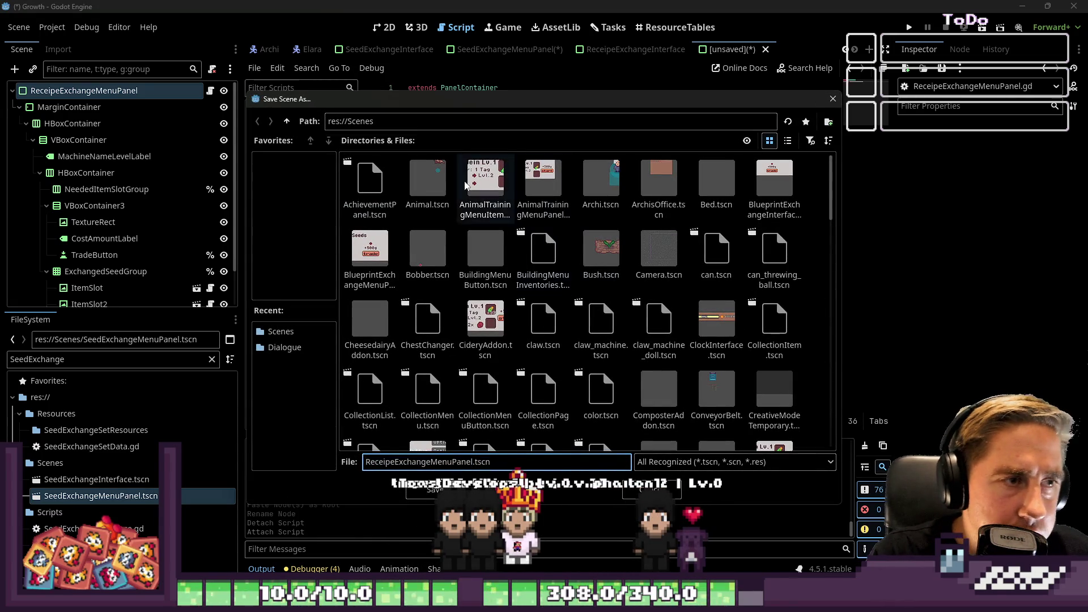
click(435, 490)
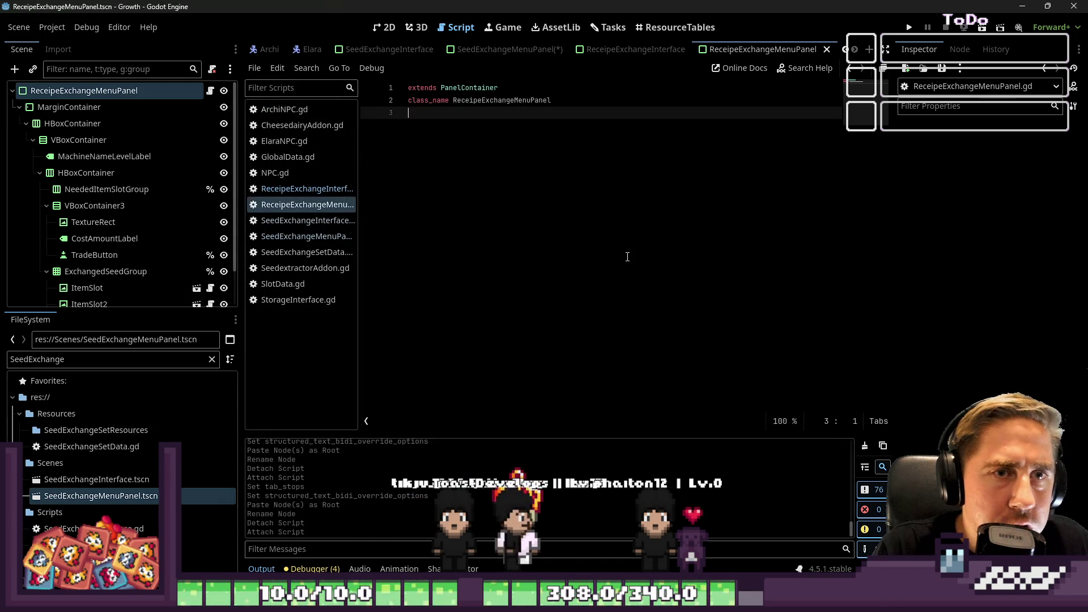
- Delete ItemSlot2, ItemSlot3 and ItemSlot4, leaving a single item slot
click(726, 53)
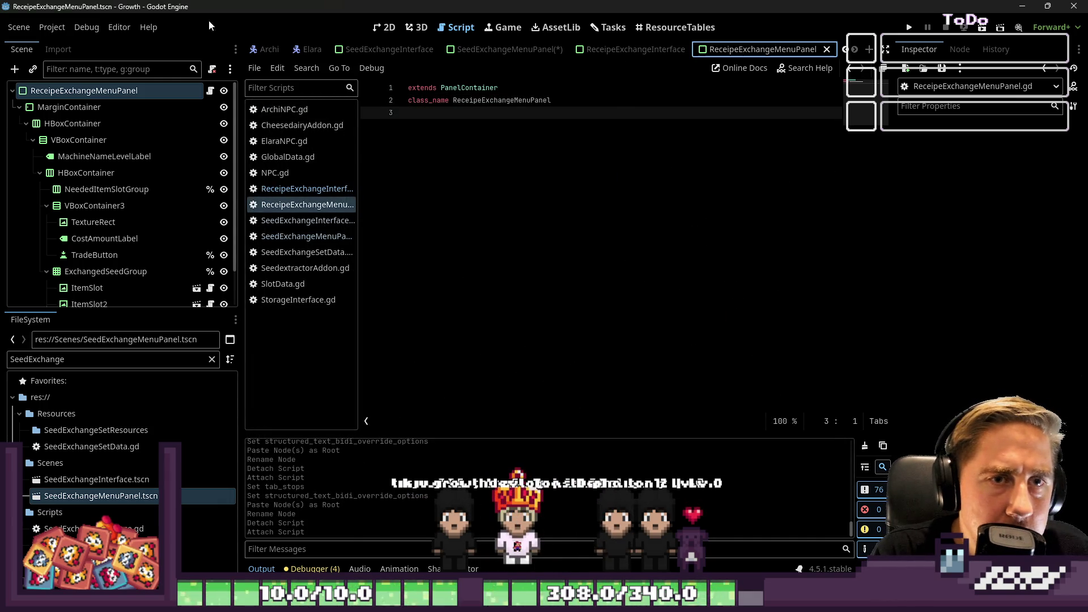
click(385, 29)
scroll(459, 217, up, 5)
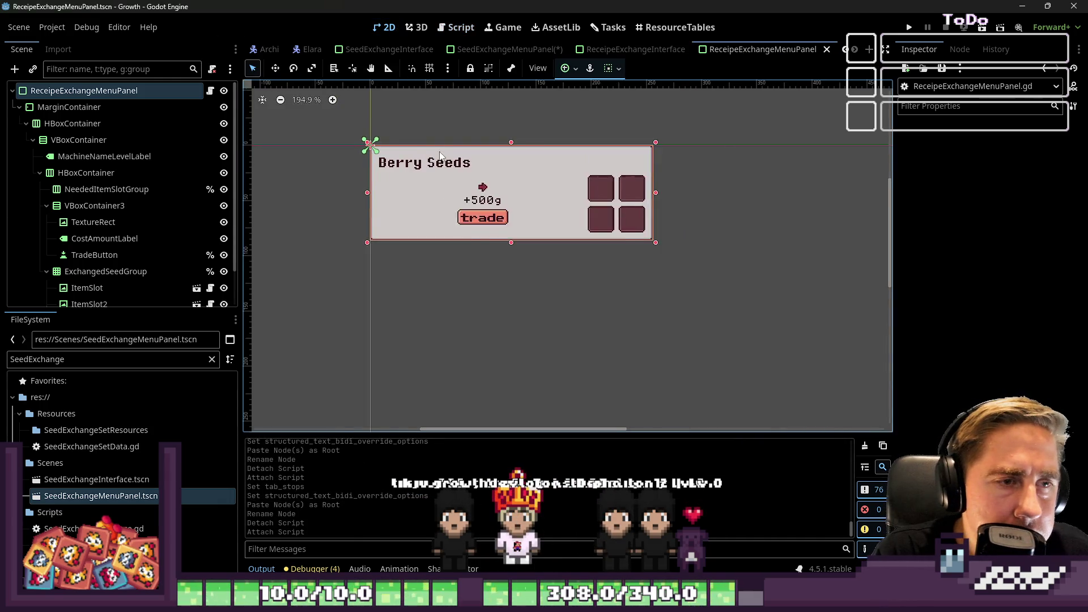
click(650, 194)
scroll(164, 207, down, 2)
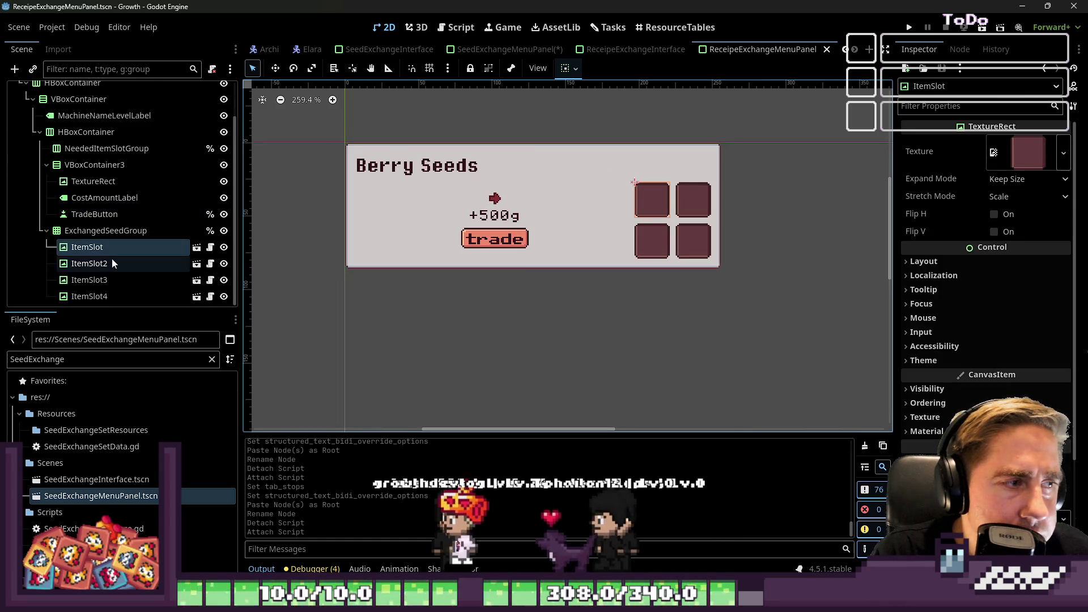
click(107, 281)
click(96, 264)
shift+click(87, 295)
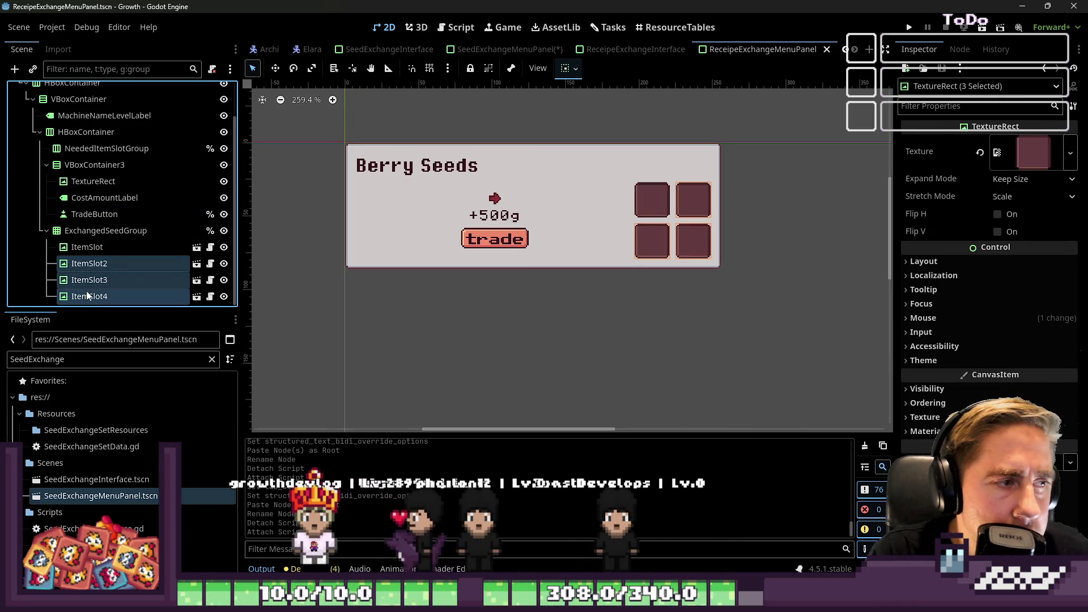
key(Delete)
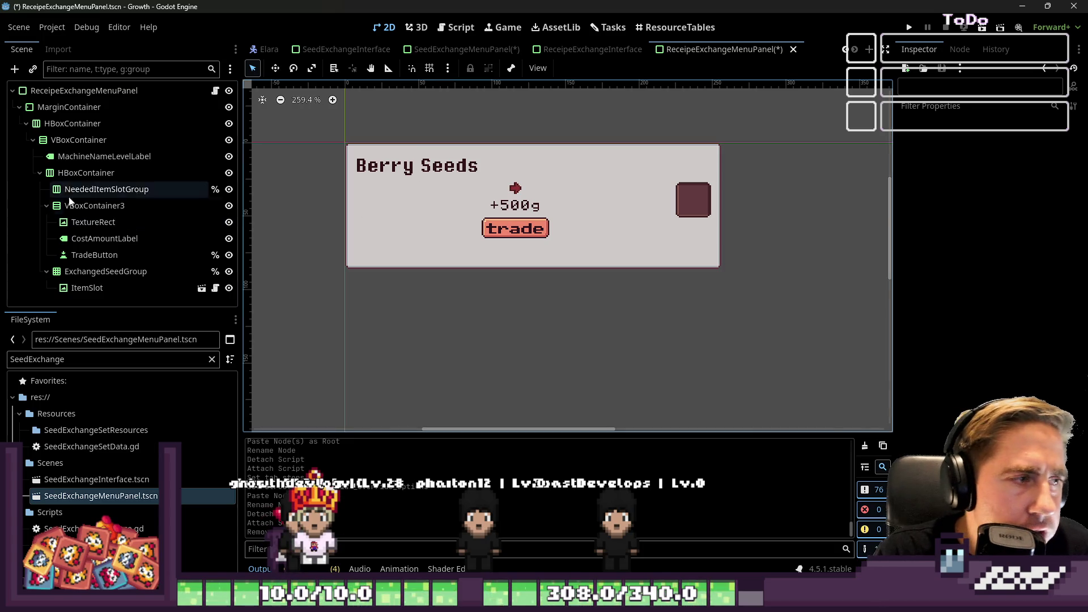
- Check the remaining ItemSlot, VBoxContainer3, TextureRect and NeededItemSlotGroup nodes, then return to SeedExchangeMenuPanel
click(79, 288)
click(68, 206)
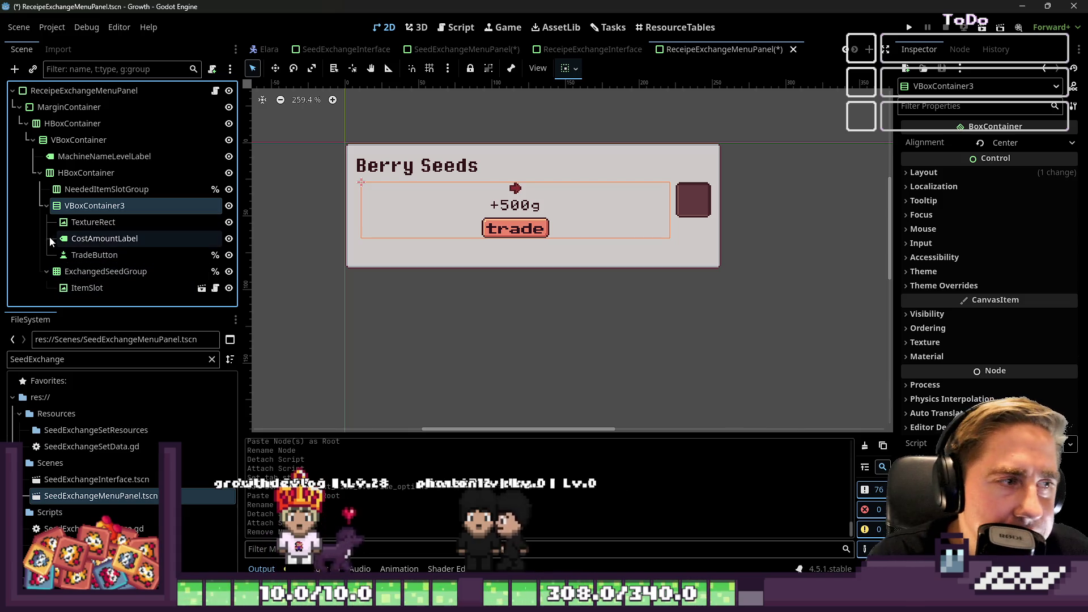
click(91, 221)
click(34, 189)
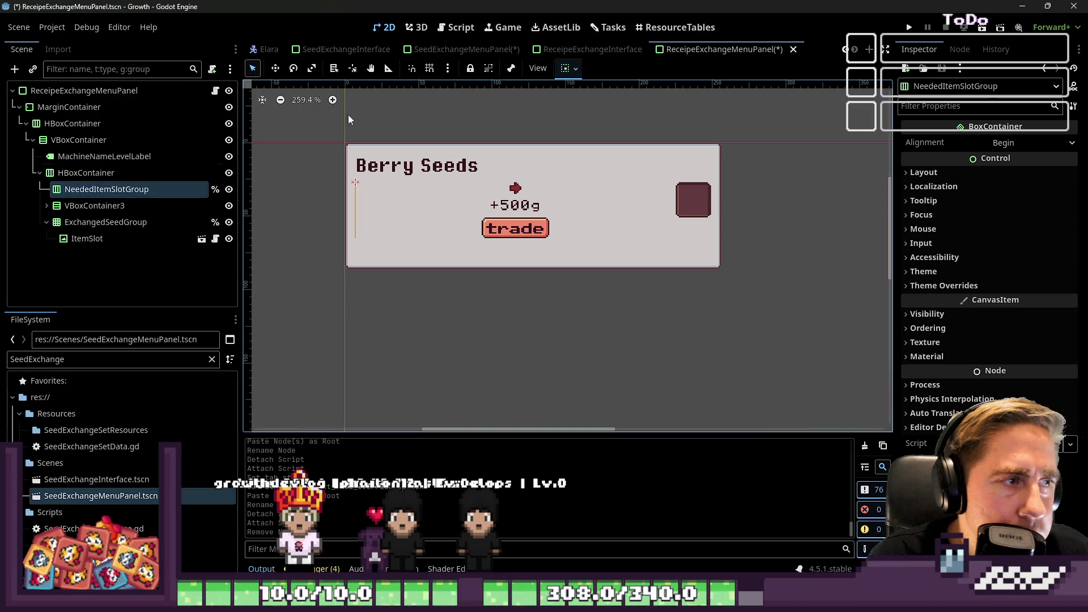
click(485, 50)
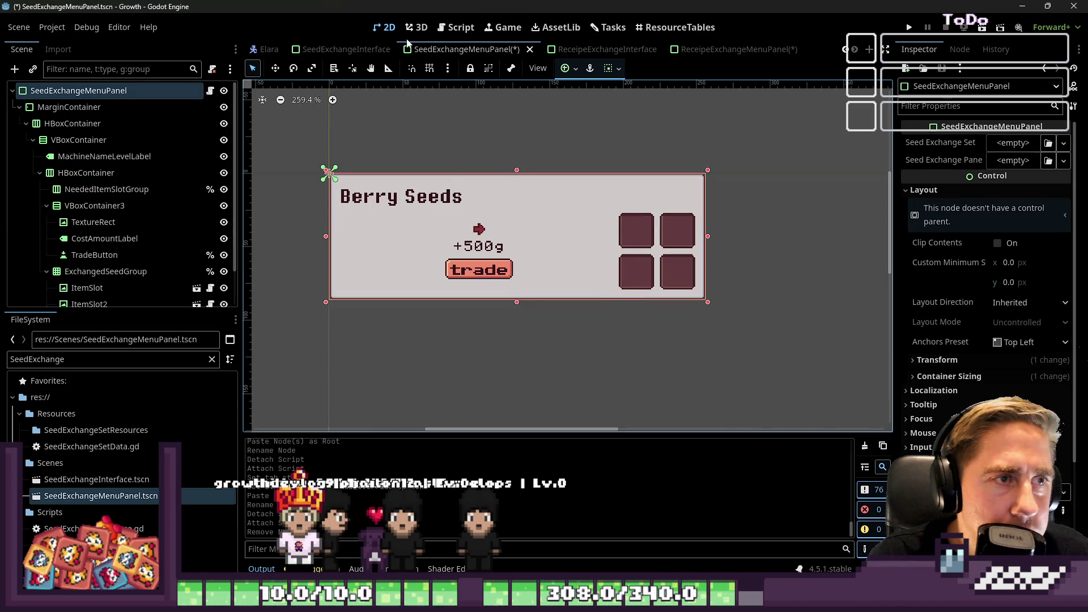
- Copy the seed panel script's code below class_name and paste it into ReceipeExchangeMenuPanel.gd
click(457, 27)
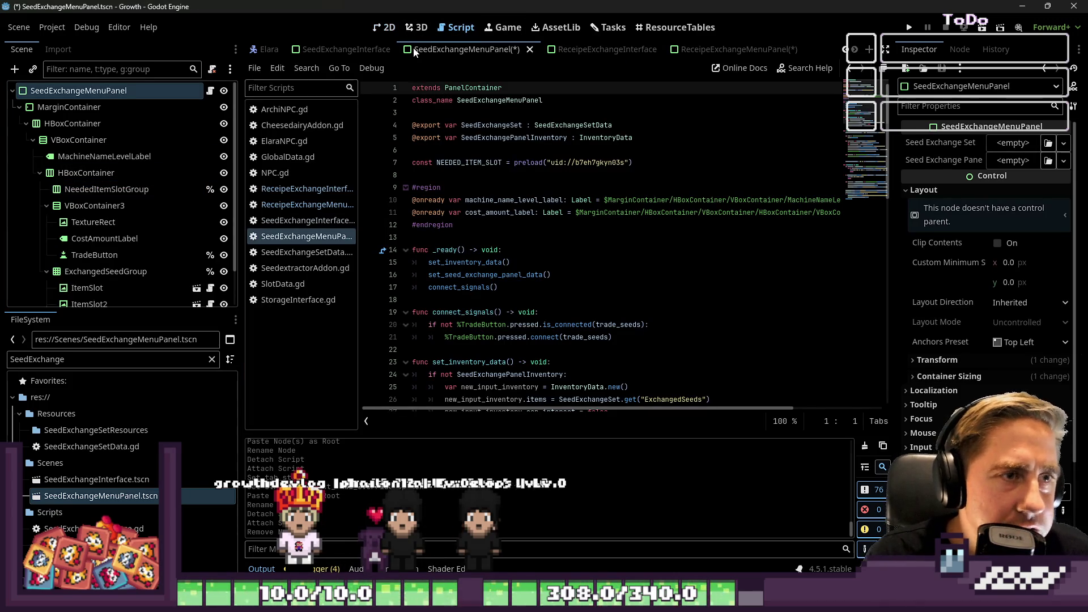
key(ctrl+s)
key(ctrl+a)
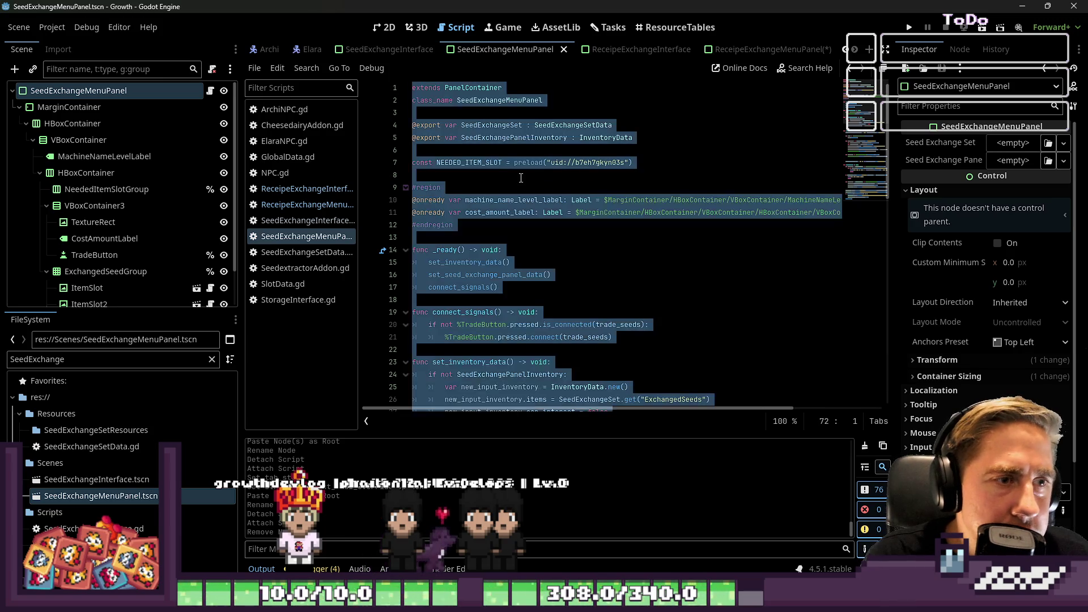
click(547, 163)
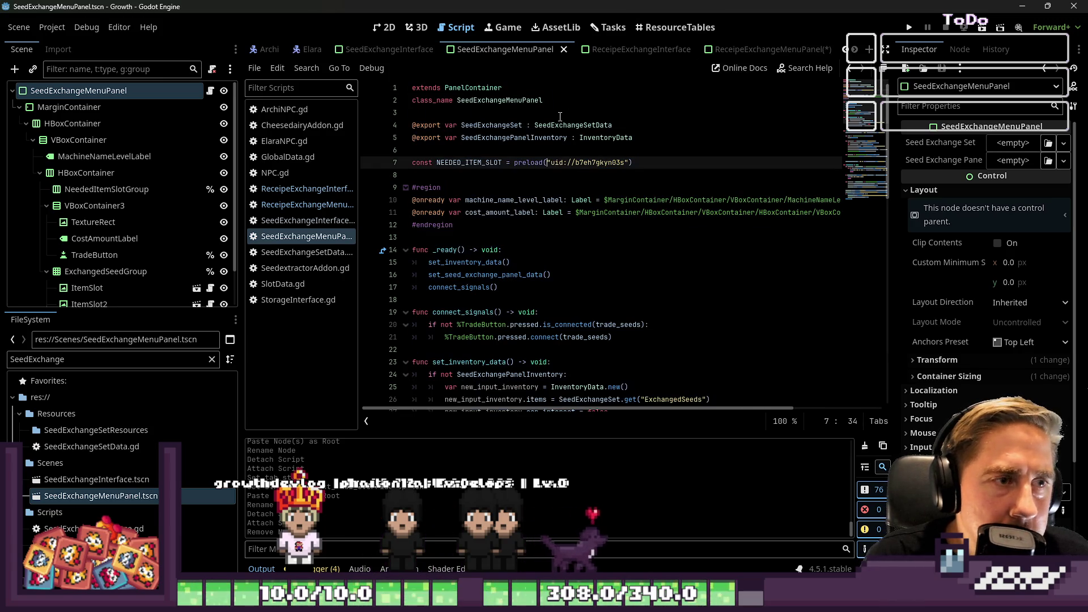
mouse_move(447, 116)
mouse_down()
mouse_move(494, 396)
mouse_move(511, 405)
mouse_move(528, 361)
mouse_up()
click(771, 50)
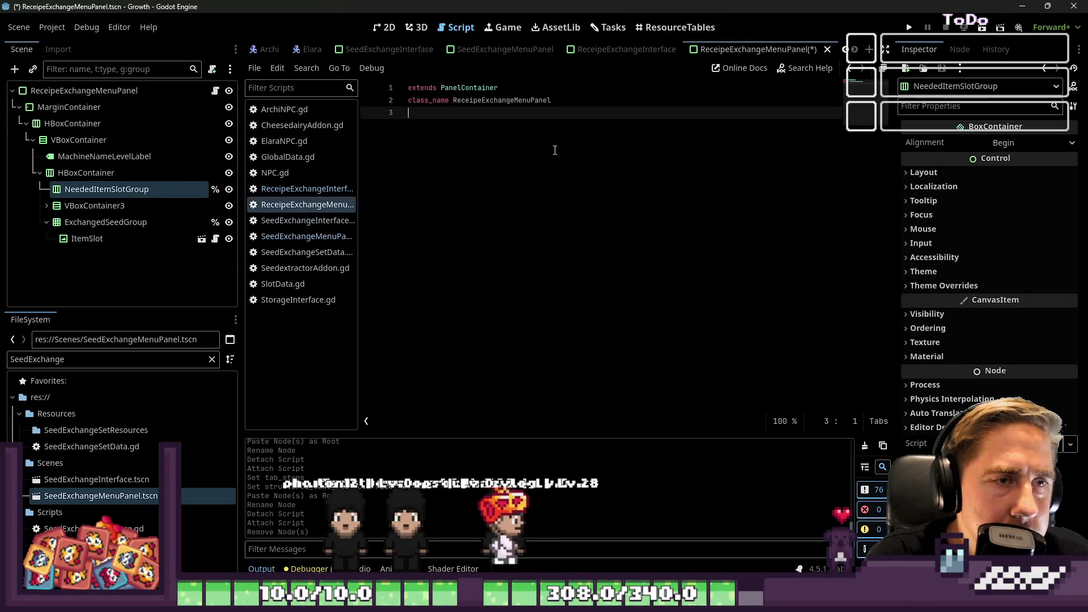
key(ctrl+v)
scroll(510, 170, up, 10)
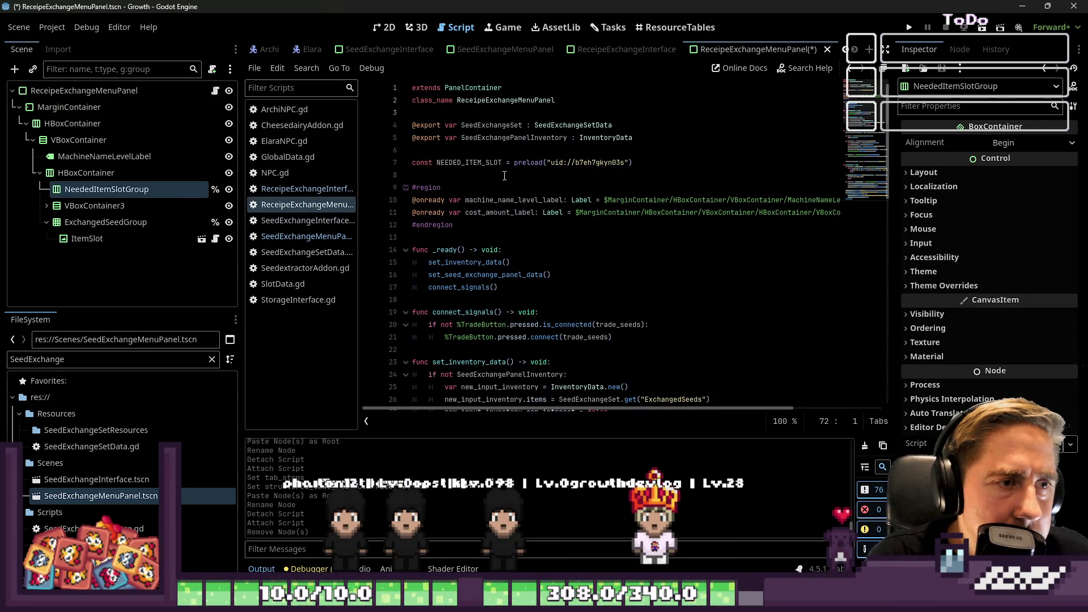
- Rename the line-4 export variable to ReceipeSlotData with type SlotData
double_click(493, 127)
mouse_move(713, 217)
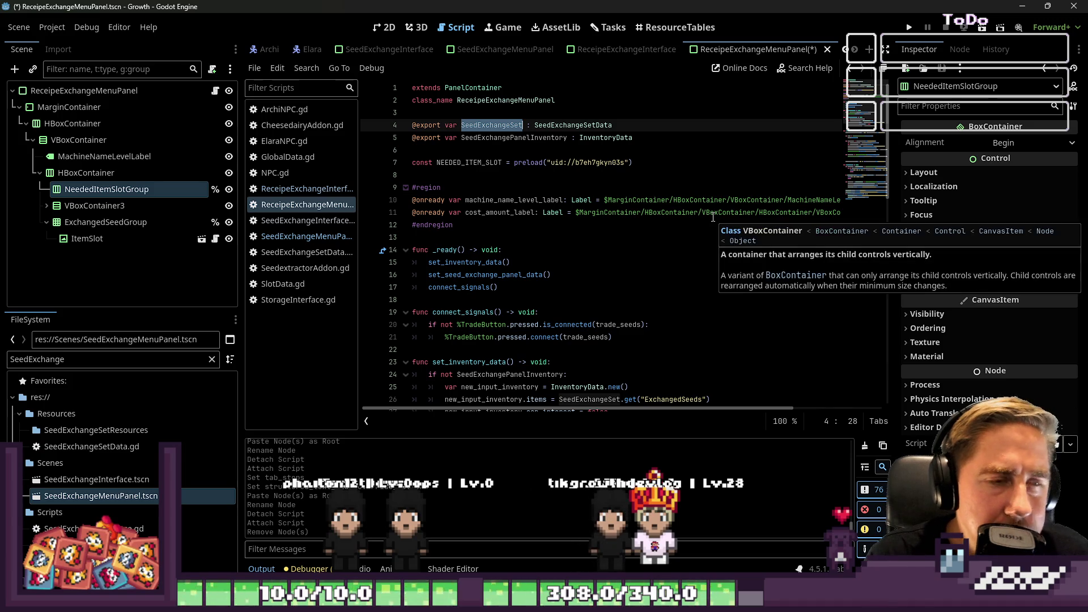
double_click(581, 127)
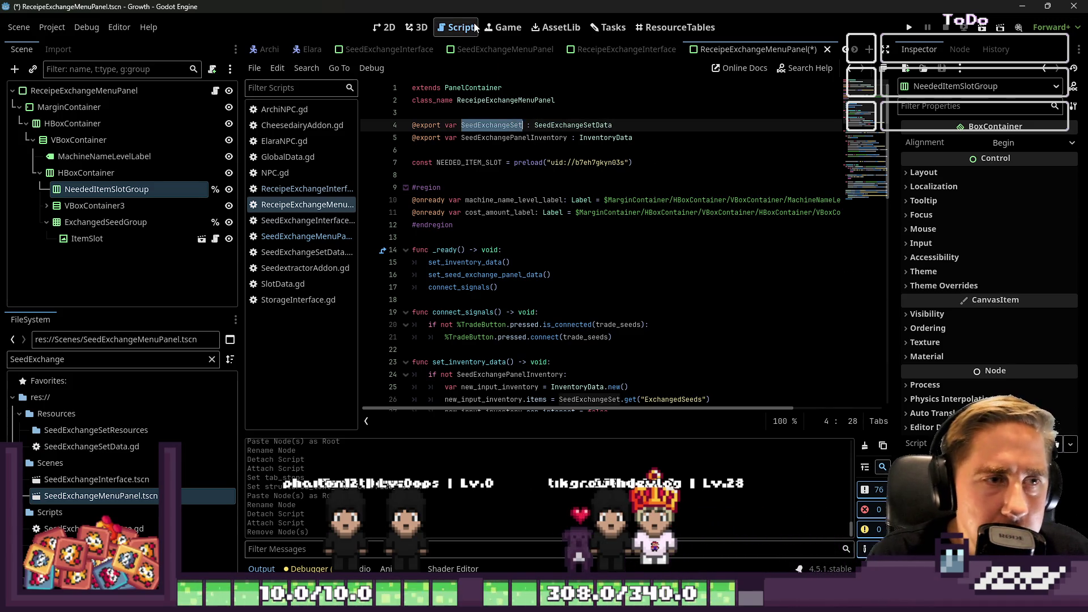
text(Currenn)
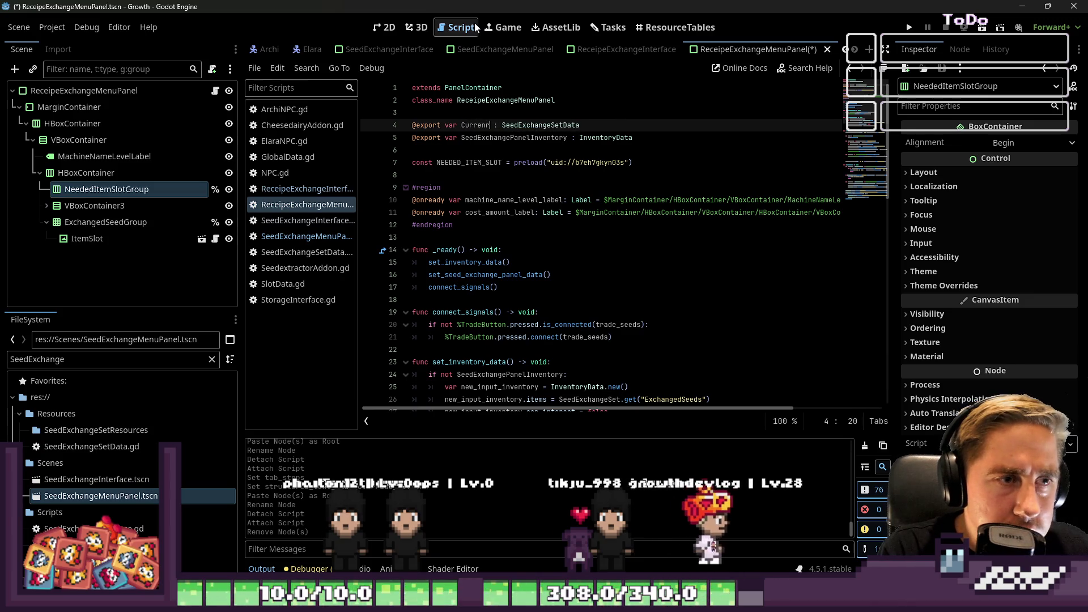
key(BackSpace)
key(BackSpace)
key(BackSpace)
text(Recei)
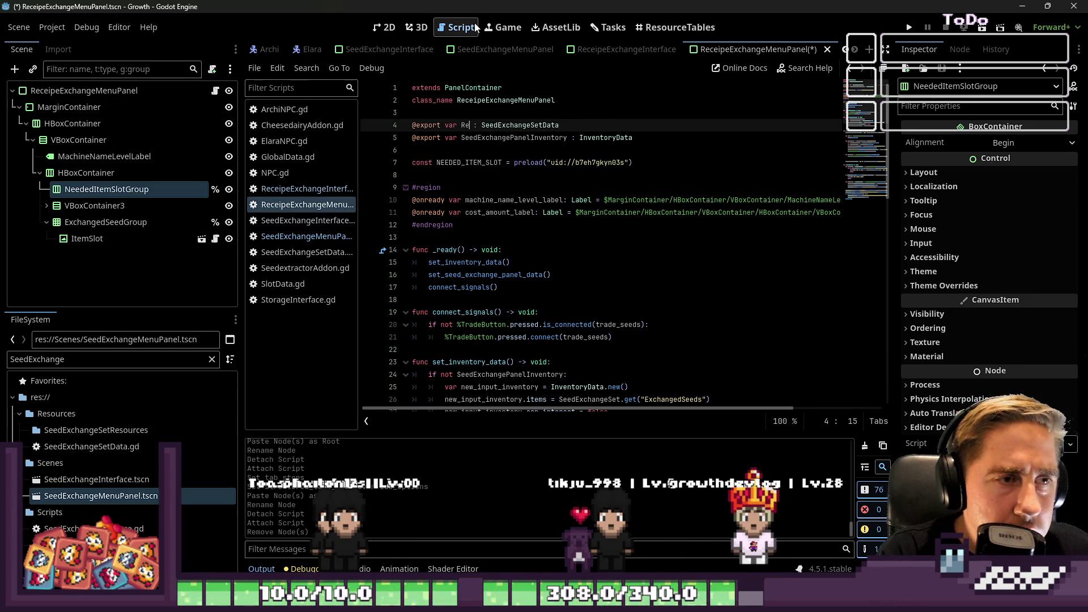
text(peSlotData)
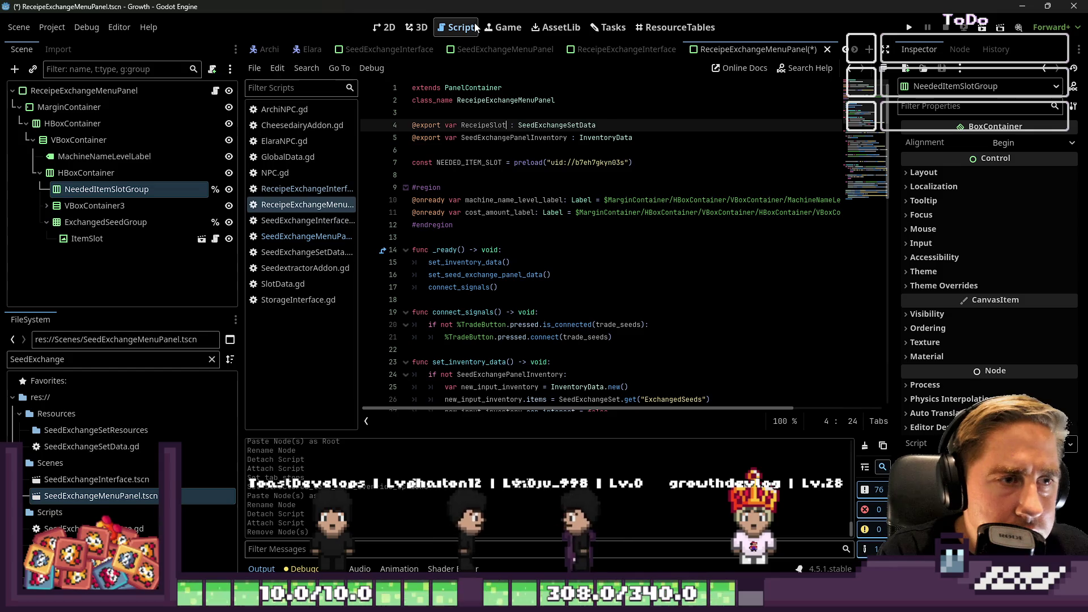
key(End)
key(ctrl+shift+Left)
text(SlotDa)
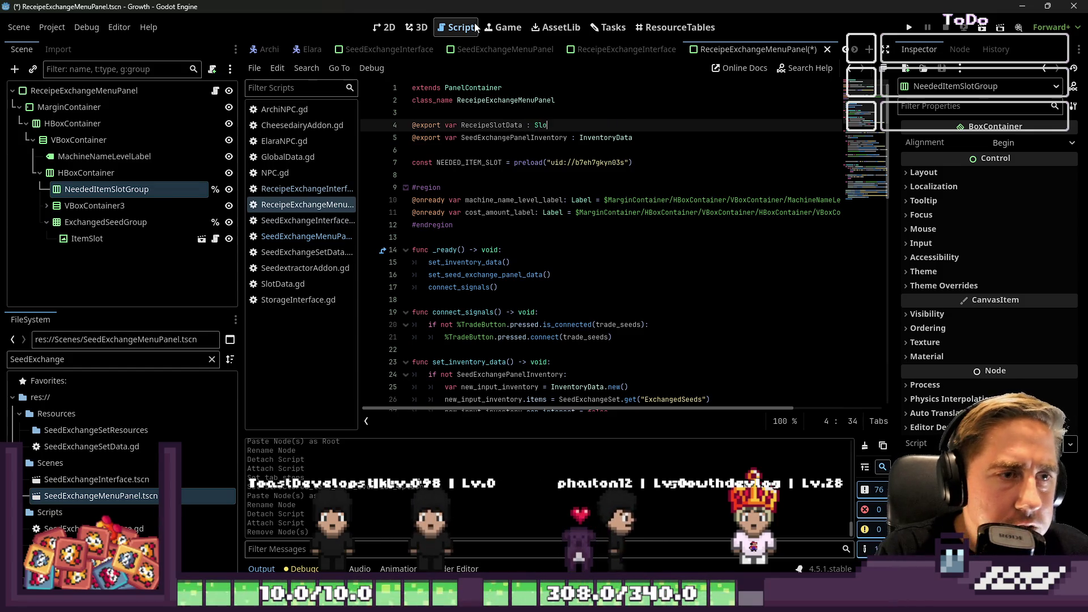
text(ta)
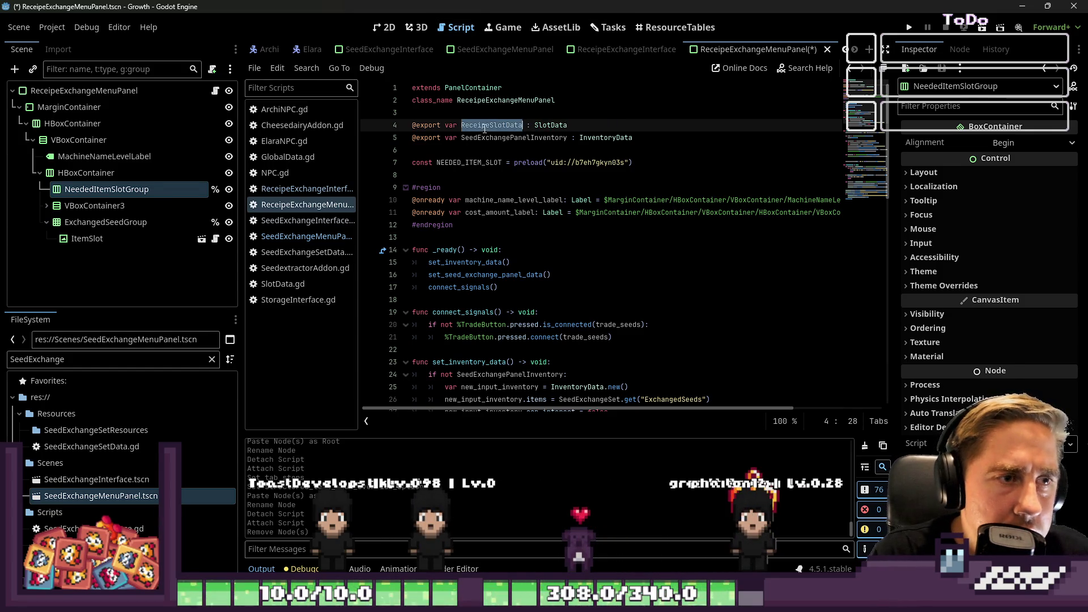
- Select the SeedExchangeSet.get("ExchangedSeeds") expression on erroring line 26
scroll(510, 238, down, 3)
click(528, 287)
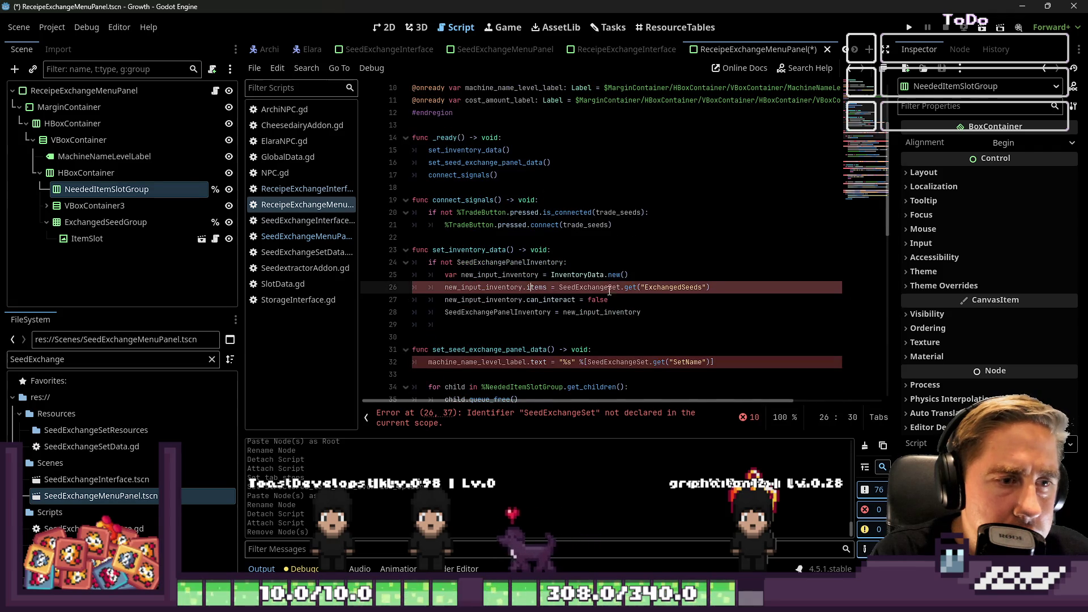
drag(710, 287, 560, 287)
scroll(567, 278, down, 3)
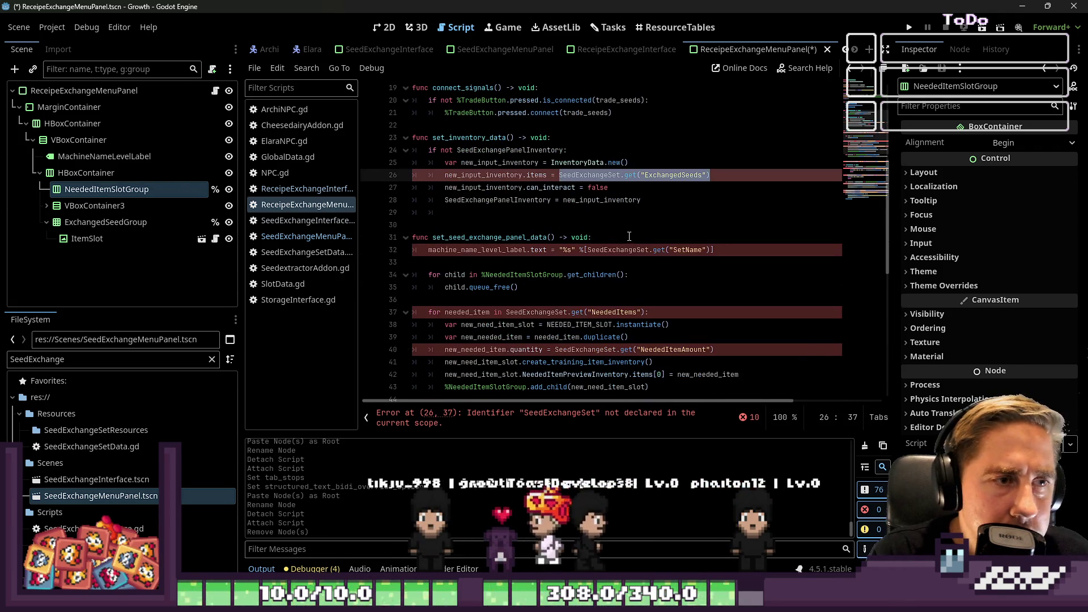
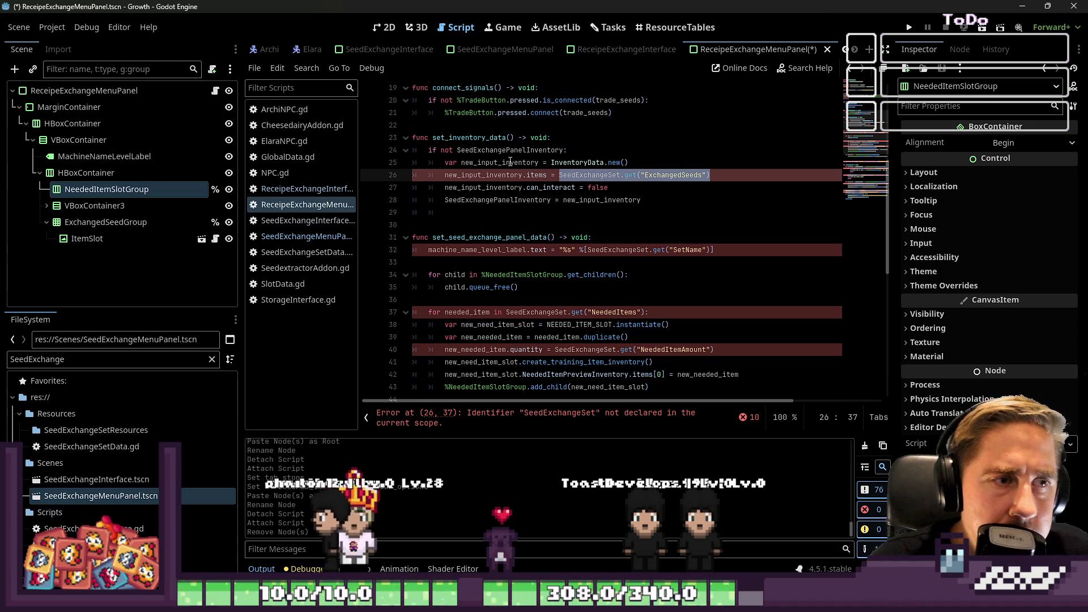
- On line 26, replace the SeedExchangeSet "ExchangedSeeds" lookup with a level_dictionary.get call
click(467, 138)
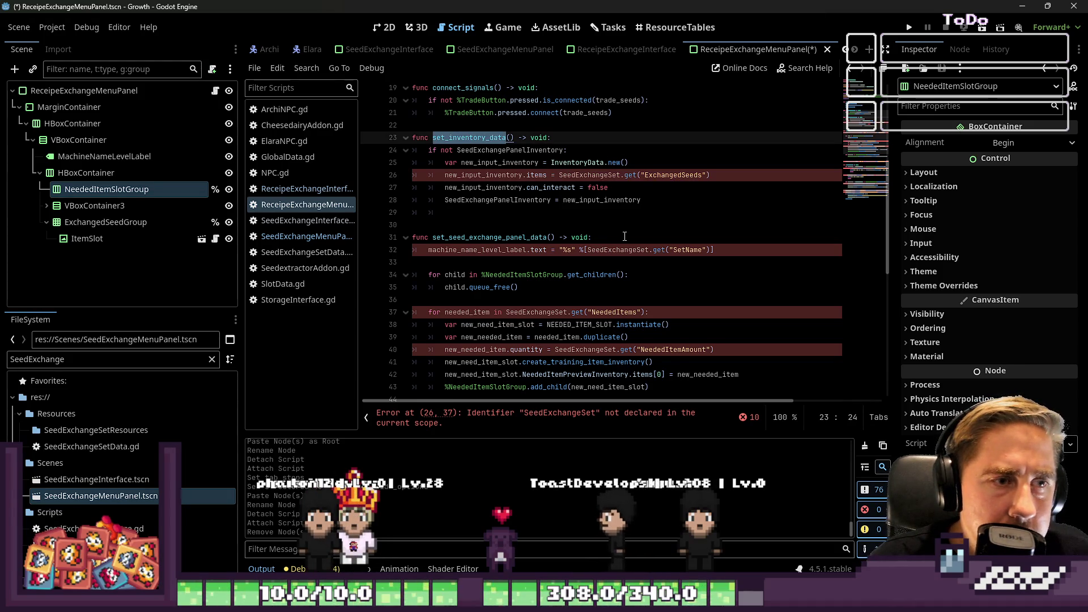
double_click(574, 175)
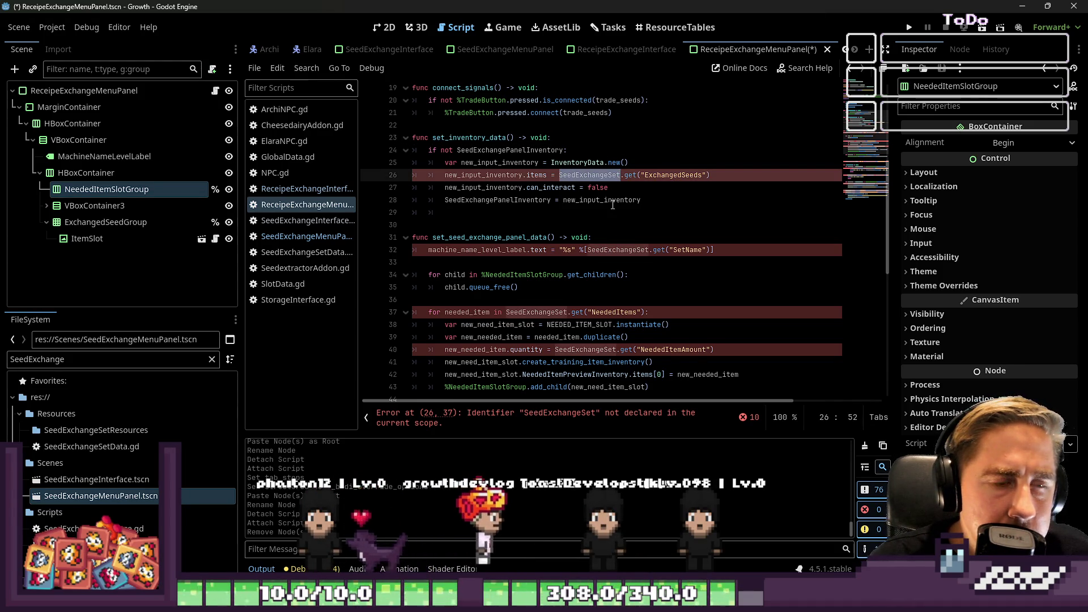
double_click(676, 176)
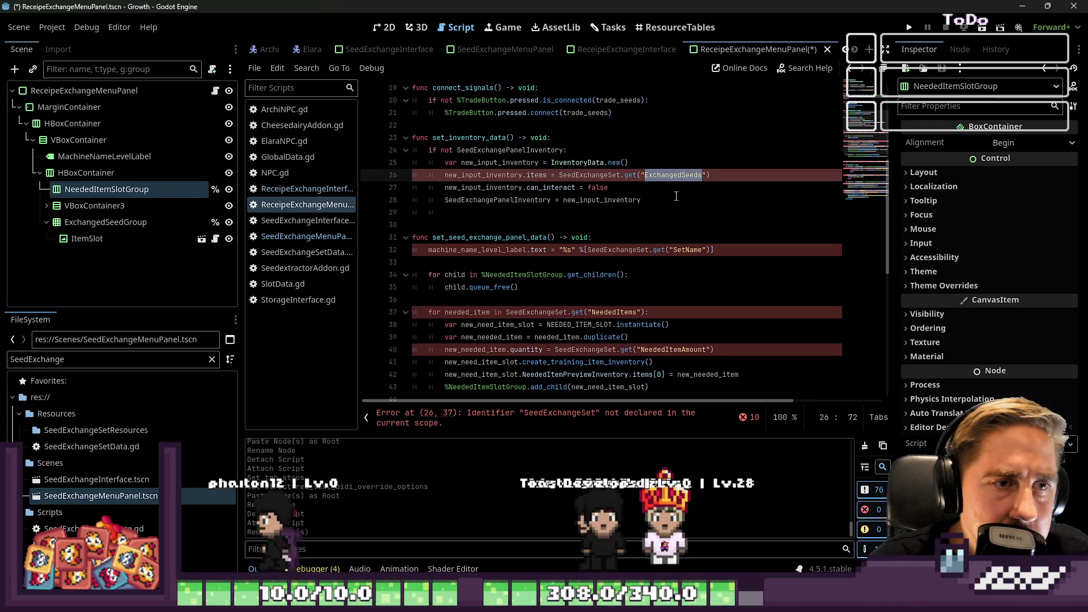
scroll(676, 196, up, 4)
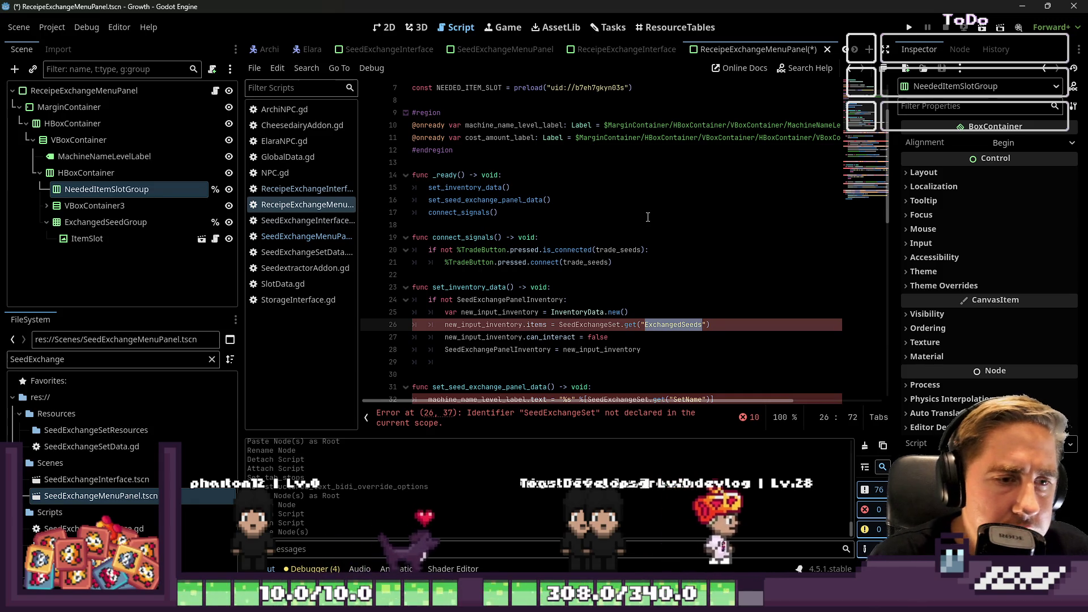
key(ctrl+Left)
key(ctrl+Left)
key(ctrl+Left)
key(Right)
key(Right)
key(Right)
key(ctrl+shift+Right)
key(ctrl+shift+Right)
key(ctrl+shift+Right)
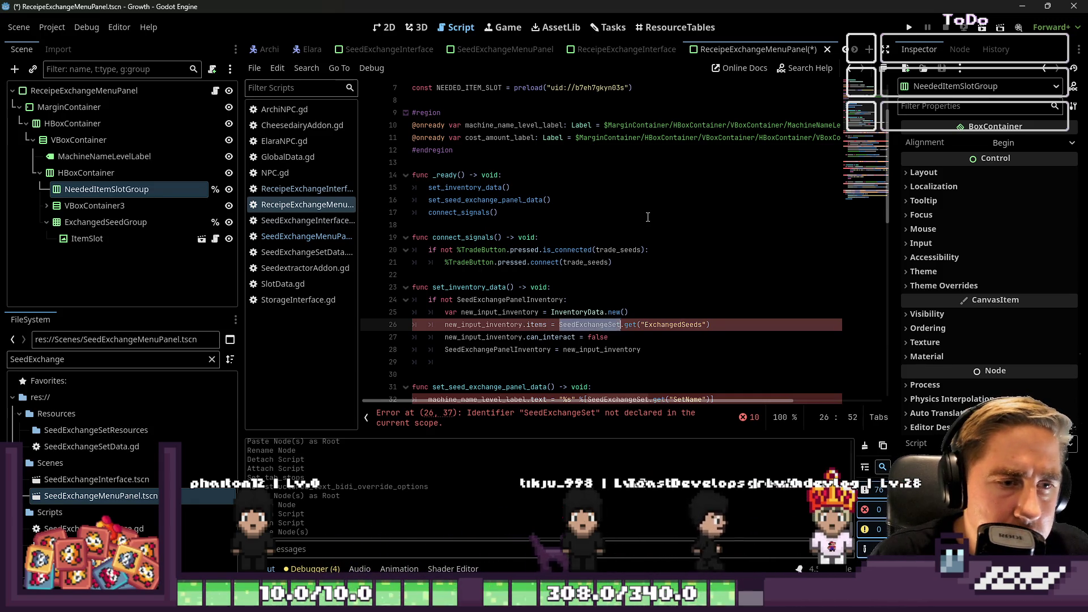
text(level_dictionary.)
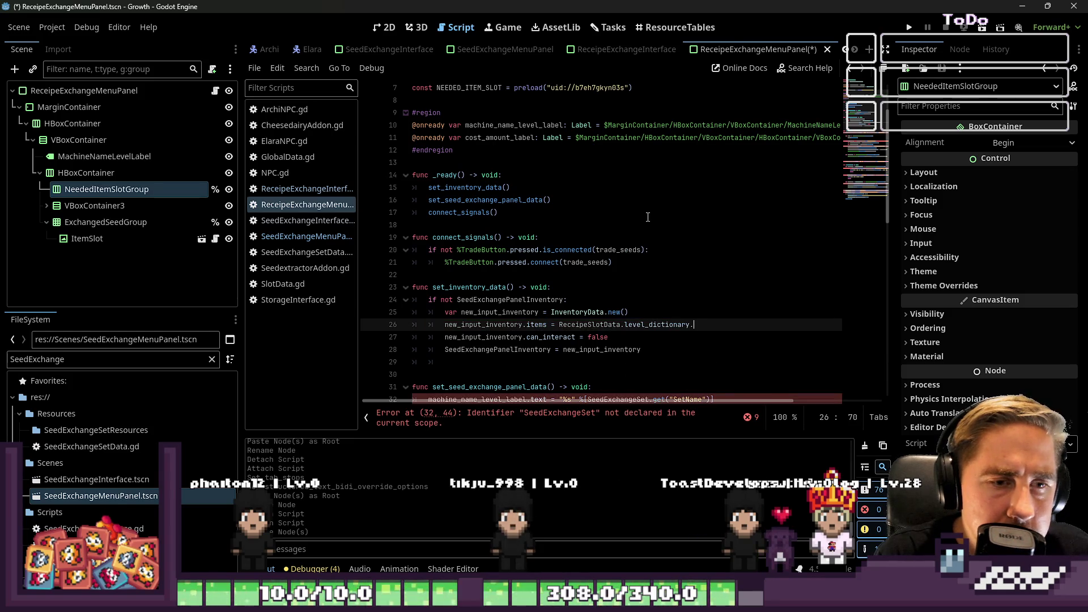
text(get)
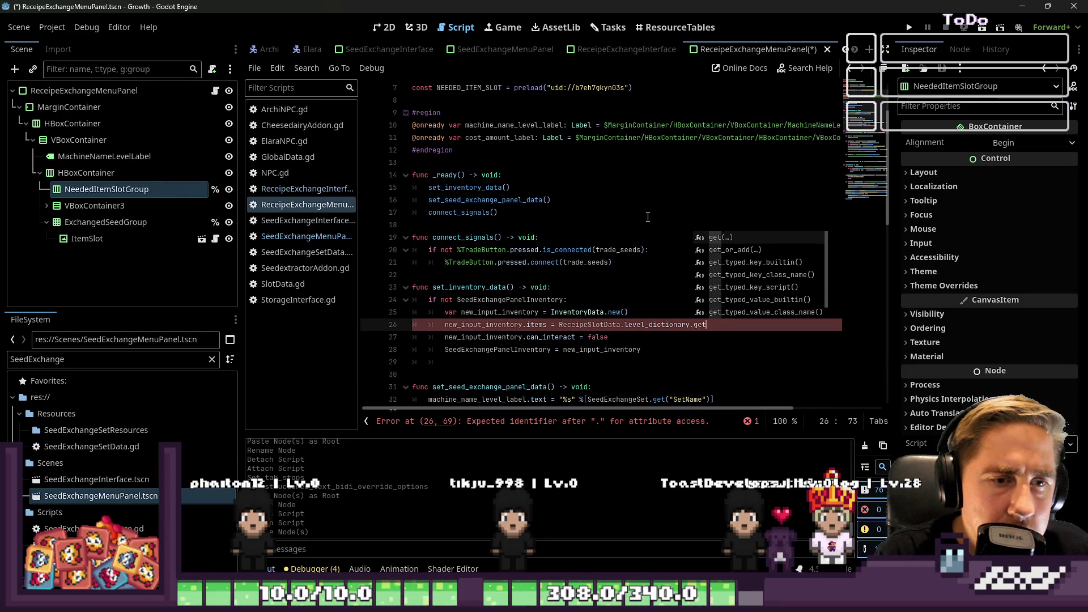
key(Return)
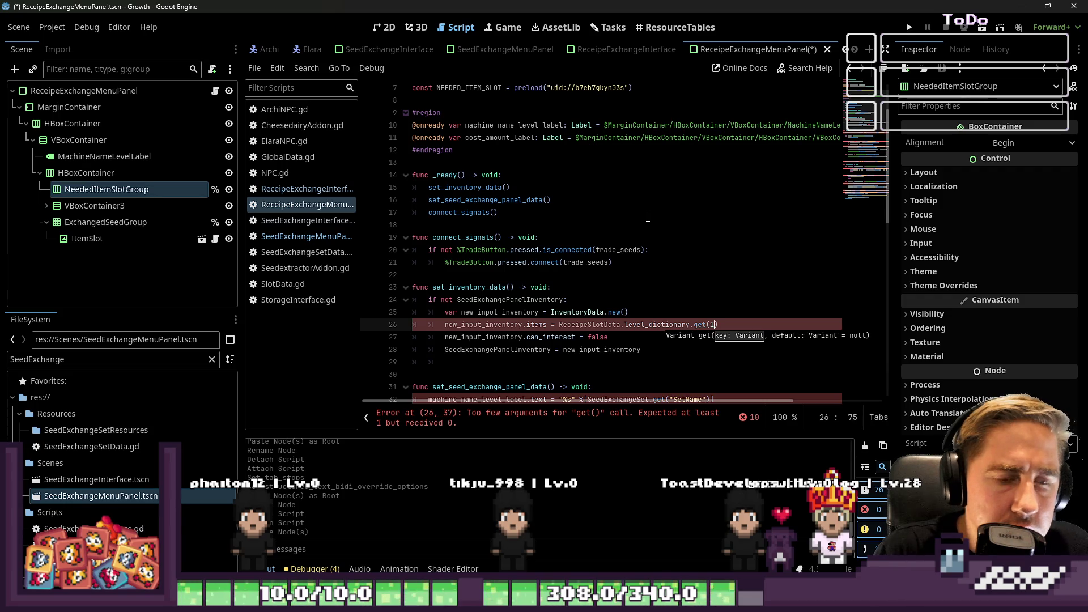
key(shift+Left)
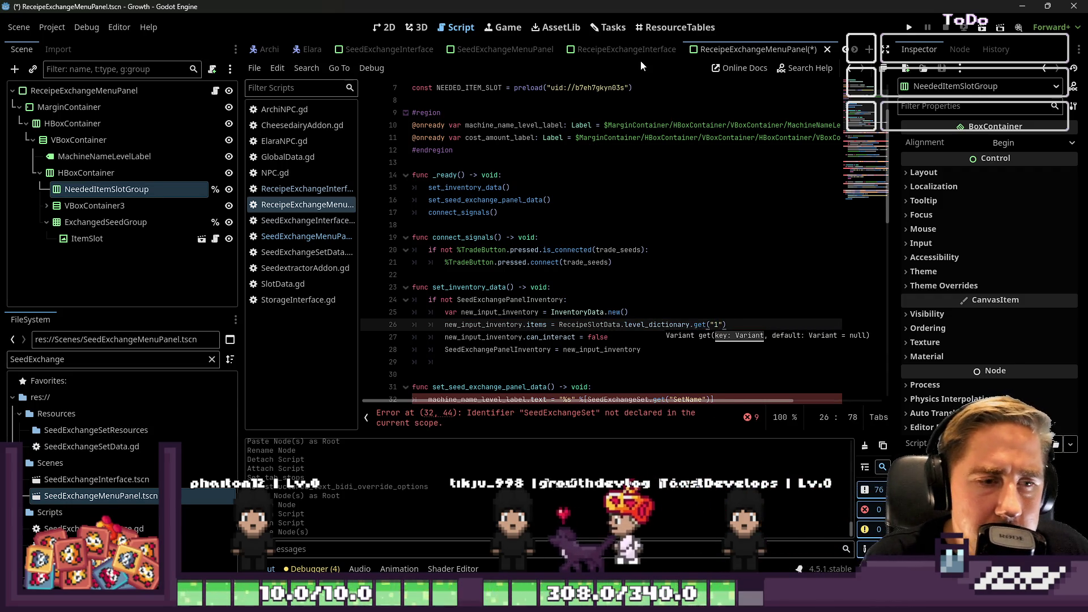
click(641, 150)
- Append .duplicate() to ReceipeSlotData.level_dictionary.get("1") on line 26
scroll(513, 340, down, 1)
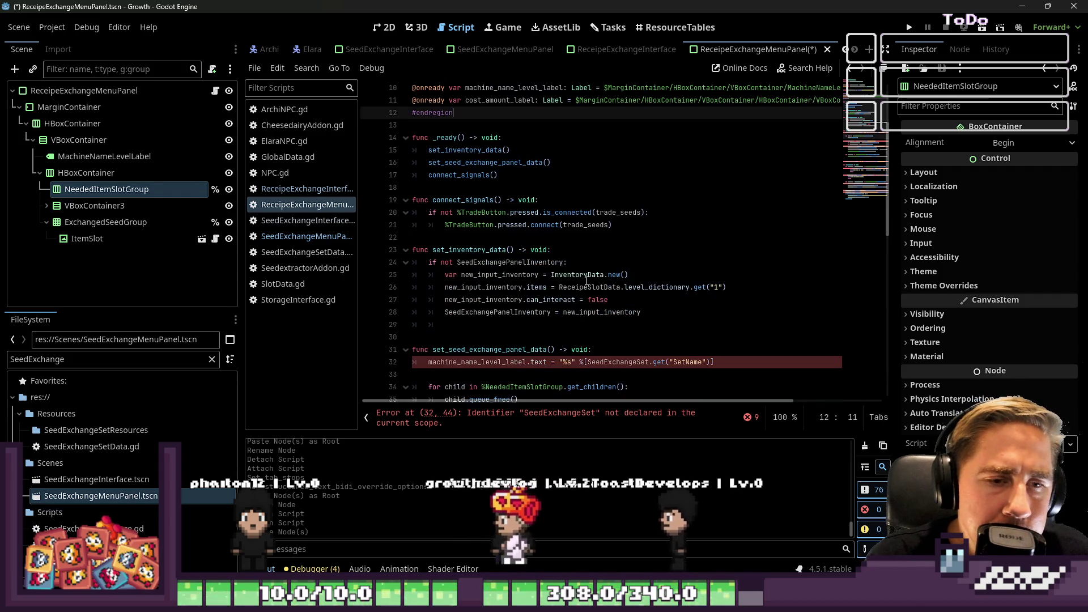
click(736, 286)
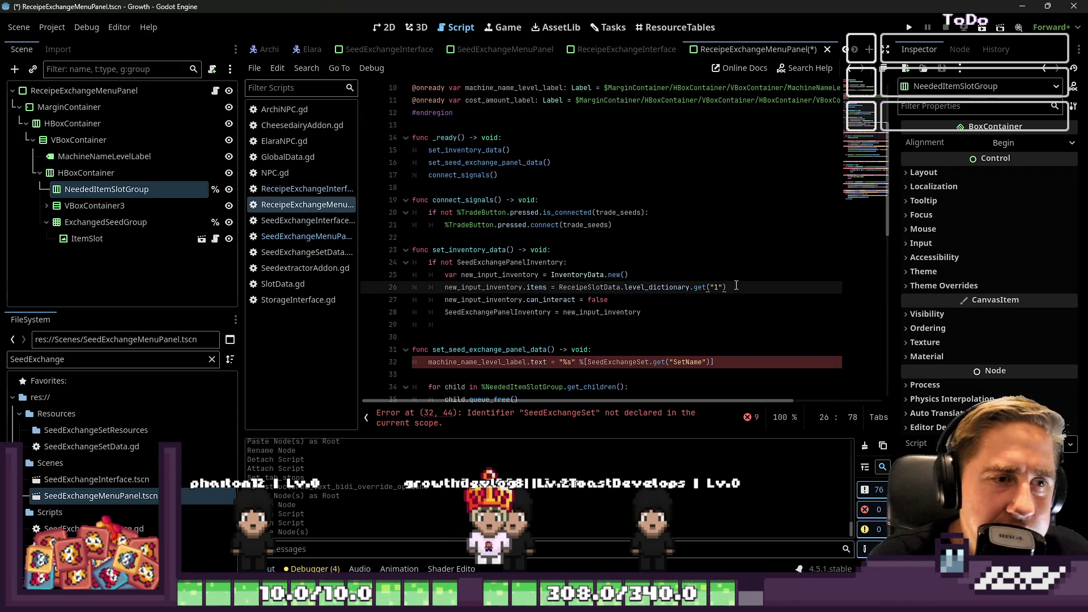
scroll(688, 237, down, 2)
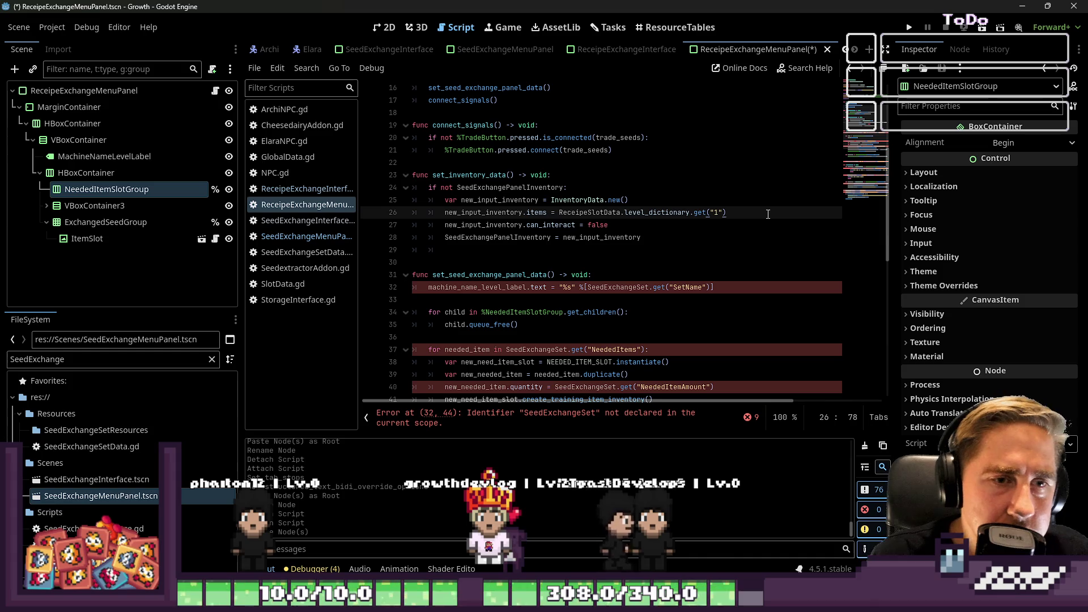
double_click(590, 214)
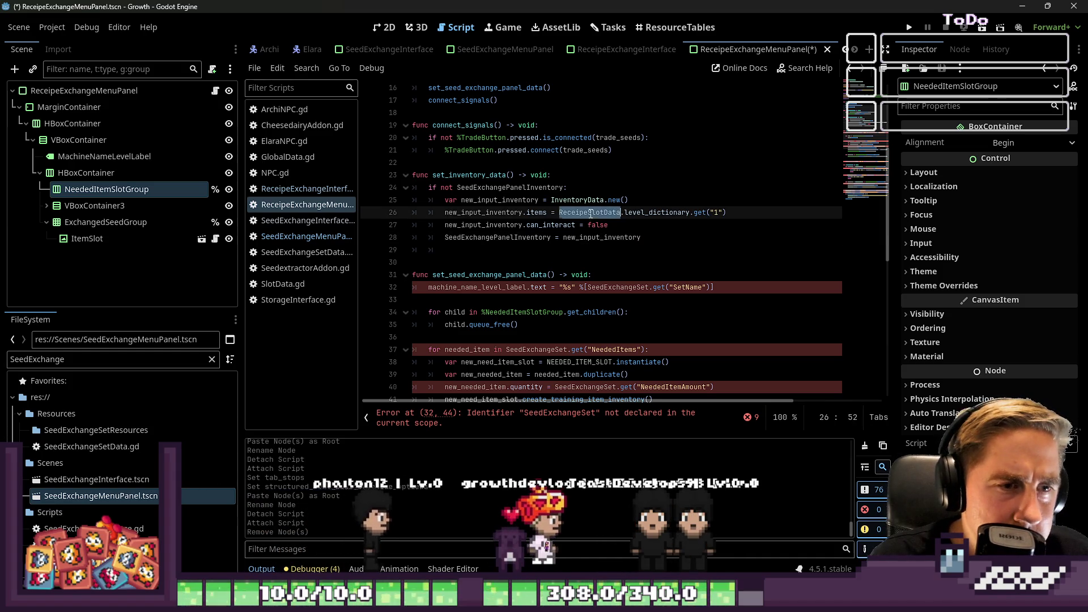
scroll(591, 214, down, 1)
click(752, 171)
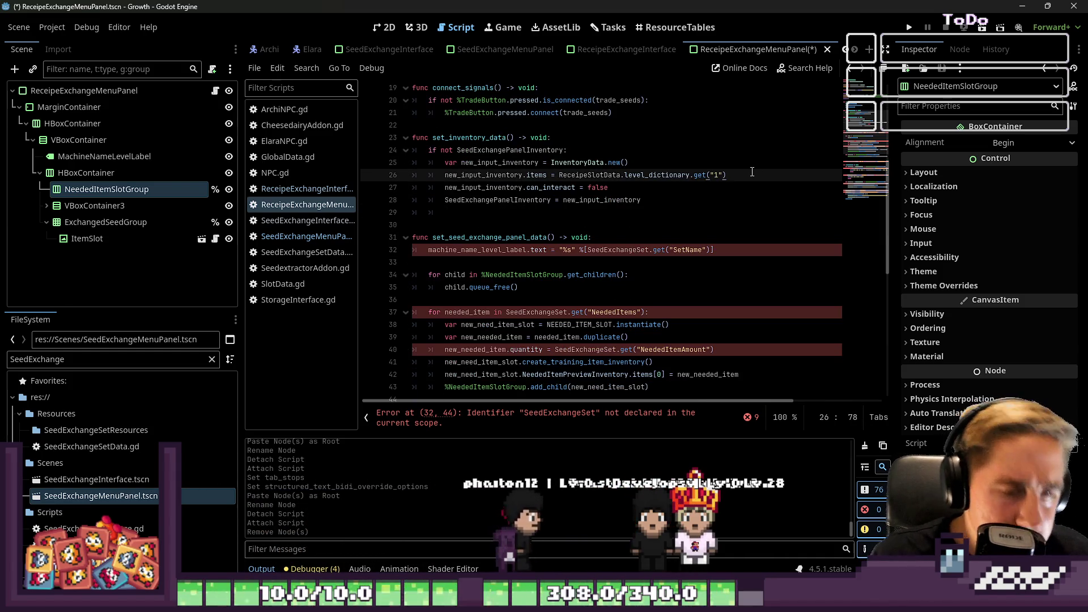
text(.duplicate()
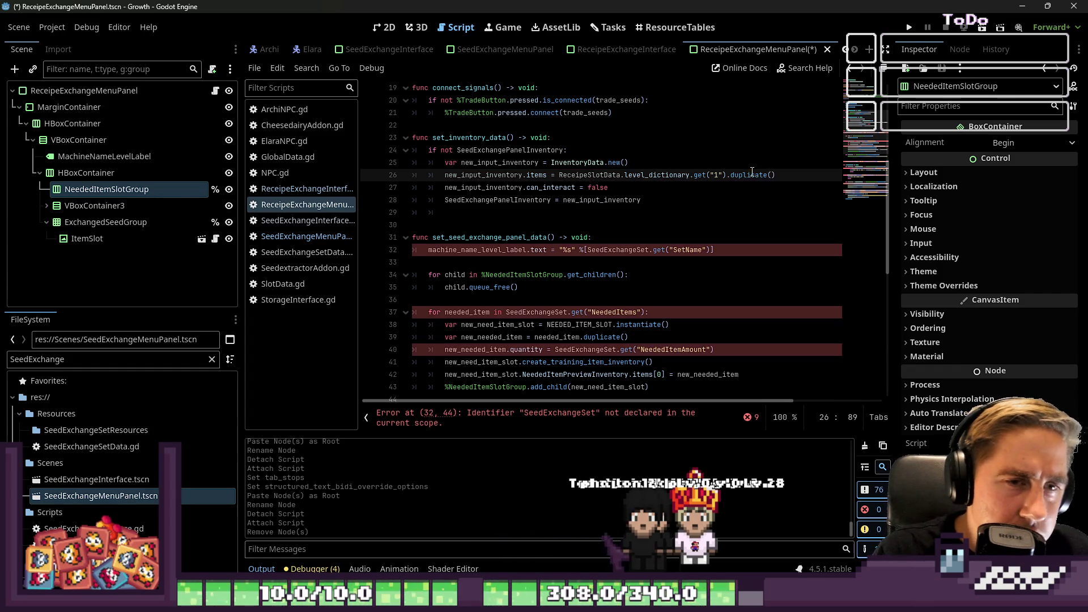
- Inspect the SeedExchangeSet and machine_name_level_label references on line 32
click(641, 197)
click(517, 253)
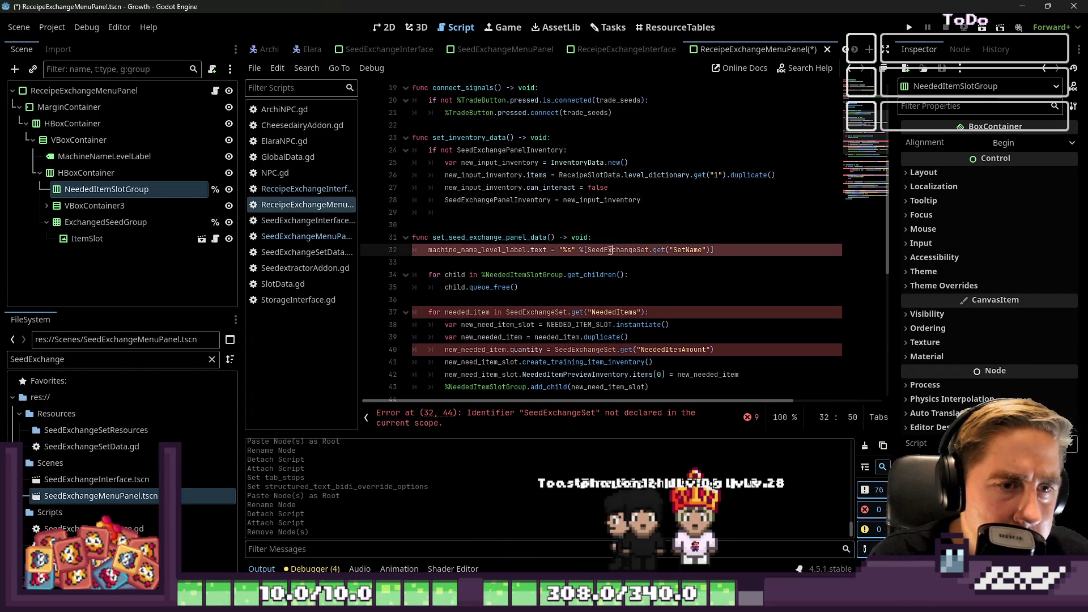
double_click(618, 250)
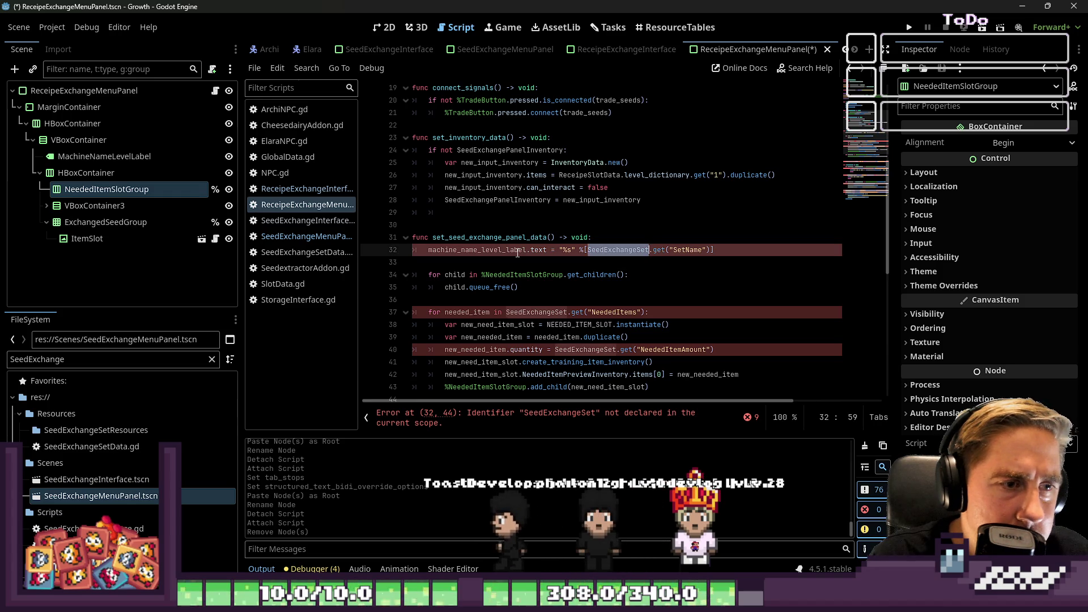
click(482, 238)
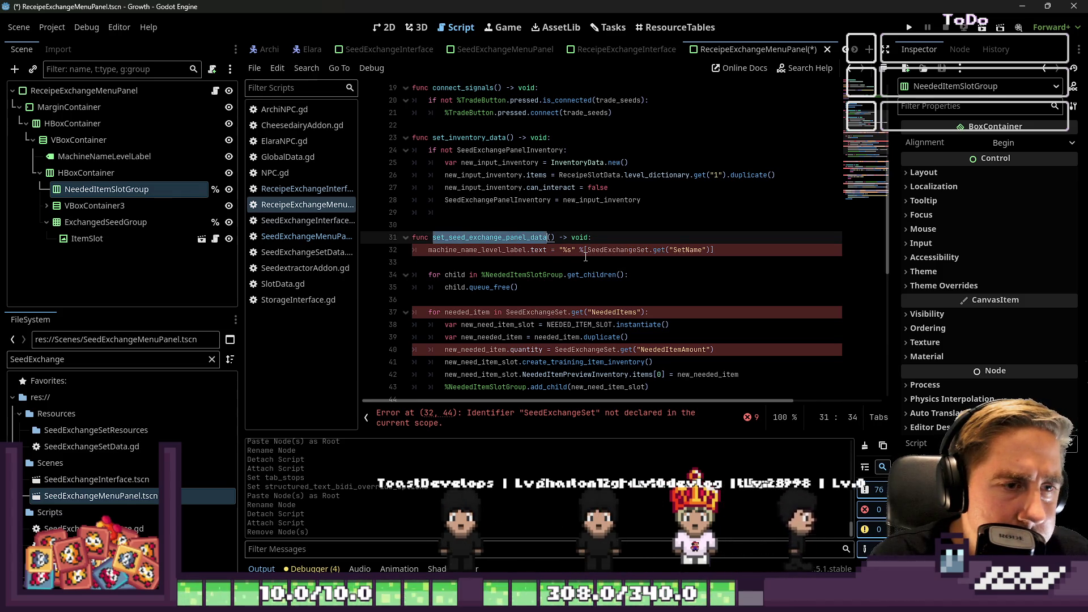
double_click(476, 250)
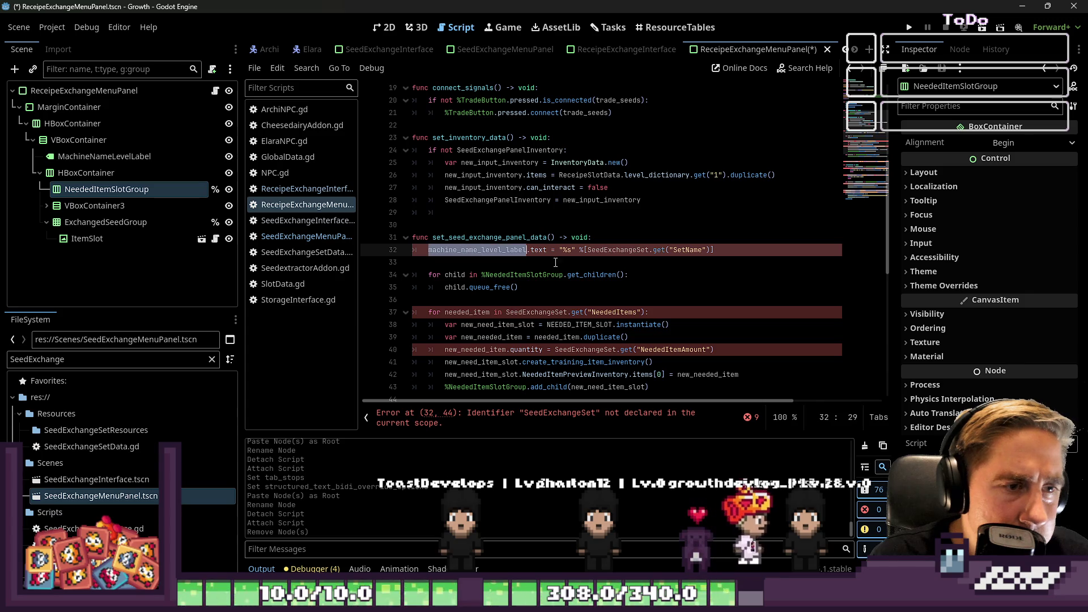
scroll(551, 274, up, 3)
scroll(551, 275, up, 3)
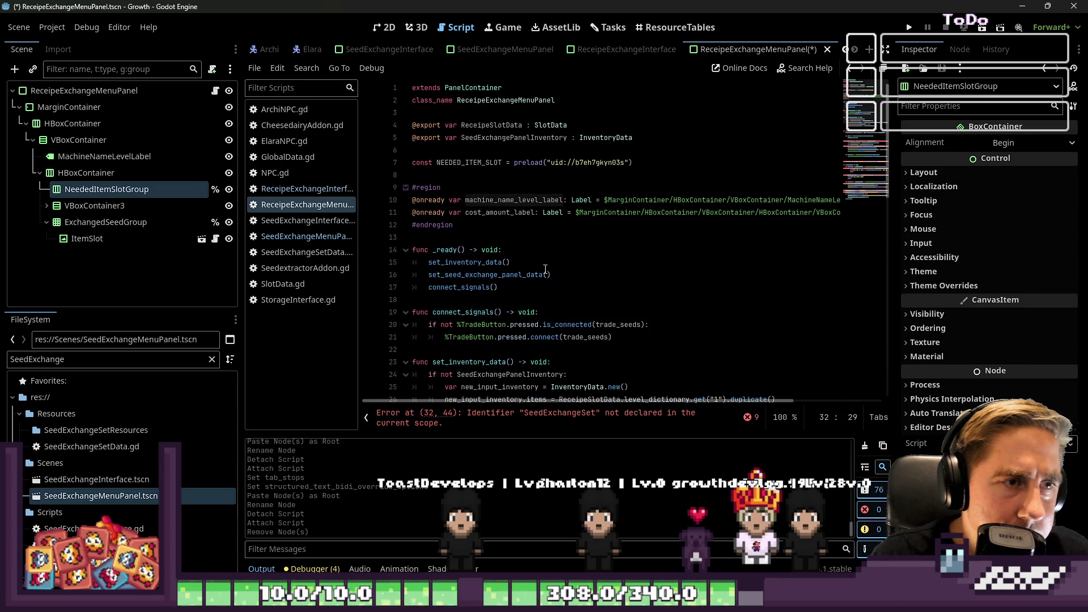
- Add a space before ':' in the machine_name_level_label and cost_amount_label declarations on lines 10–11
double_click(500, 200)
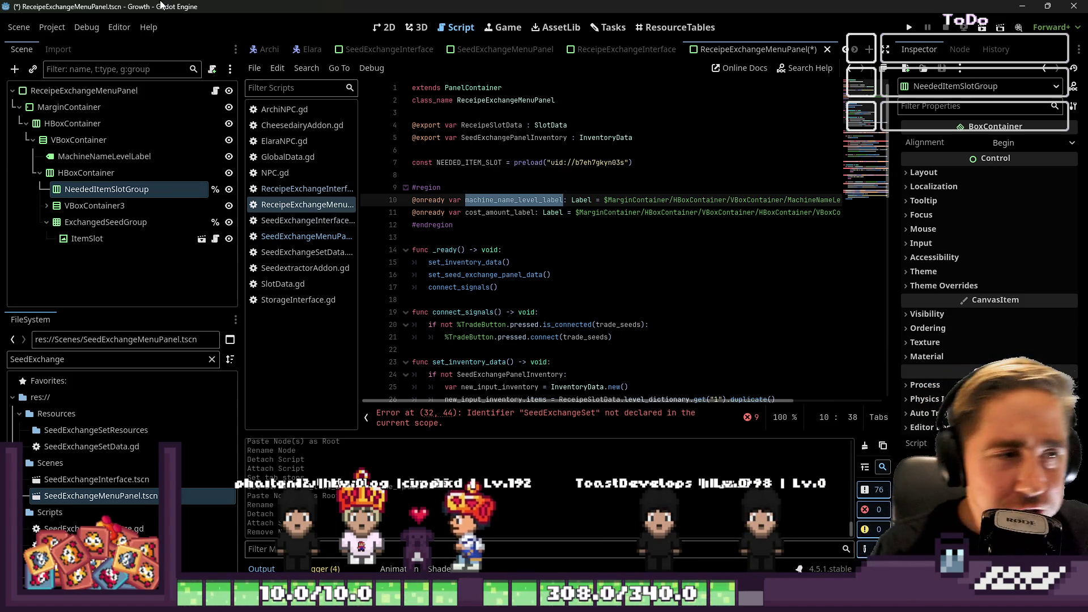
click(593, 212)
click(526, 199)
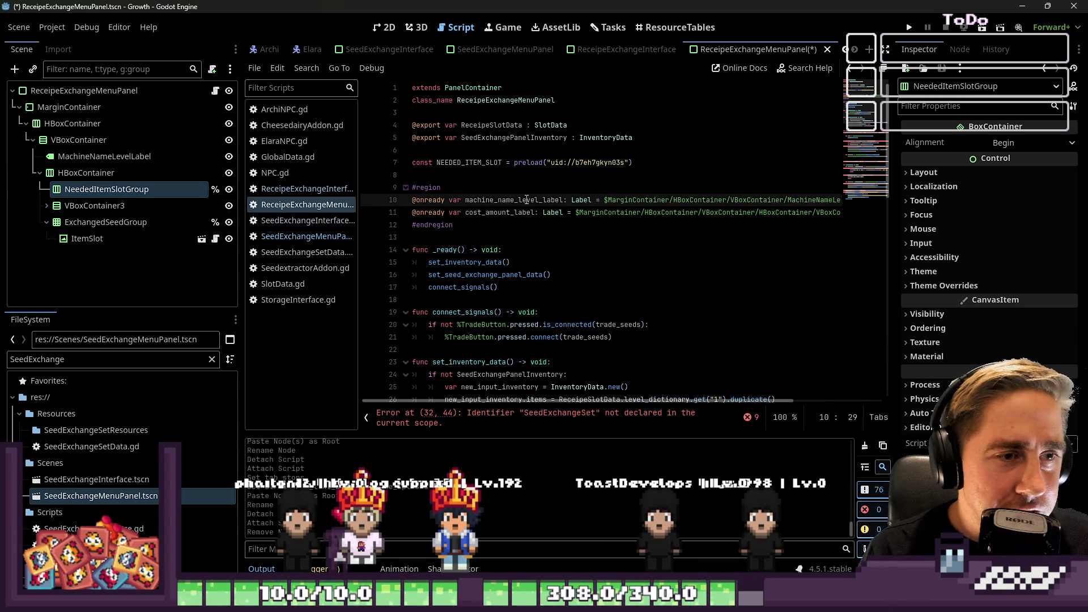
key(Down)
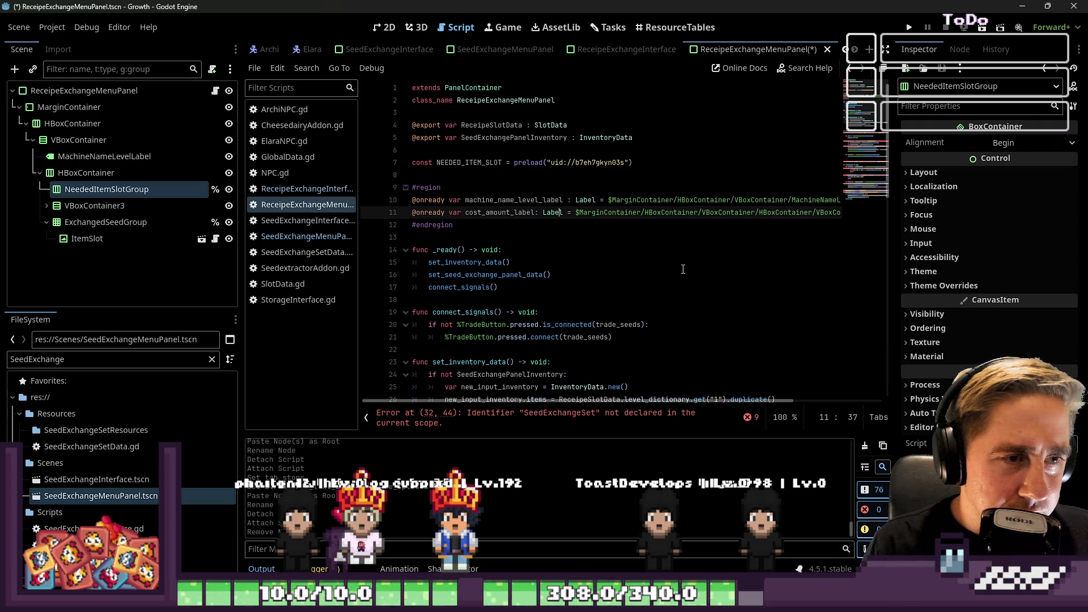
key(Left)
key(Left)
key(Left)
key(Down)
key(Down)
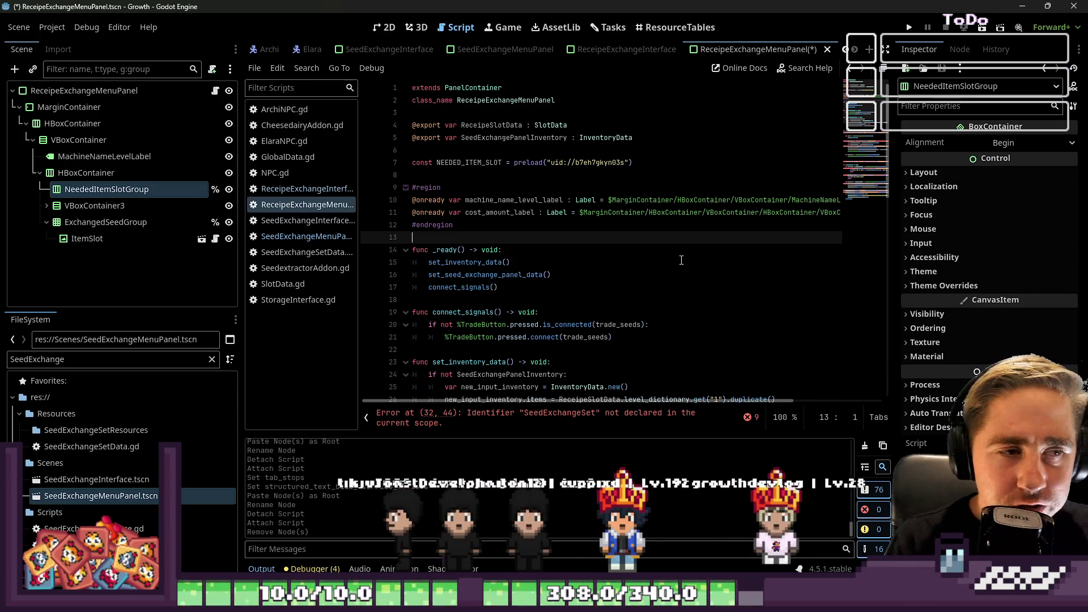
click(480, 217)
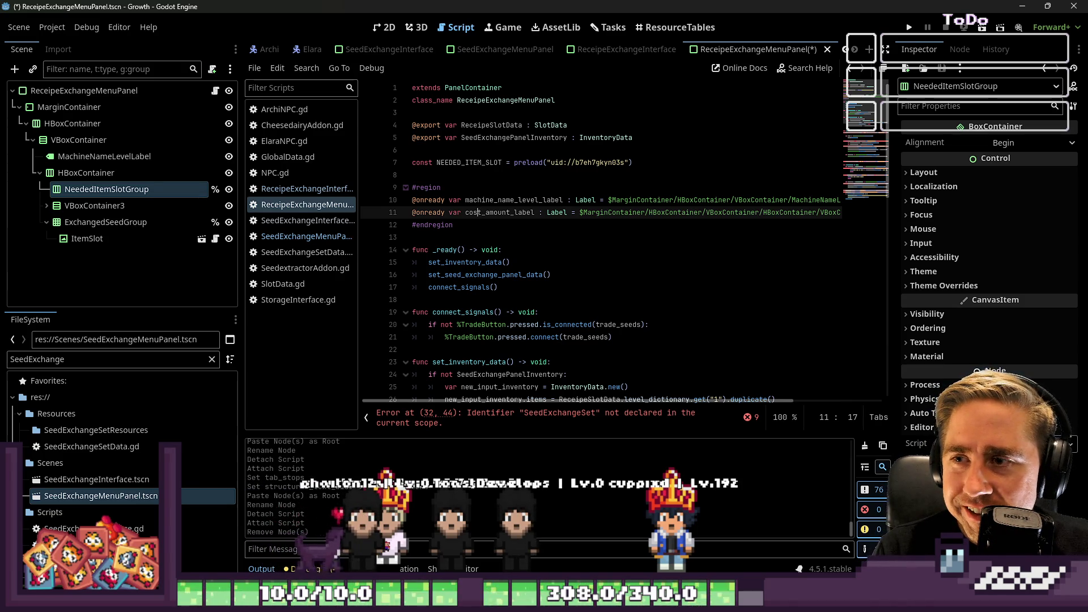
click(638, 273)
double_click(507, 203)
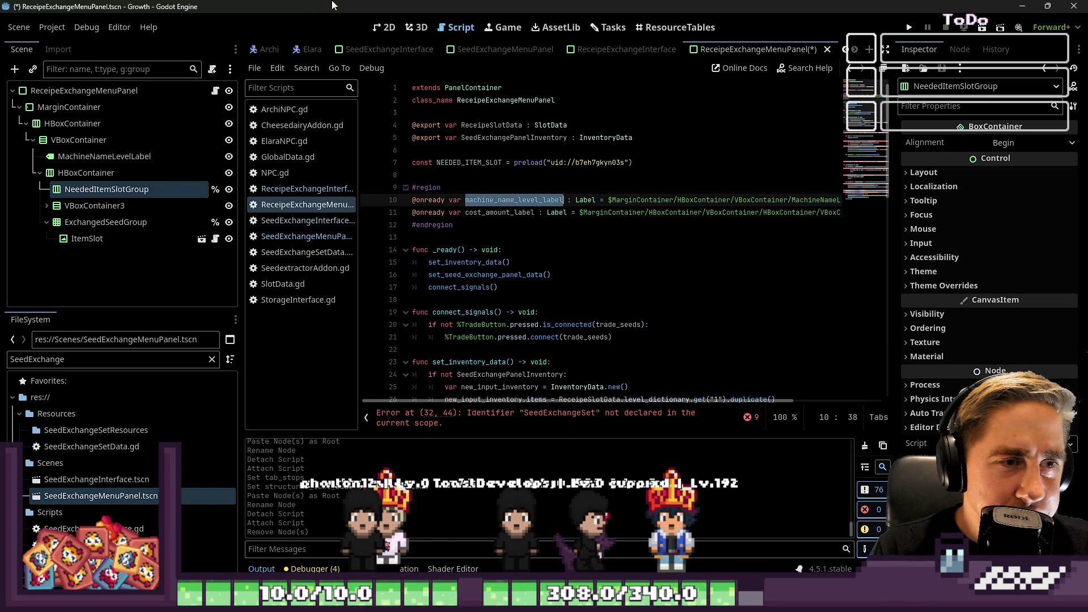
- Rename the panel's MachineNameLevelLabel title node to ReceipeLabel in the Scene dock
click(385, 27)
scroll(423, 154, up, 1)
click(419, 202)
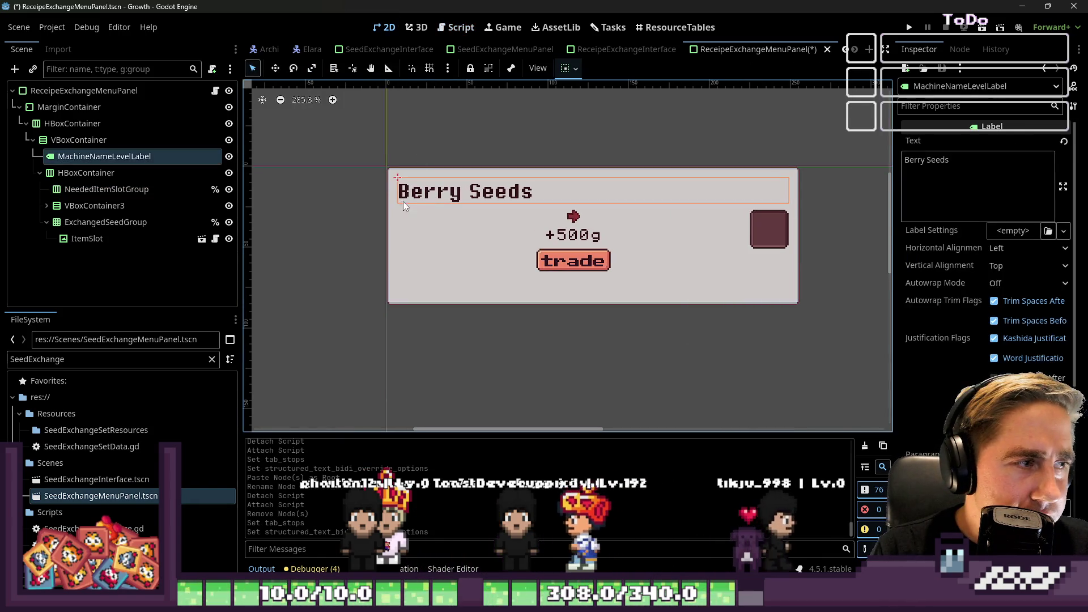
click(128, 159)
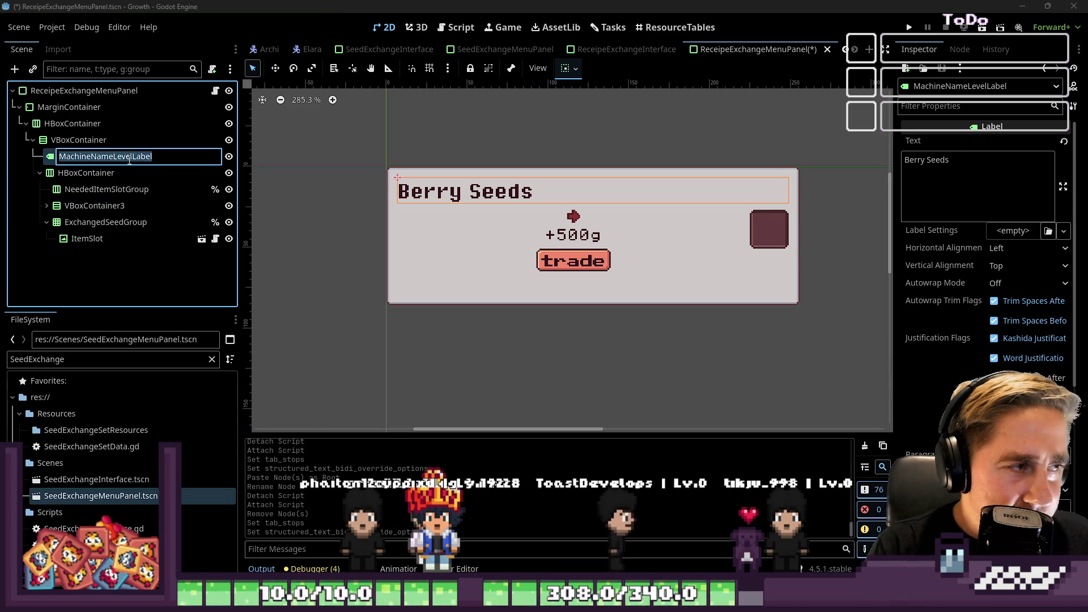
key(shift+Right)
key(shift+Right)
key(shift+Right)
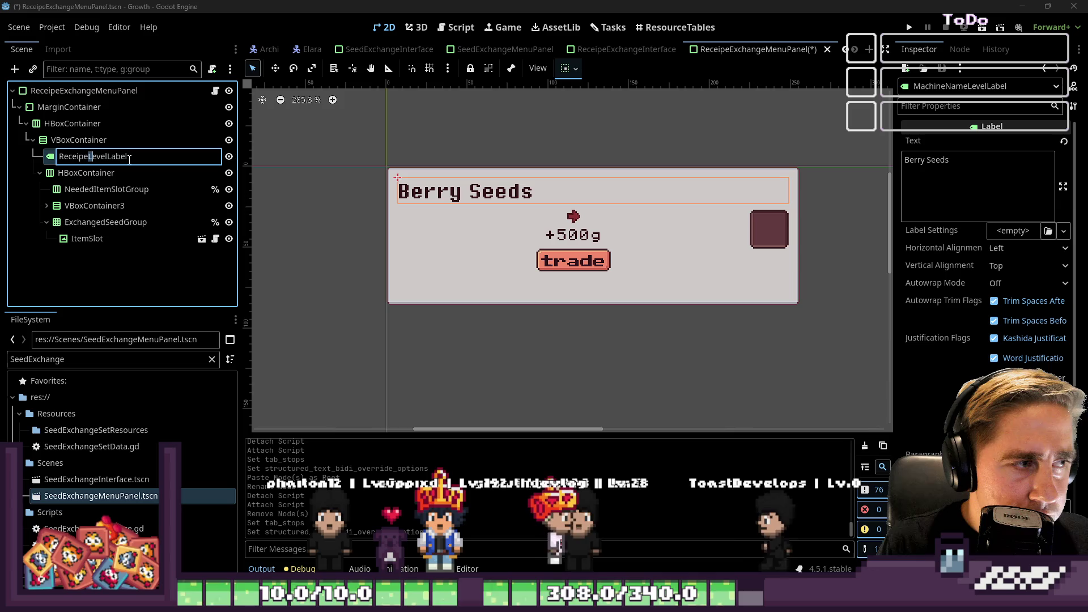
key(shift+Right)
key(shift+Right)
key(shift+Right)
key(Delete)
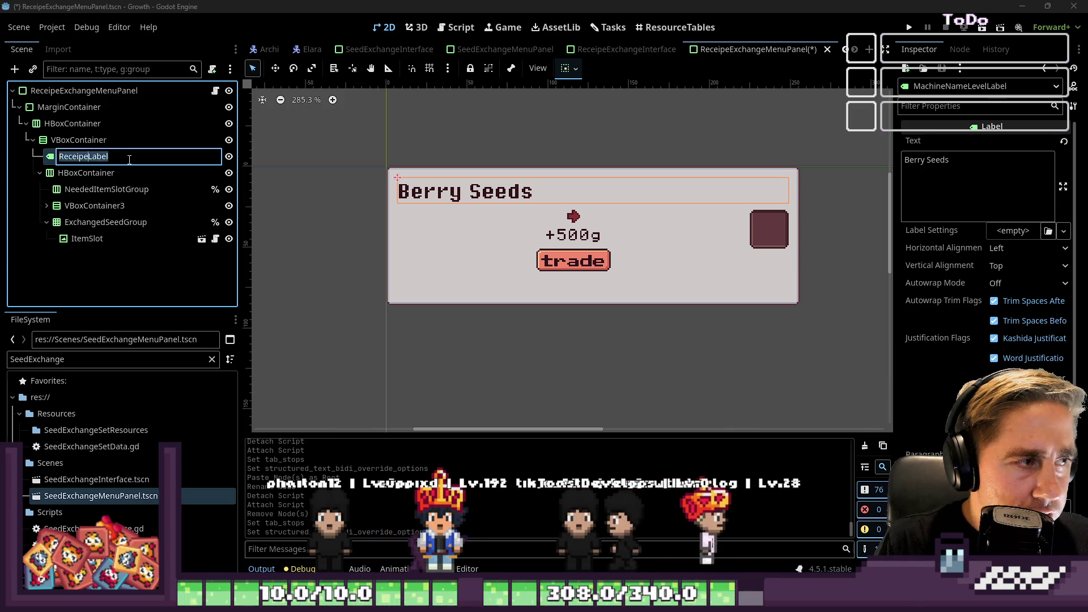
key(Return)
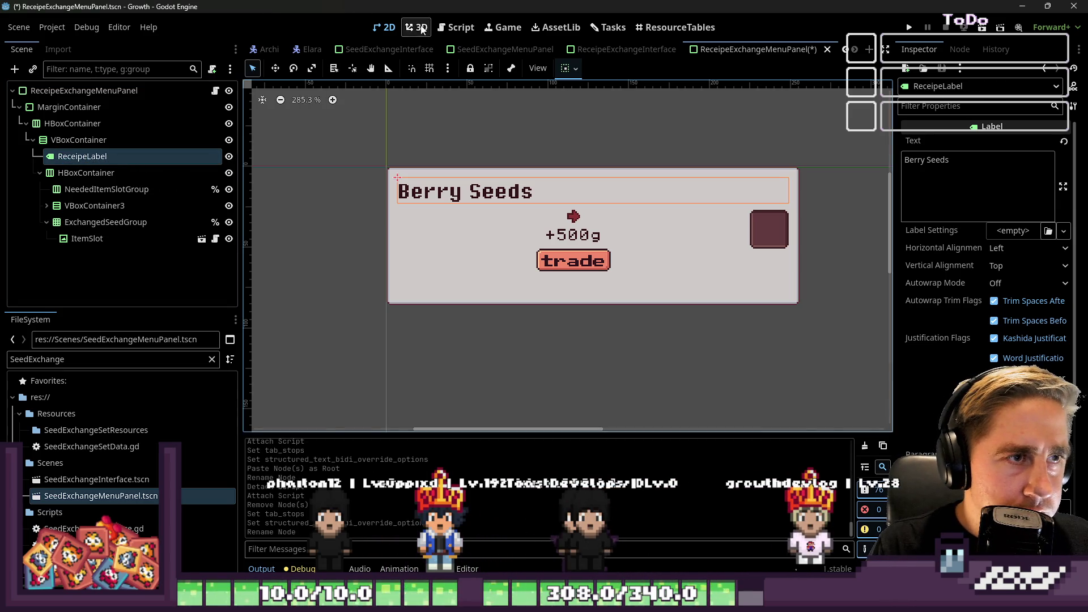
click(456, 27)
text(rec)
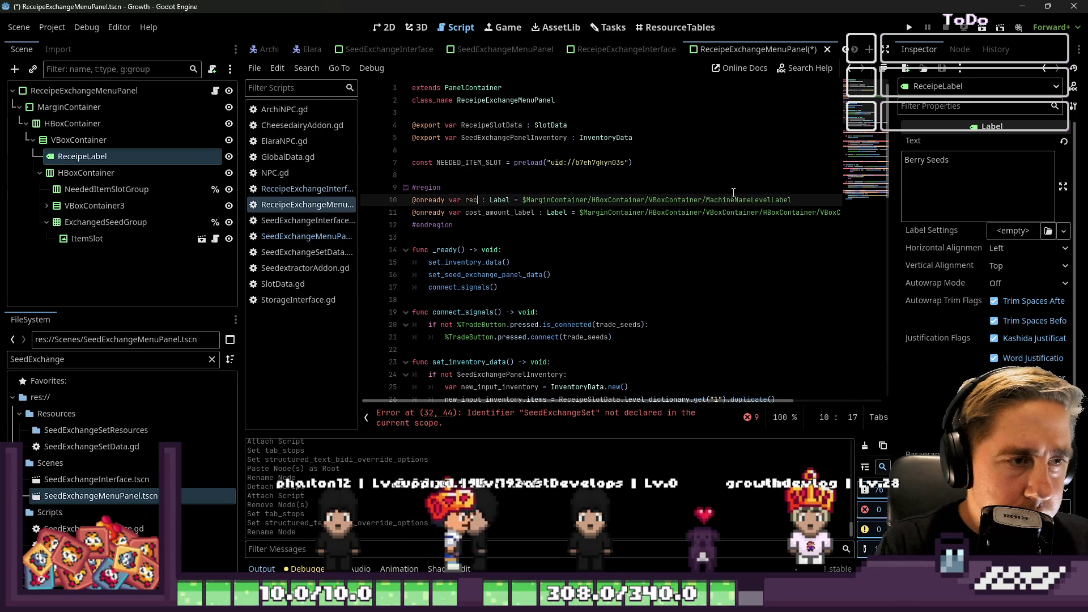
text(eipe_label)
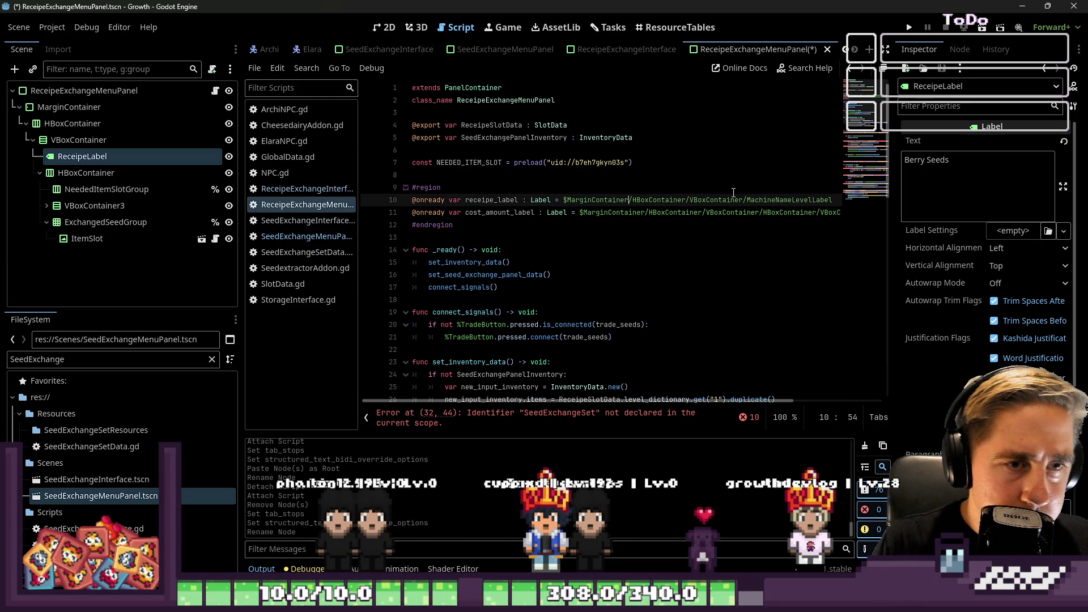
key(End)
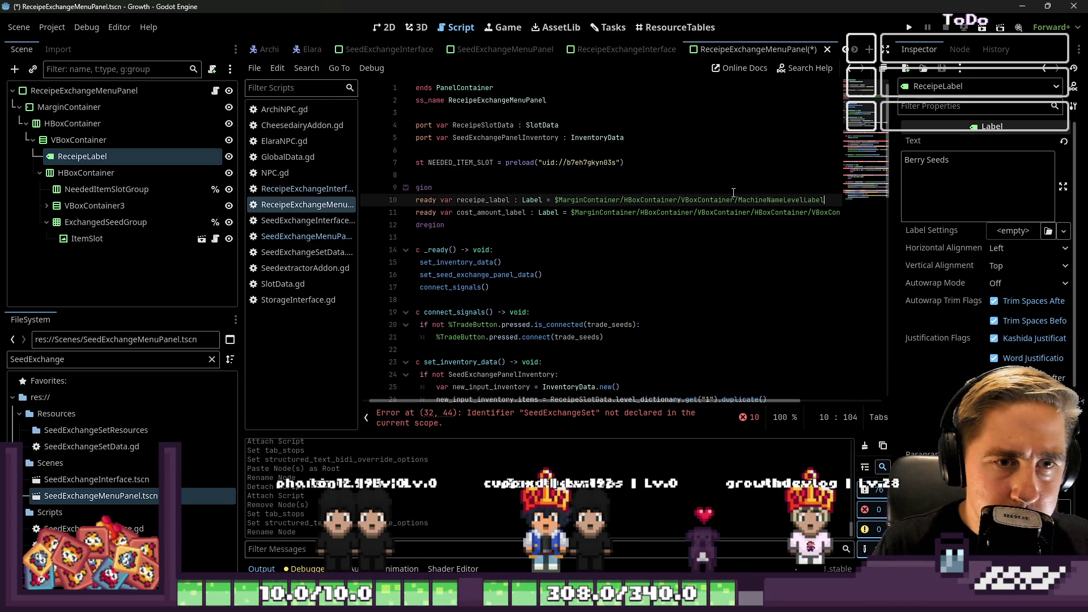
key(ctrl+shift+Left)
text(ReceipeLabel)
key(Up)
key(Down)
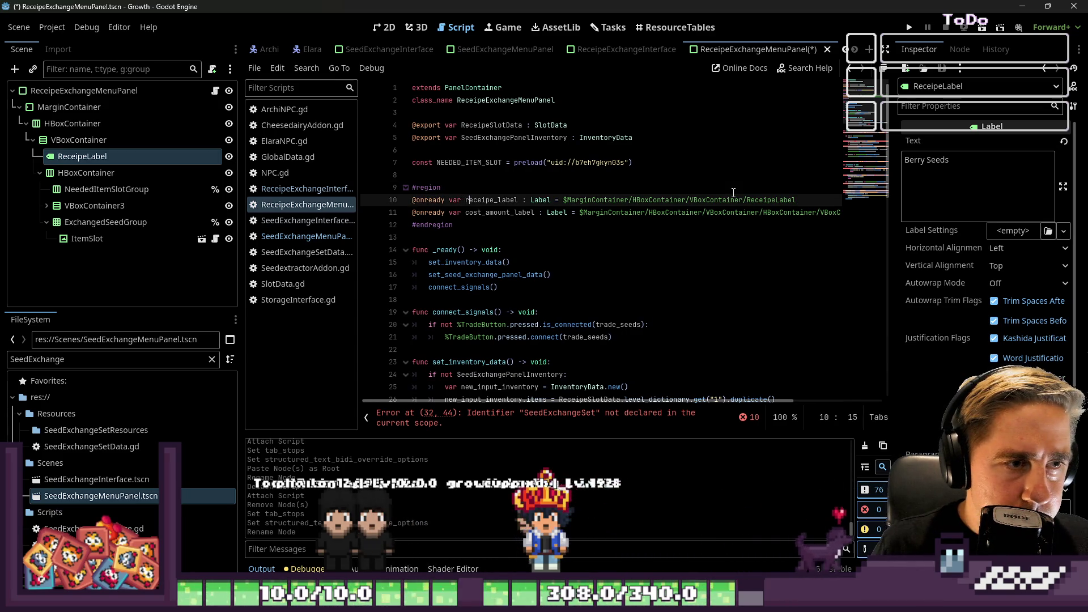
double_click(491, 200)
key(ctrl+c)
- Use receipe_label on line 32 and delete its SeedExchangeSet SetName lookup
scroll(670, 187, down, 2)
scroll(670, 186, down, 3)
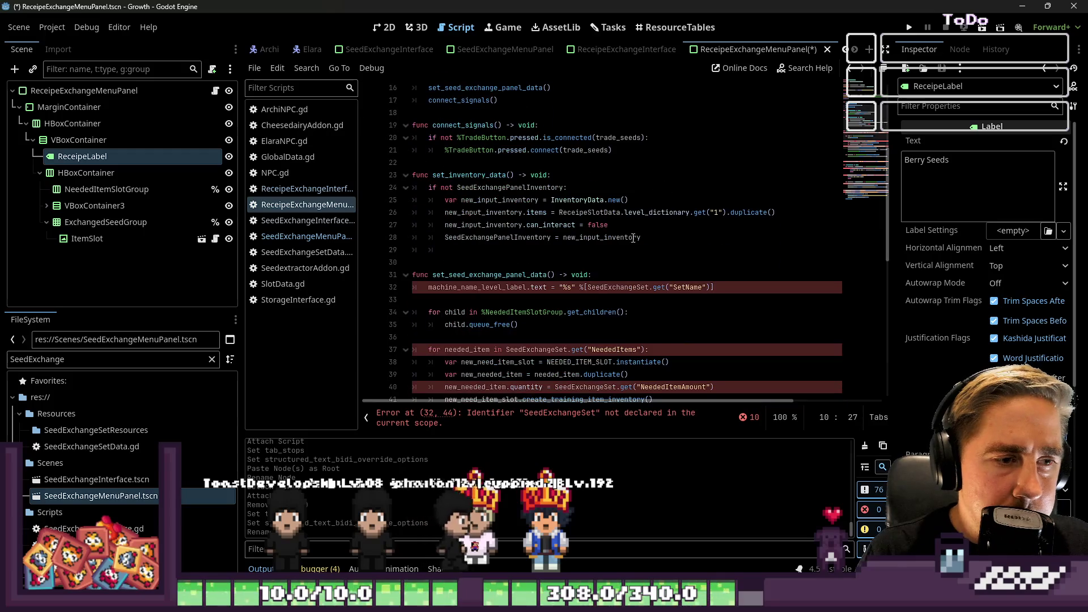
double_click(497, 287)
key(ctrl+v)
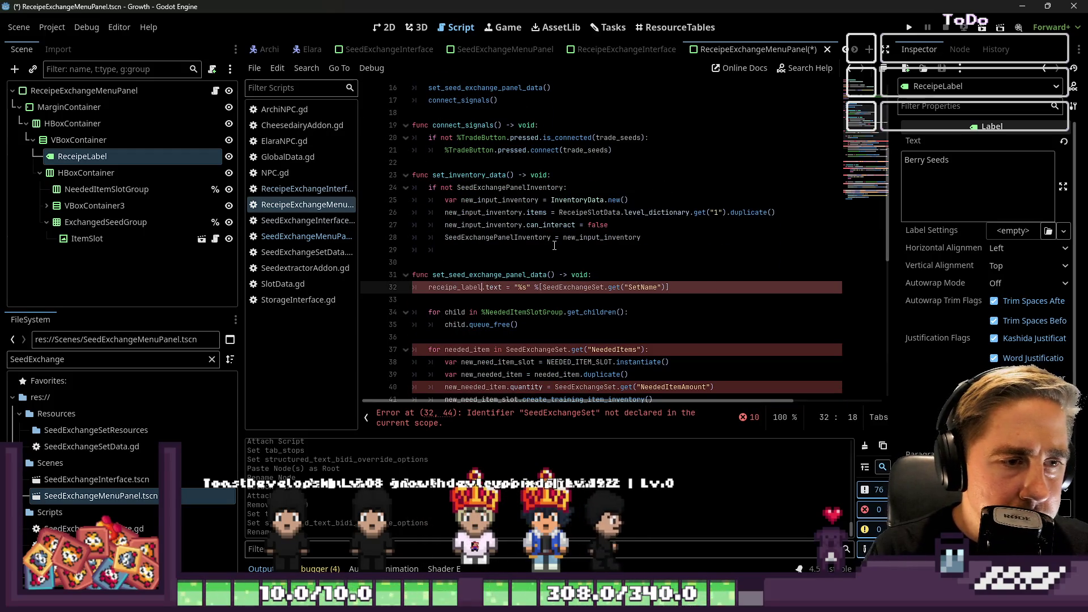
click(531, 264)
click(605, 287)
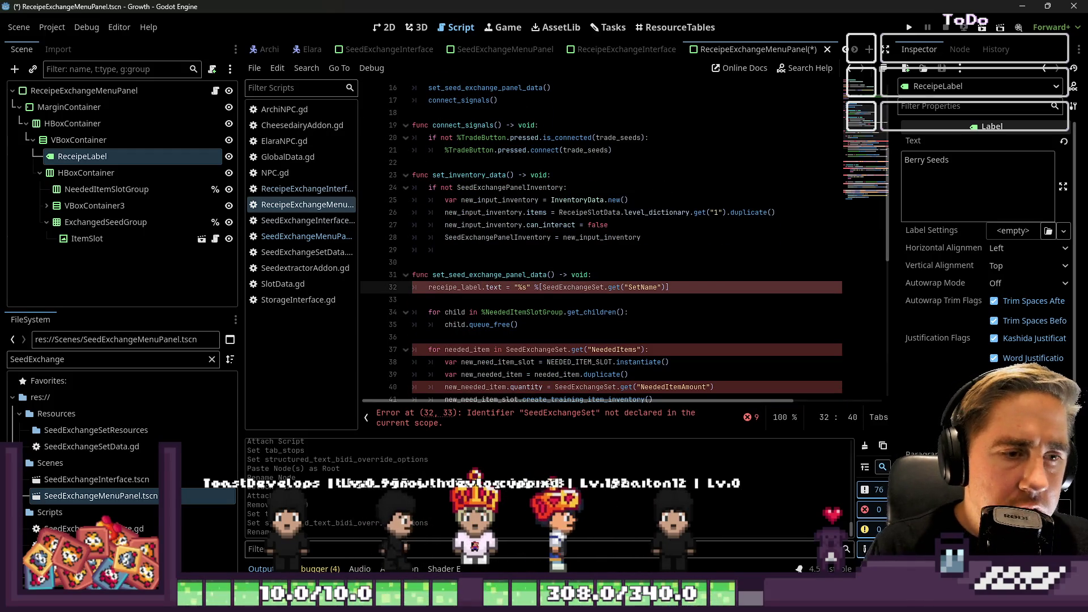
double_click(603, 287)
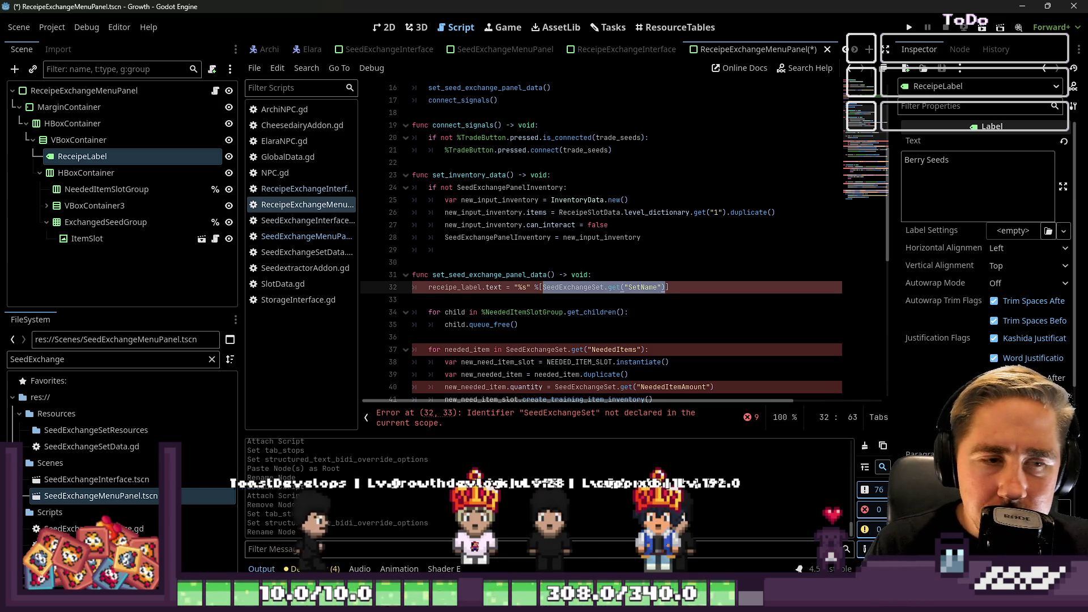
key(BackSpace)
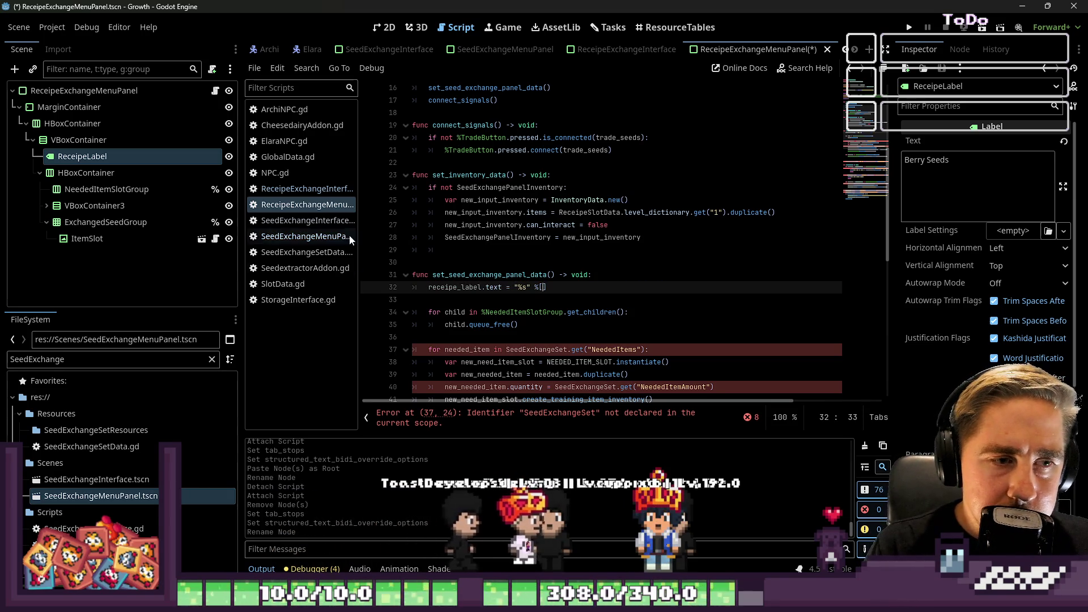
scroll(488, 127, up, 5)
double_click(488, 127)
key(ctrl+c)
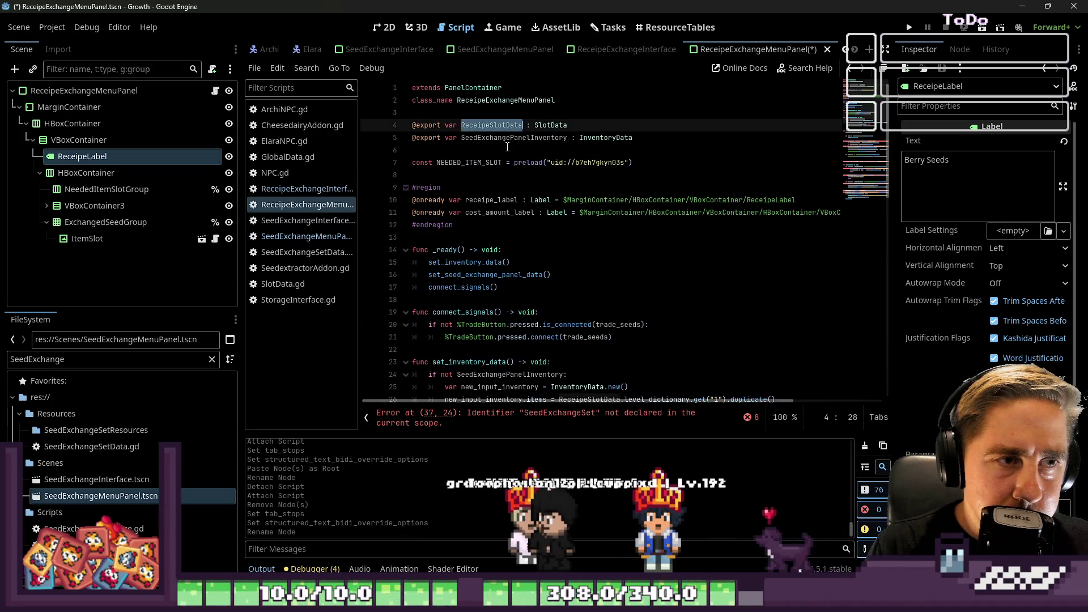
scroll(574, 277, down, 6)
- Make line 32's label text use ReceipeSlotData.iten_name
click(542, 250)
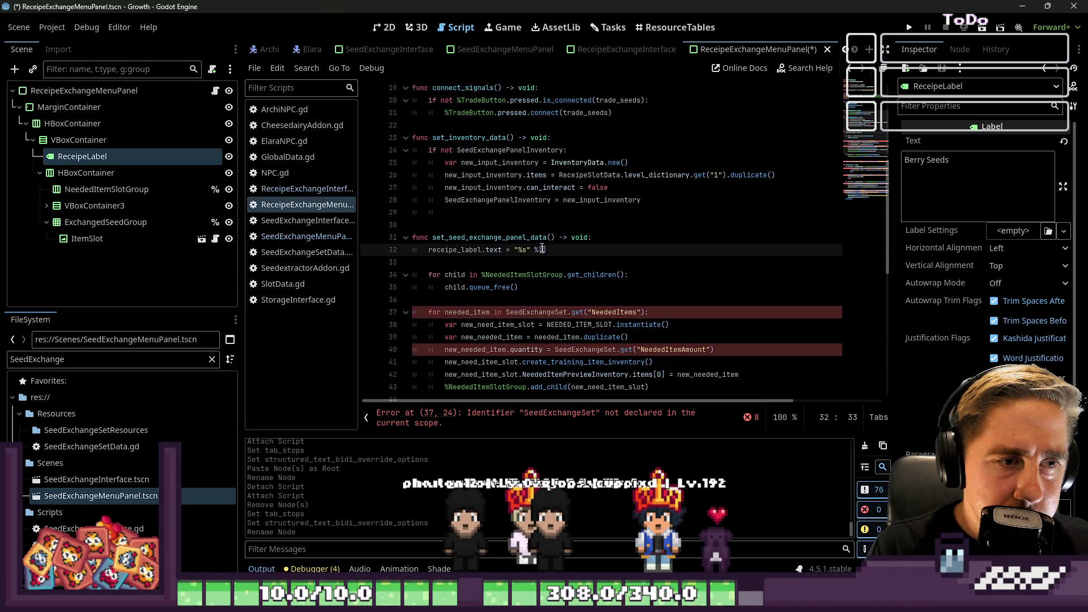
key(ctrl+v)
text(.it)
text(en_nam)
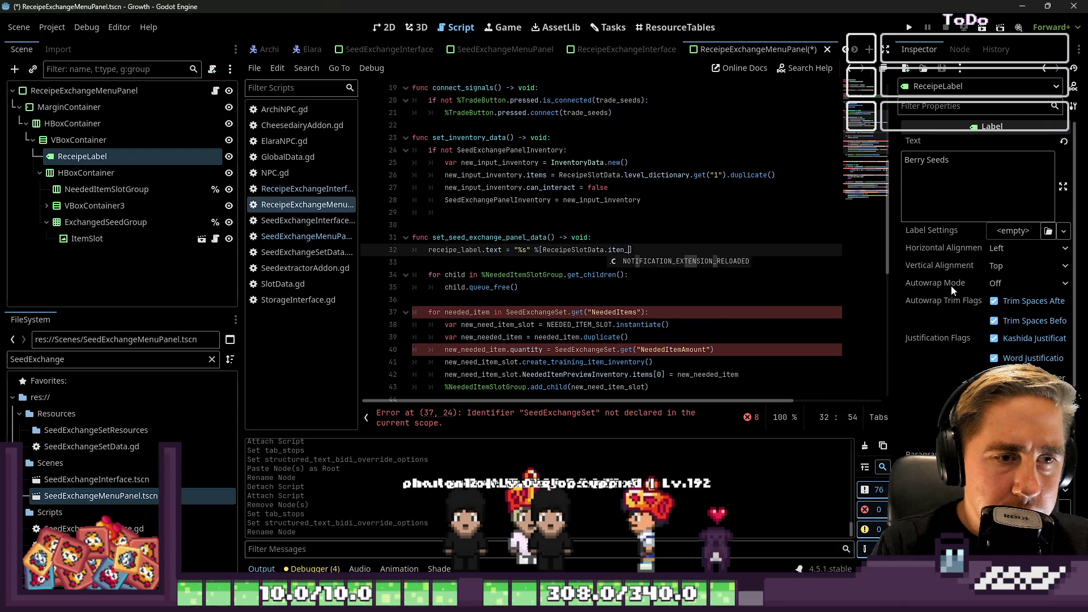
text(ae)
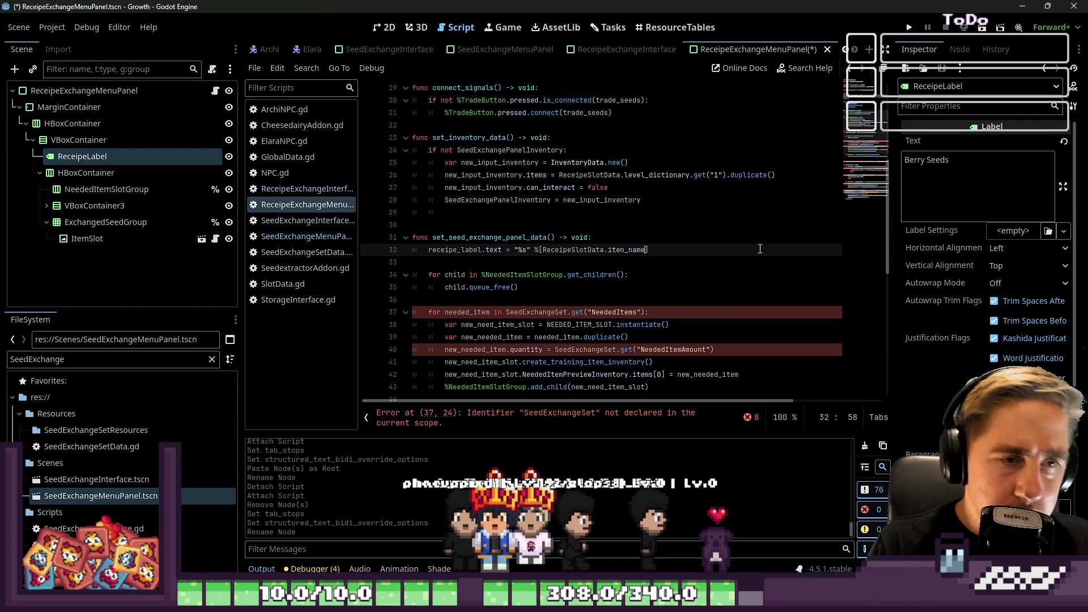
text(e)
click(630, 276)
- Replace SeedExchangeSet with ReceipeSlotData in the line 37 needed-items loop
scroll(594, 302, down, 2)
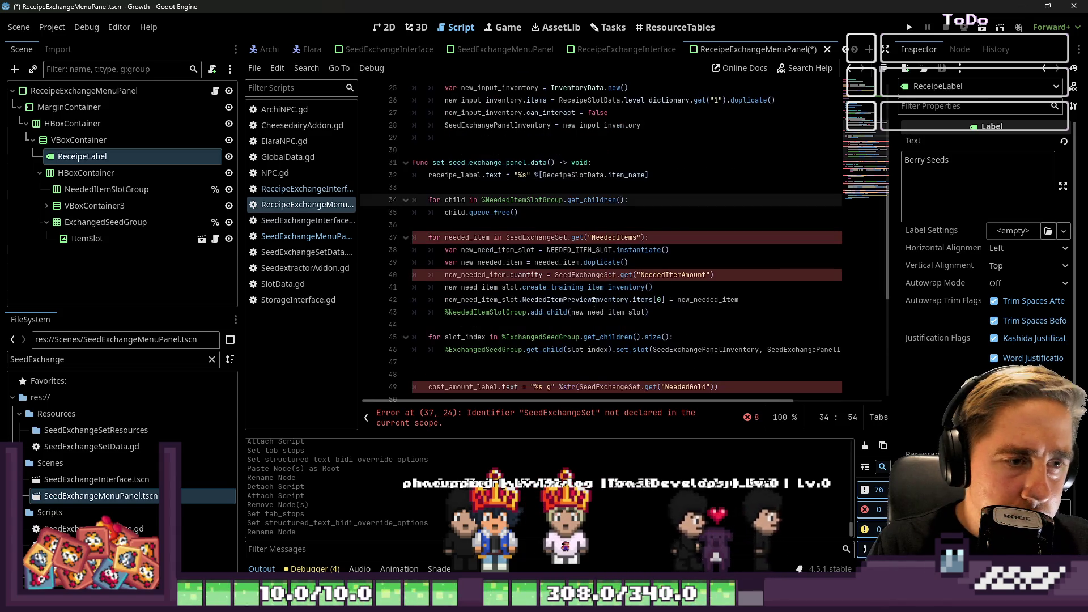
click(608, 237)
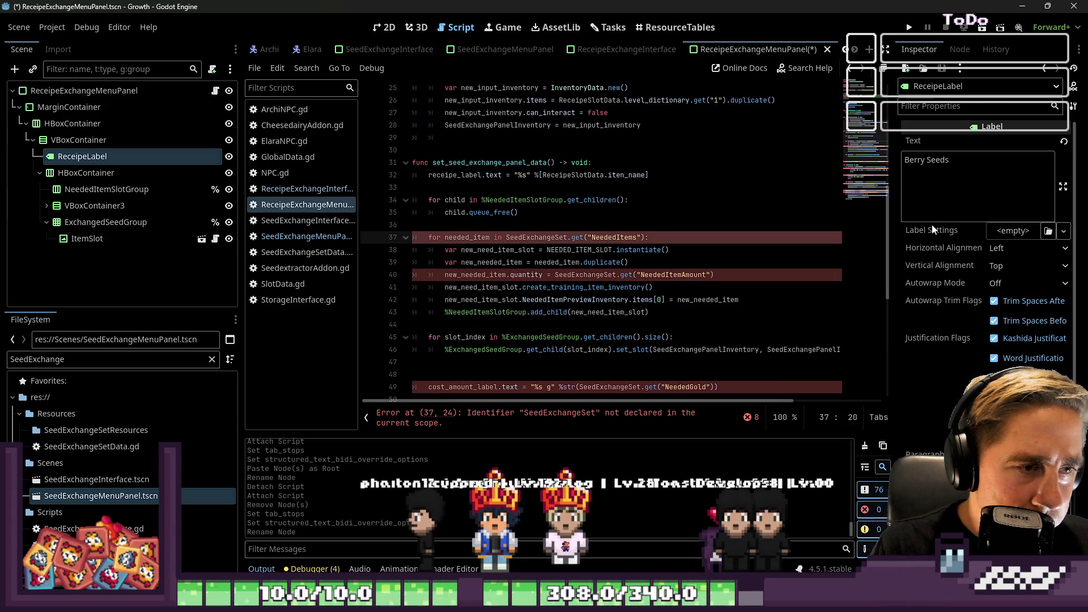
key(ctrl+Left)
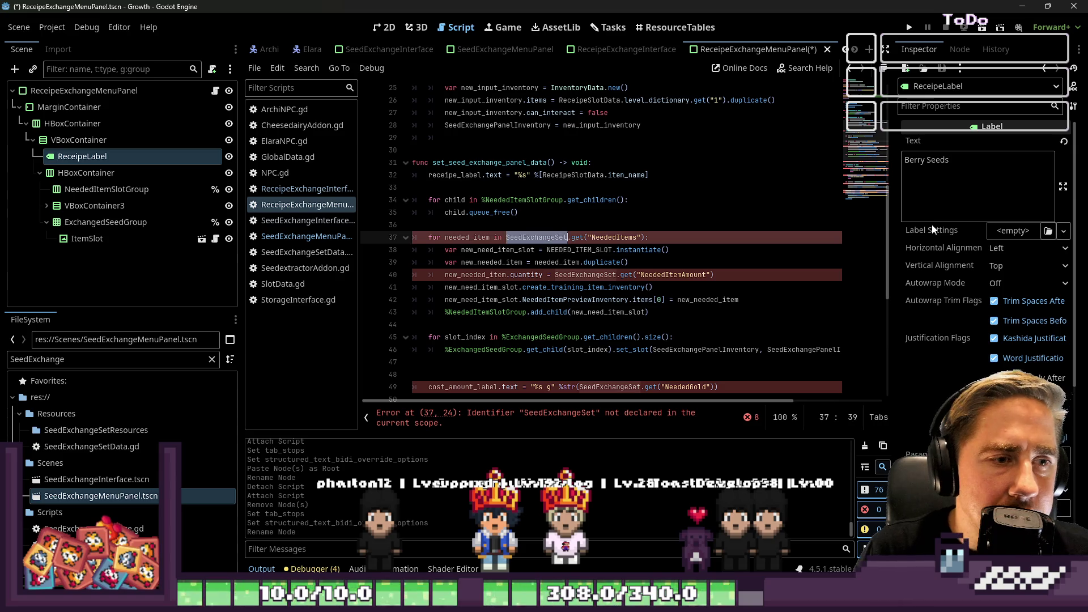
double_click(565, 176)
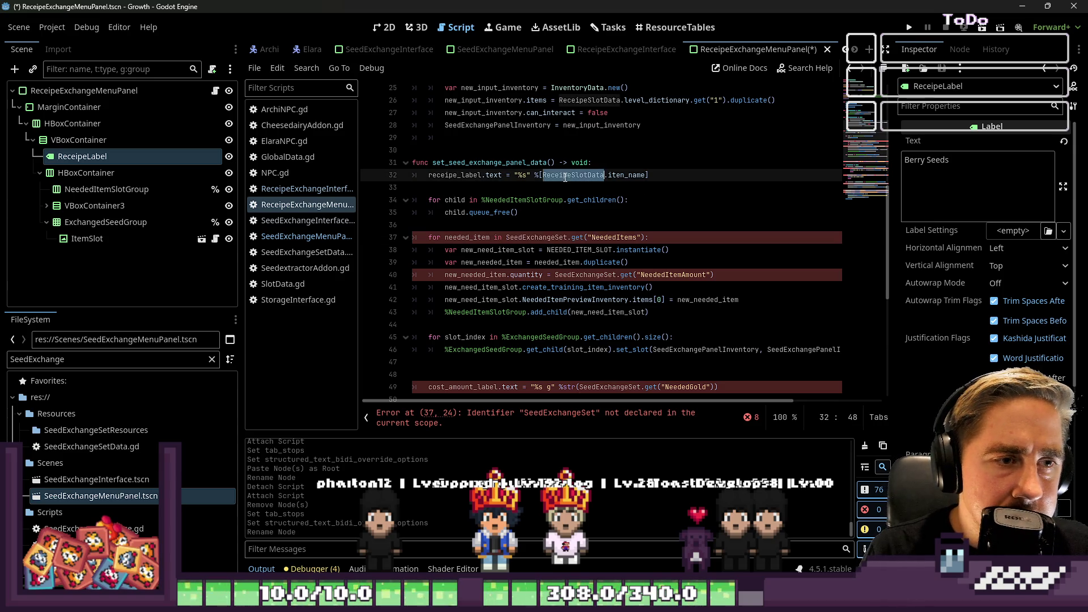
key(ctrl+c)
double_click(558, 237)
key(ctrl+v)
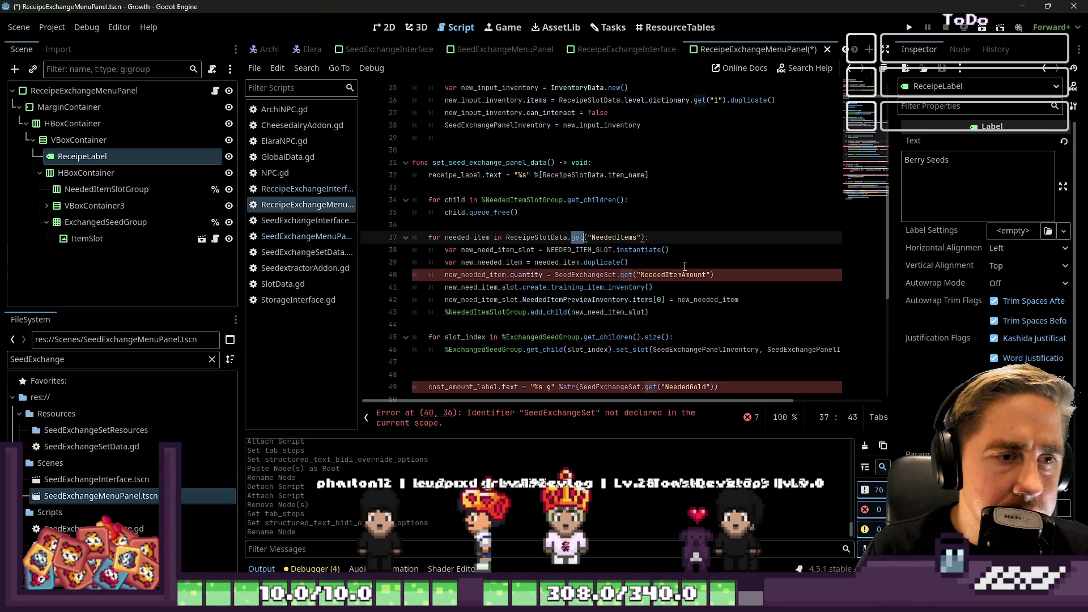
- Replace the get("NeededItems") call on line 37 with level_dictionary.get(1)
drag(572, 238, 644, 238)
key(BackSpace)
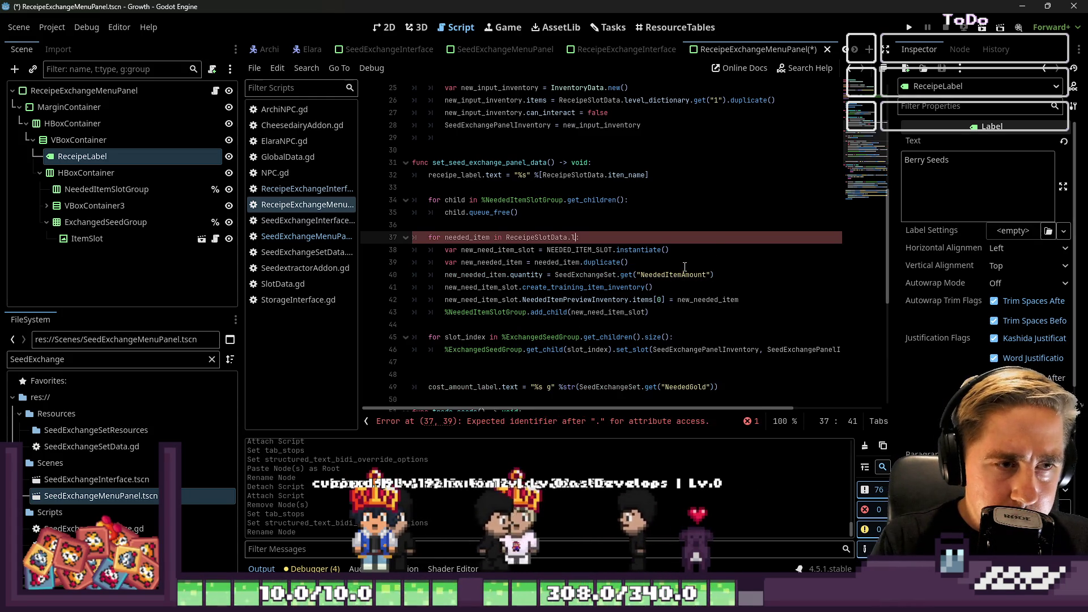
text(leve)
key(Return)
text(.get(1)
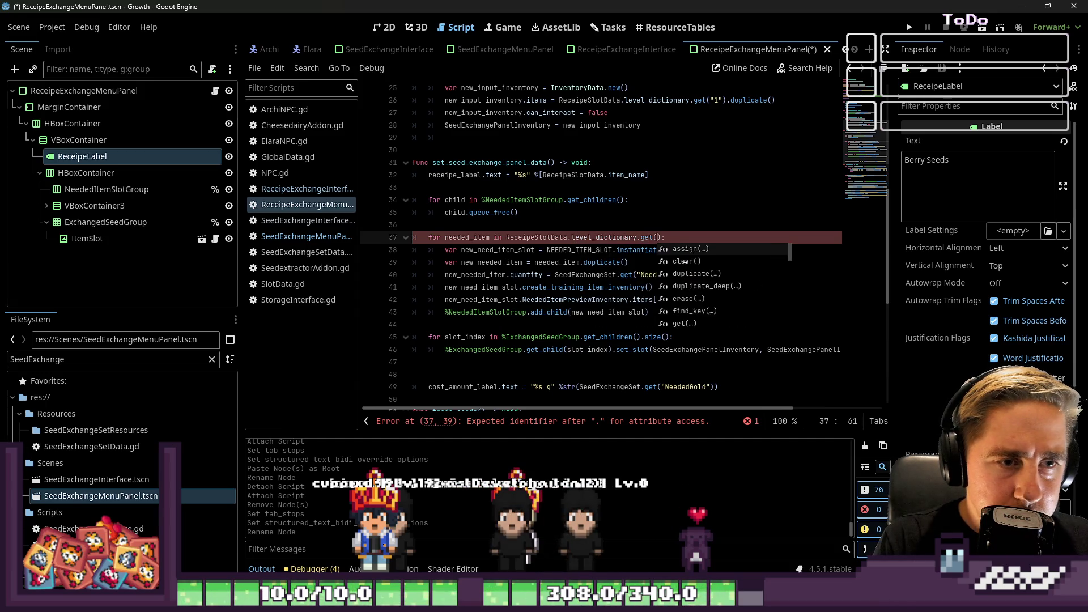
text())
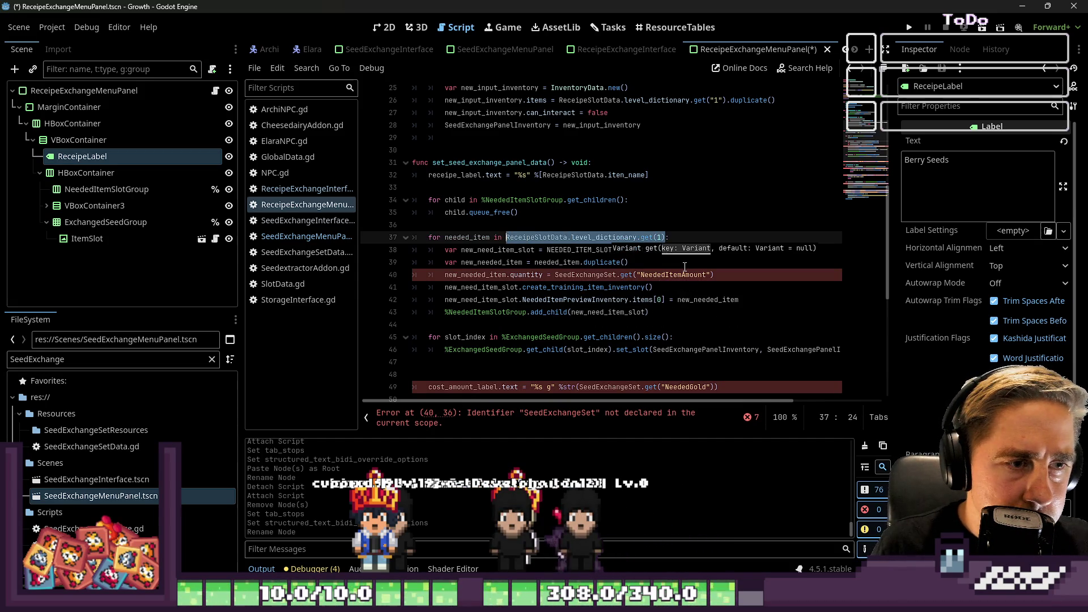
key(Down)
key(Down)
key(Down)
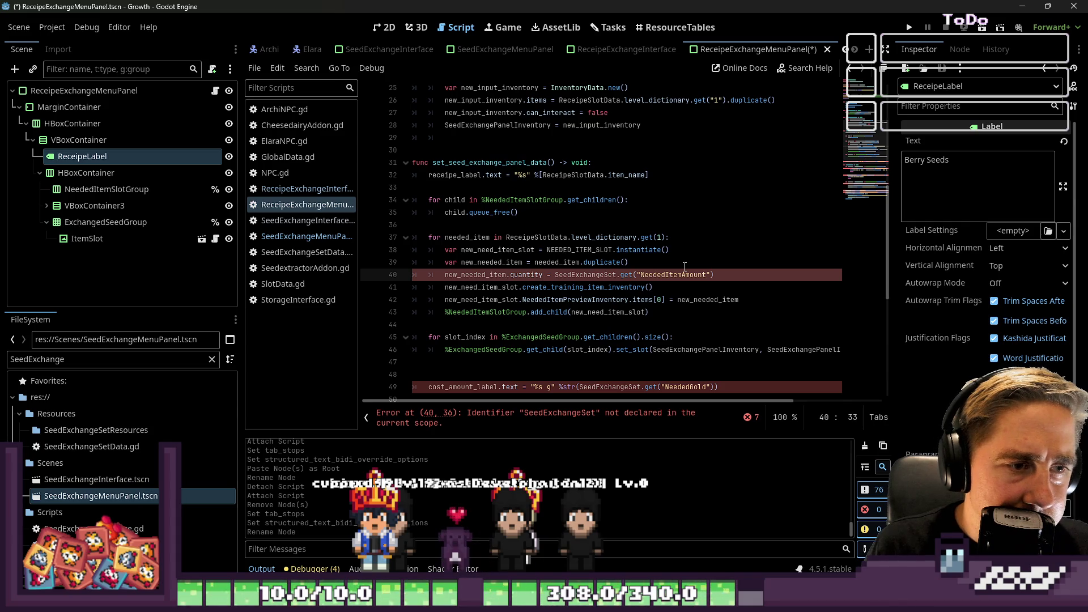
key(ctrl+Left)
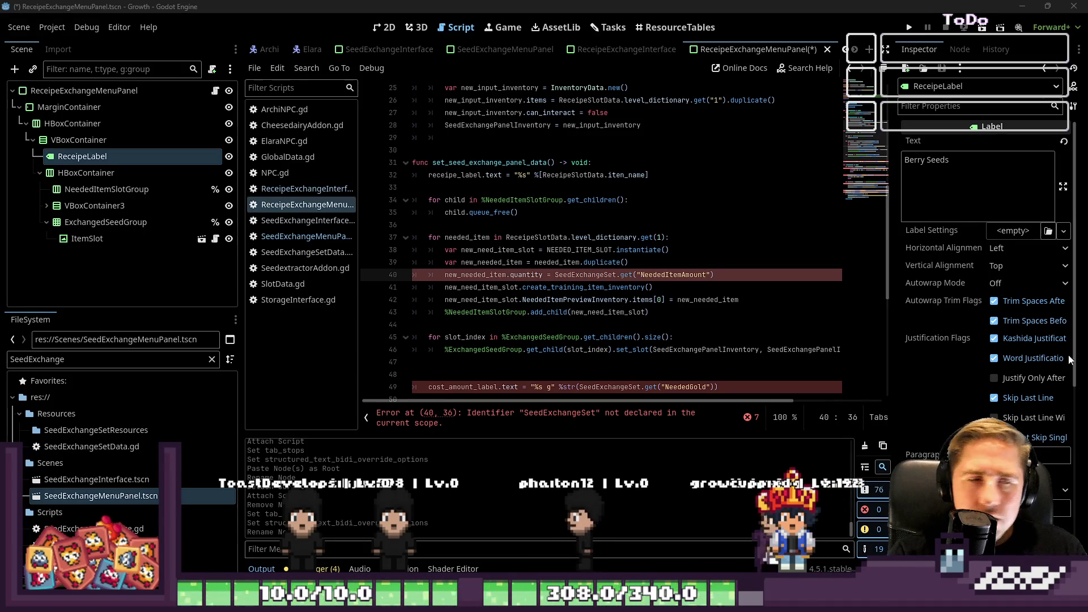
click(716, 274)
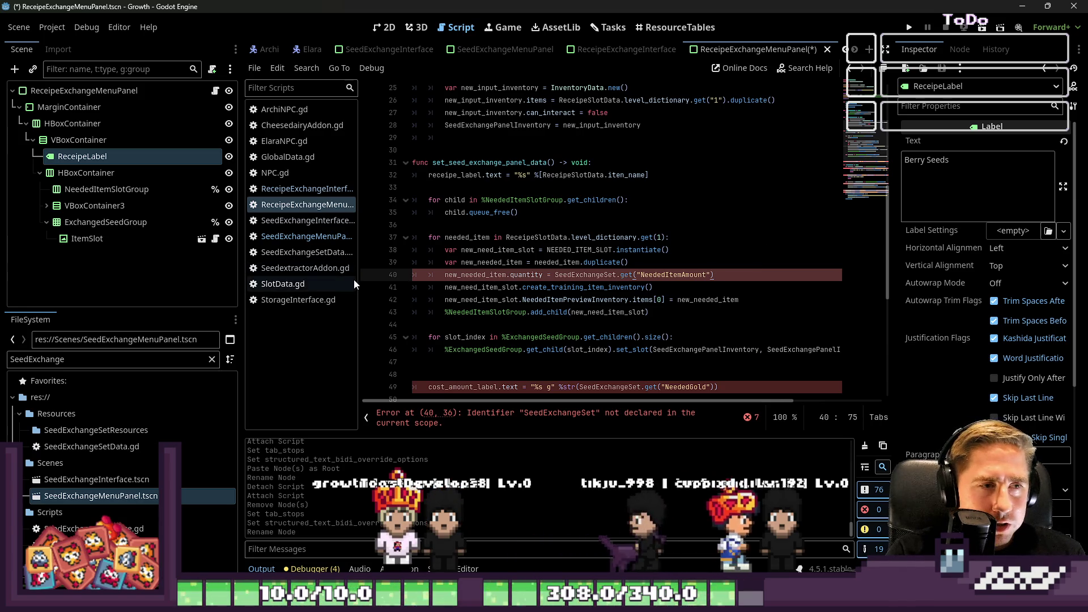
- Filter the FileSystem dock for Neo and open the Neo.tscn scene
drag(358, 280, 325, 280)
scroll(543, 307, up, 5)
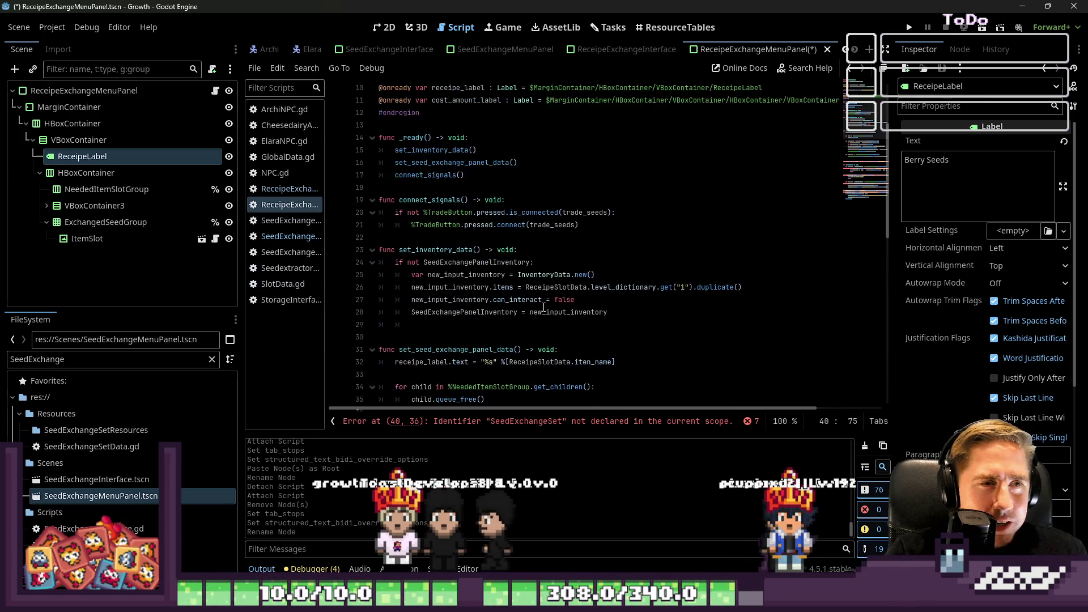
scroll(543, 306, up, 3)
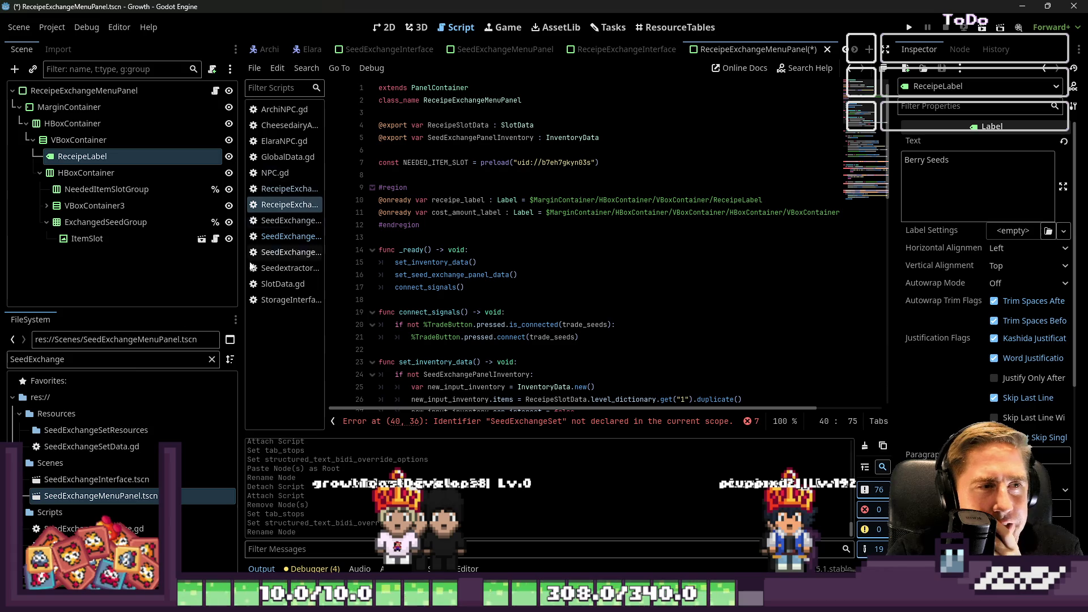
text(Neo)
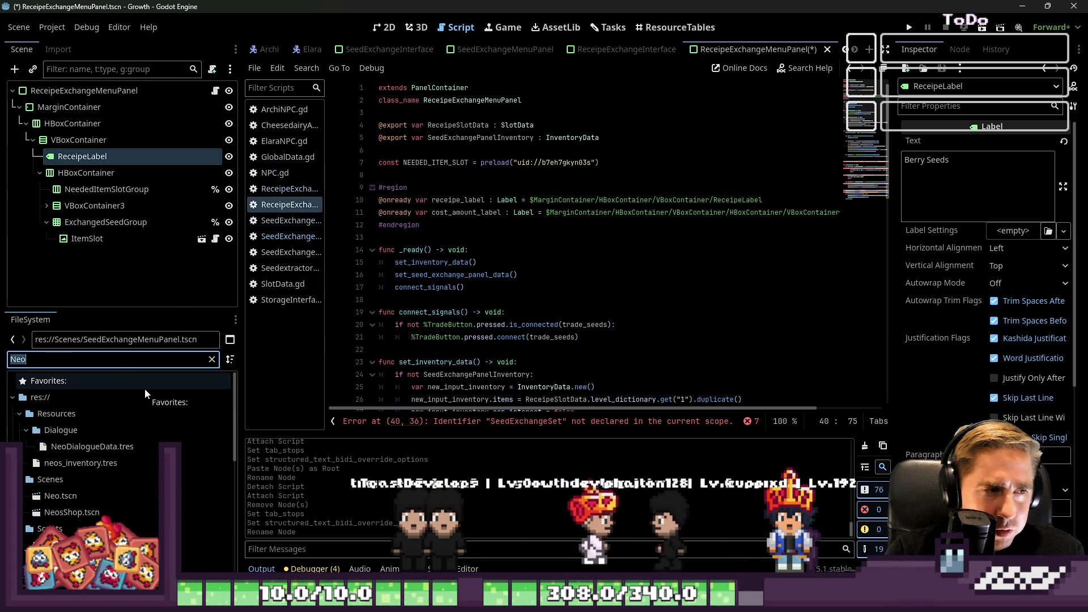
key(ctrl+a)
scroll(386, 379, down, 10)
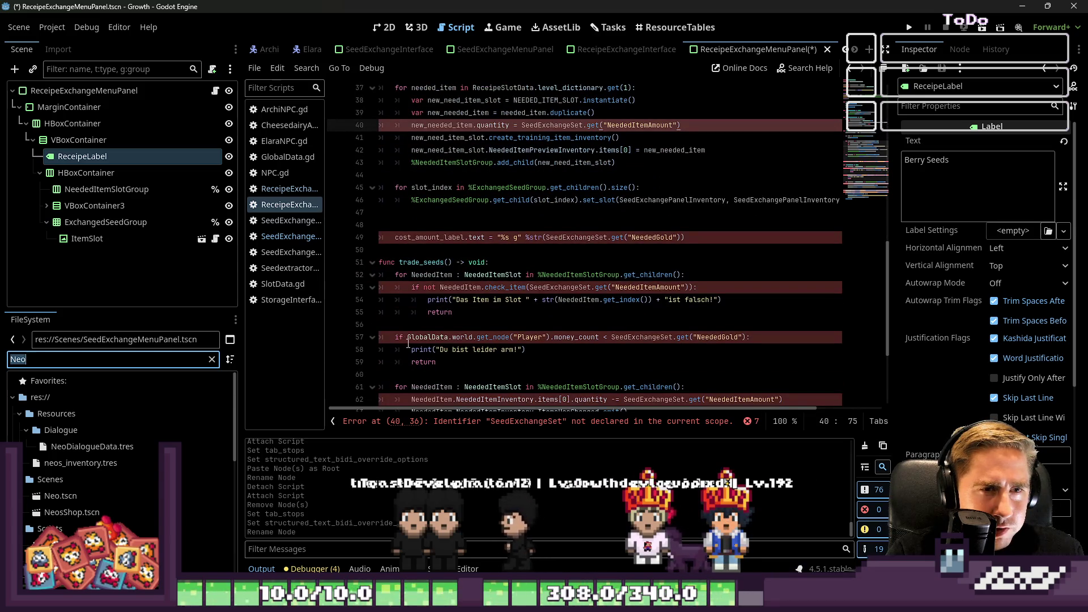
click(91, 501)
double_click(91, 501)
- Copy lines 11–12 of NeoNPC.gd's machine_upgrade_needed_resources dictionary, then bring up ElaraNPC.gd
click(649, 314)
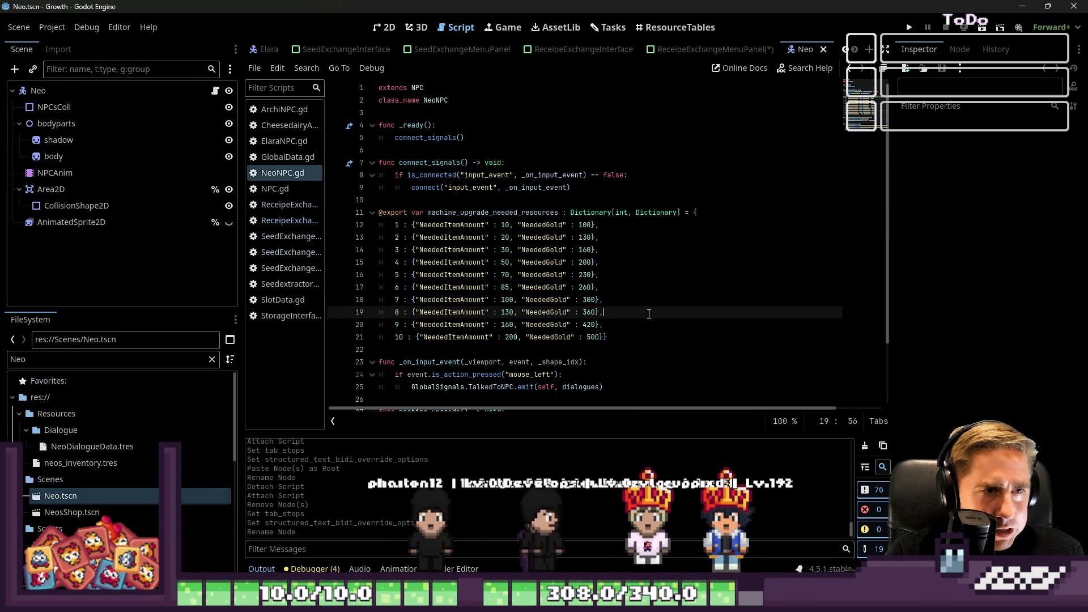
mouse_move(653, 336)
mouse_down()
mouse_move(369, 349)
mouse_move(351, 223)
mouse_up()
click(96, 447)
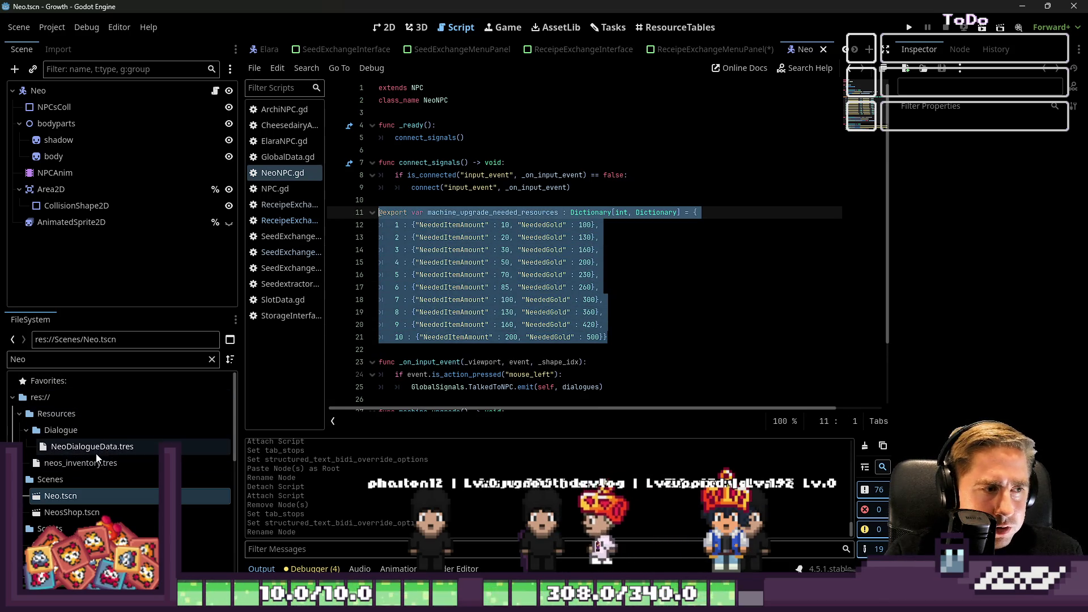
click(86, 476)
click(84, 465)
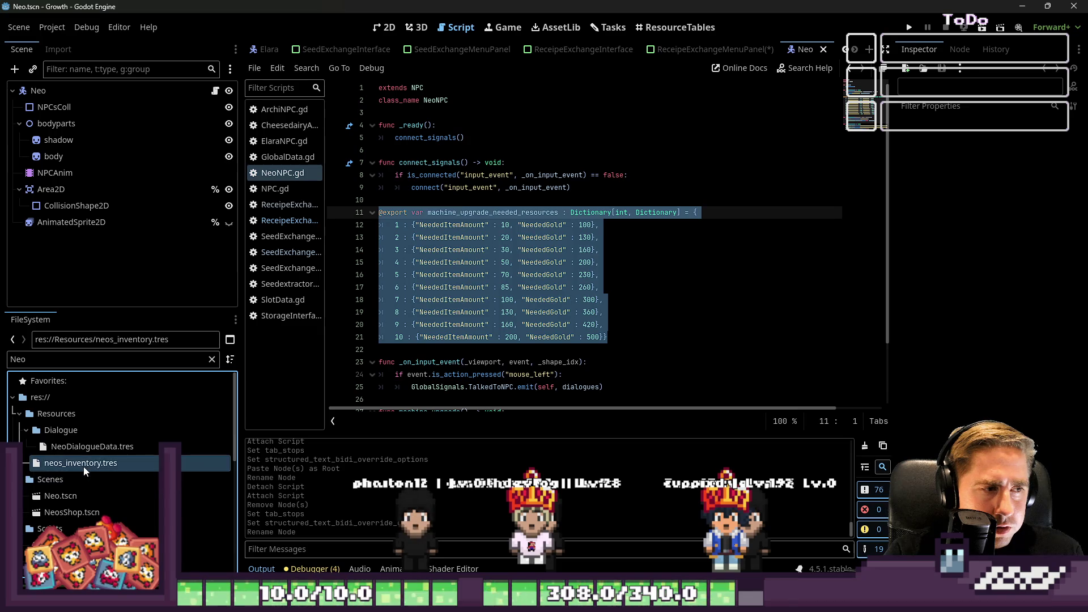
click(81, 498)
click(81, 512)
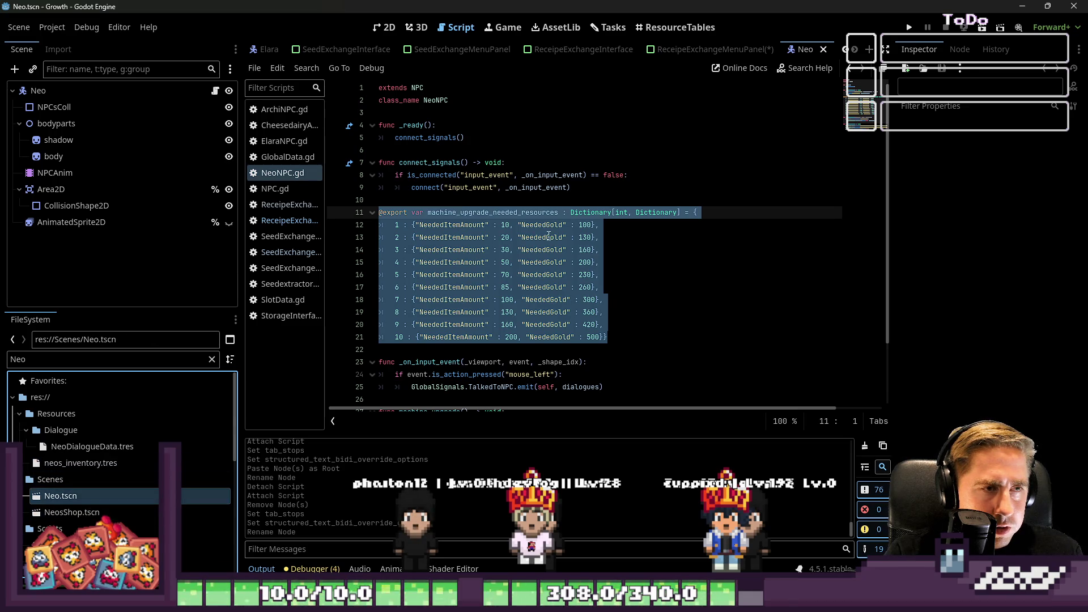
mouse_move(599, 225)
mouse_down()
mouse_move(567, 236)
mouse_move(362, 217)
mouse_up()
key(ctrl+c)
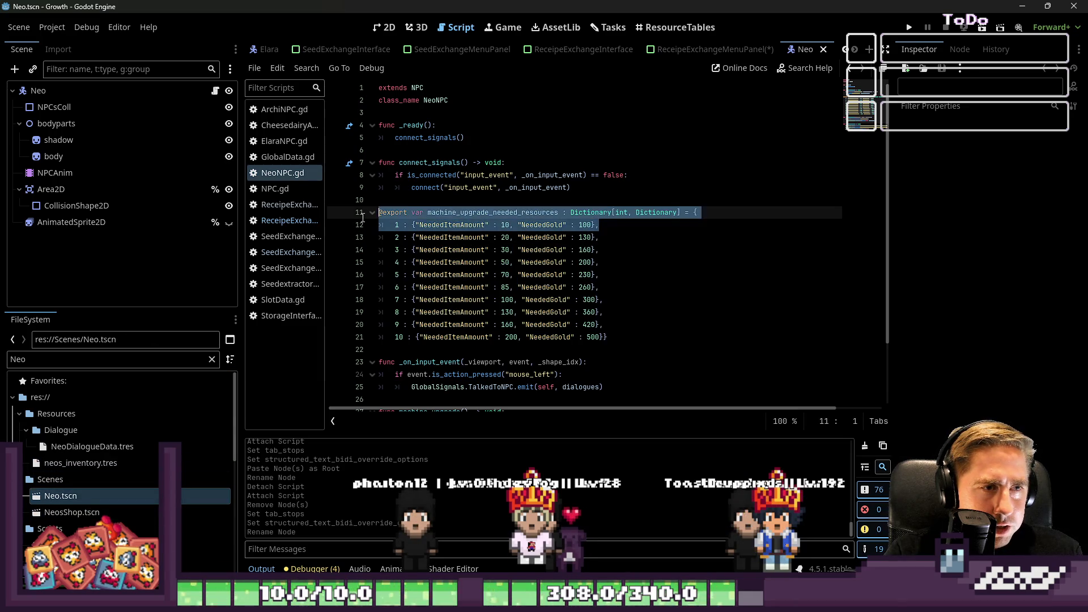
drag(432, 214, 355, 229)
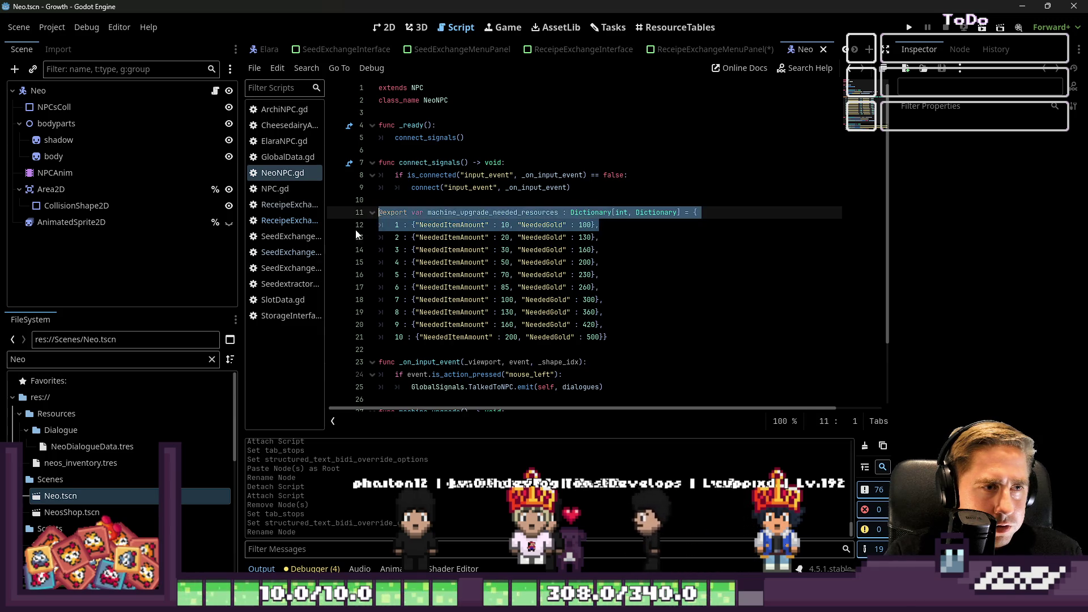
scroll(113, 454, down, 2)
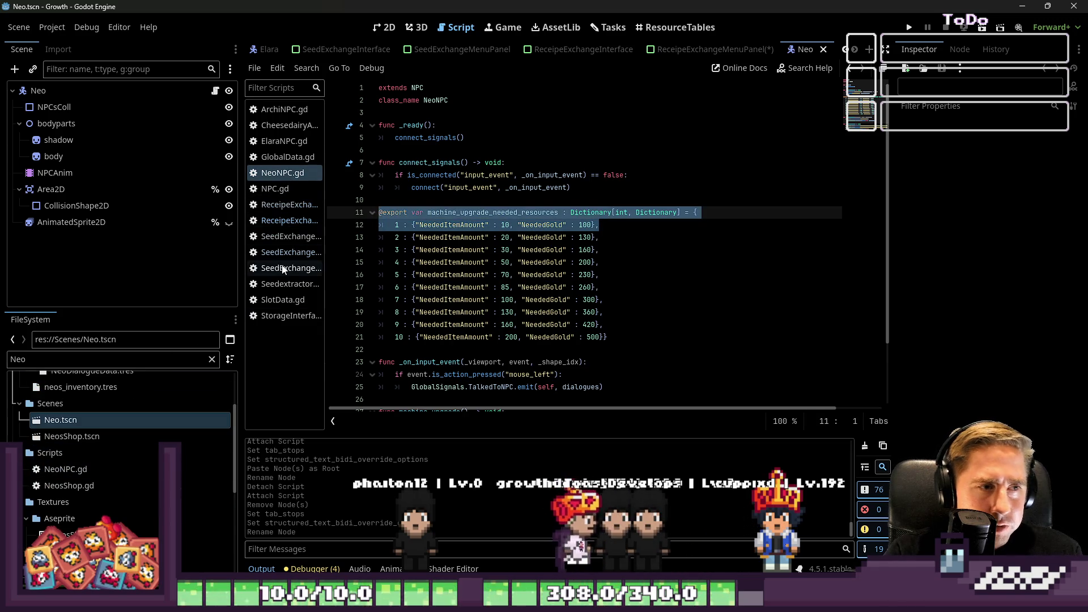
click(277, 145)
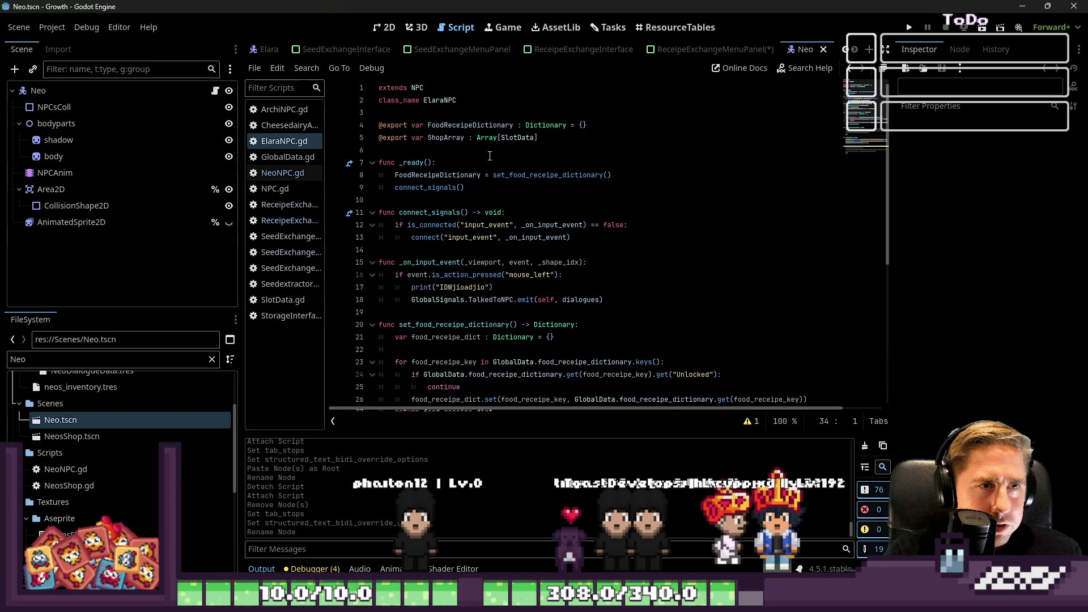
- Paste the copied dictionary lines below ElaraNPC's ShopArray export and select the Dictionary[int, Dictionary] type hint
click(578, 139)
key(Return)
key(ctrl+v)
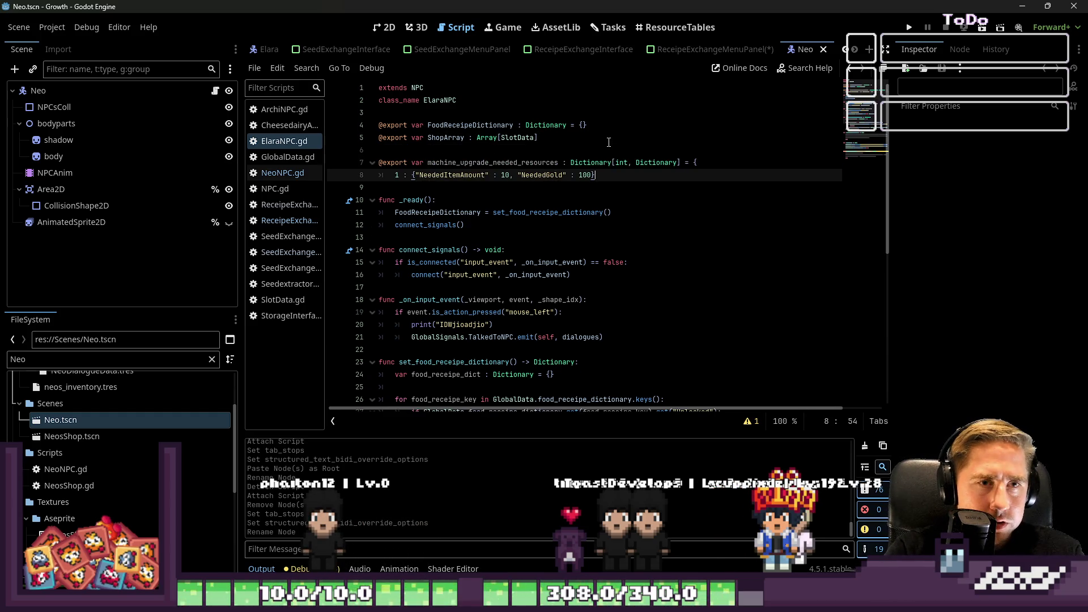
key(Up)
key(ctrl+d)
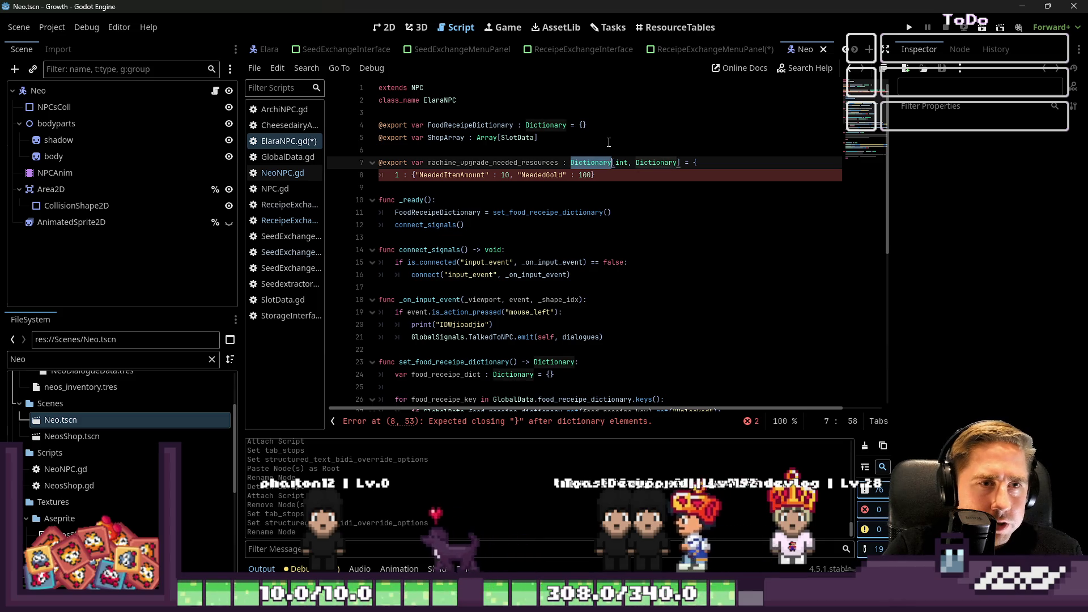
key(shift+Right)
key(shift+Right)
key(shift+Right)
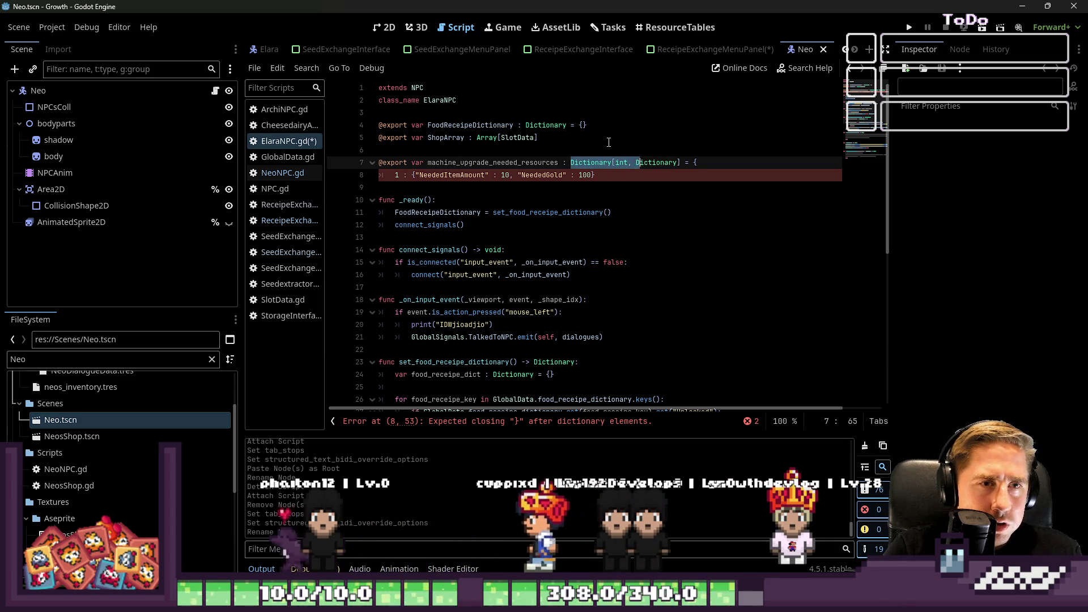
key(shift+Right)
key(shift+Right)
key(shift+Right)
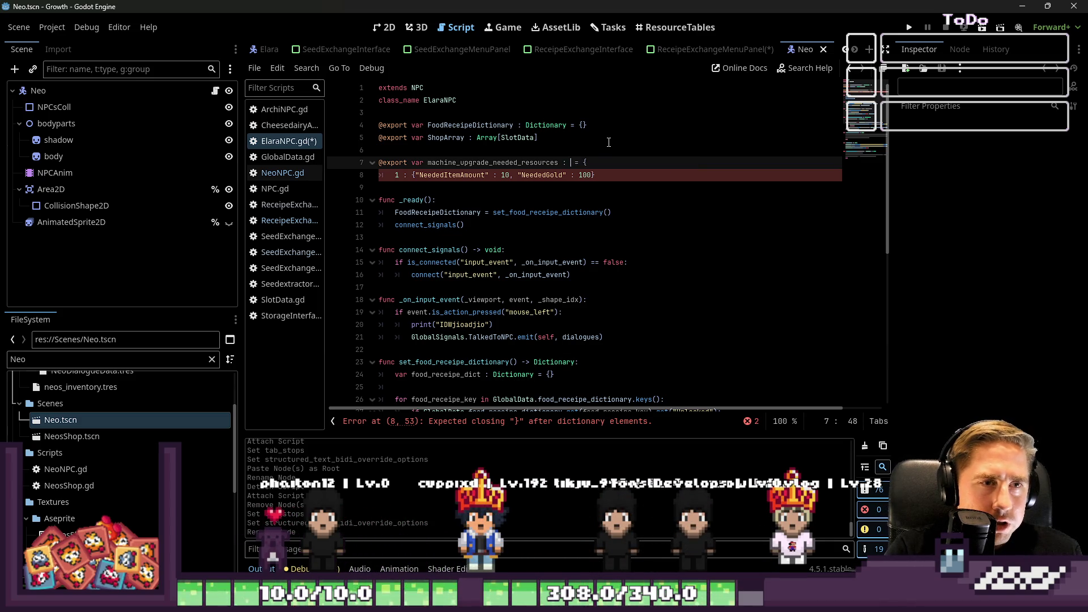
- Remove the 1 : key to form one dictionary with NeededItemAmount 50 and NeededGold 250
key(Down)
key(Home)
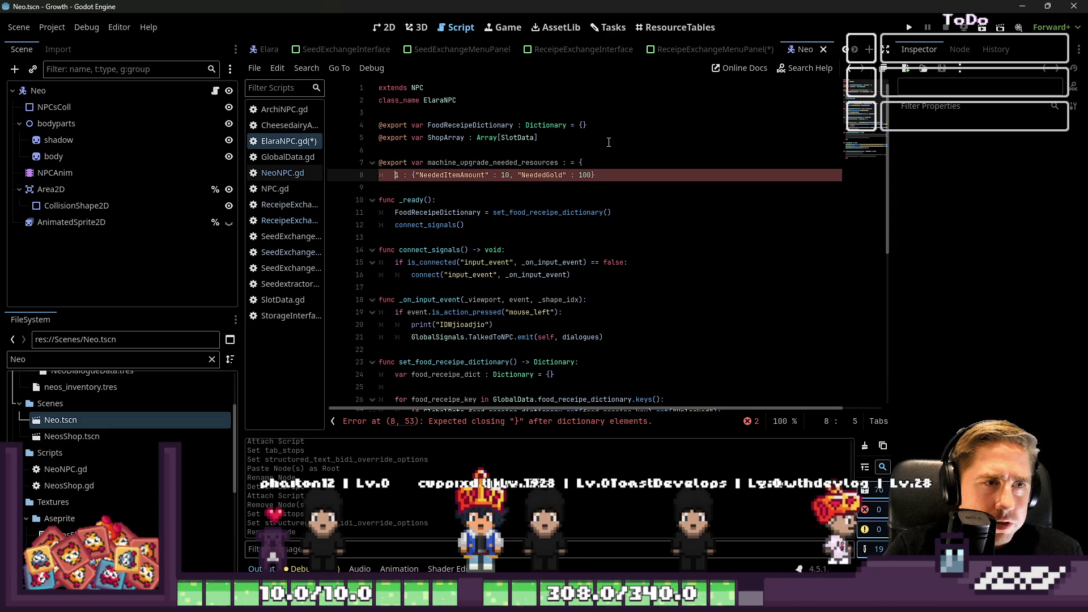
key(ctrl+shift+Left)
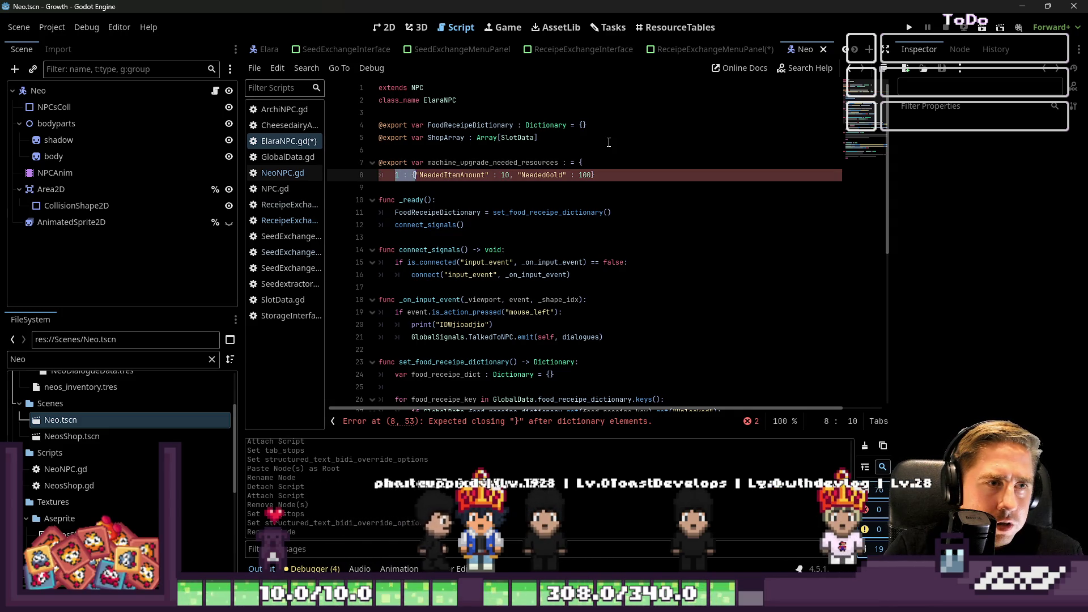
key(BackSpace)
key(BackSpace)
key(ctrl+Right)
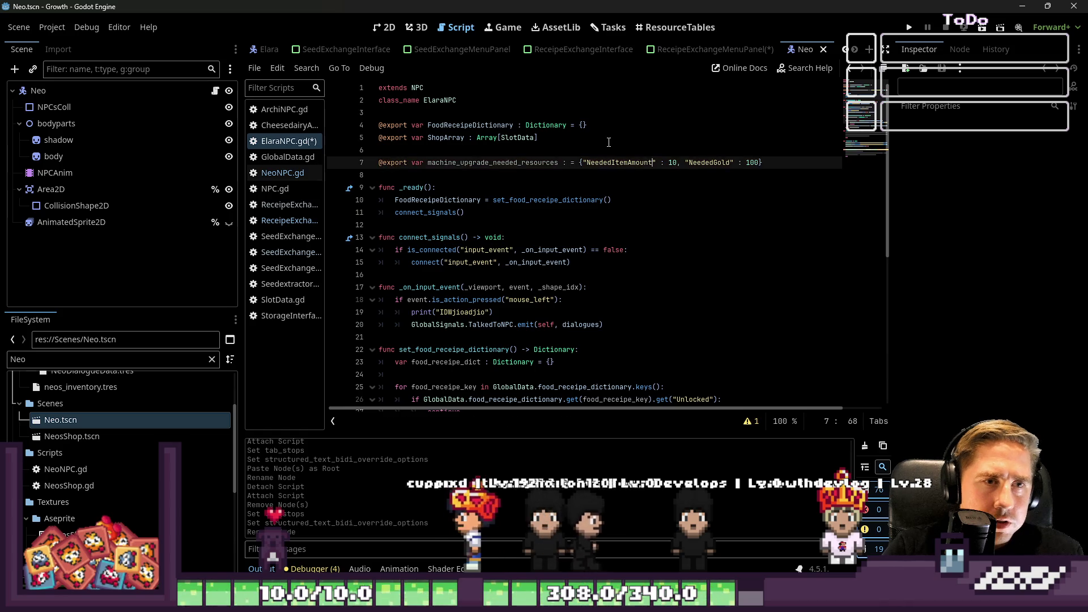
key(ctrl+Right)
key(ctrl+shift+Right)
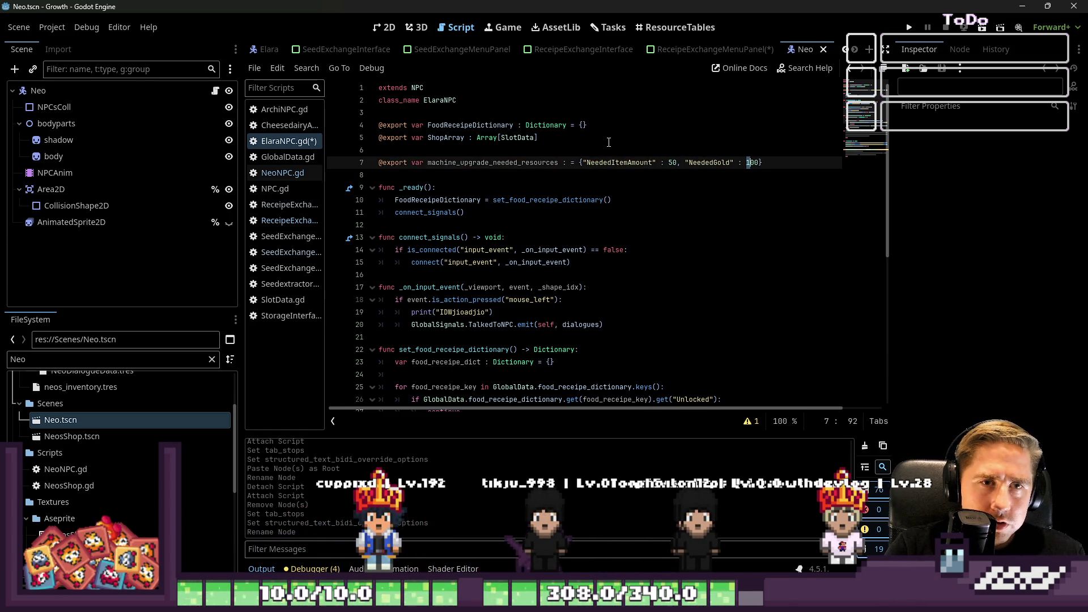
text(5)
key(Down)
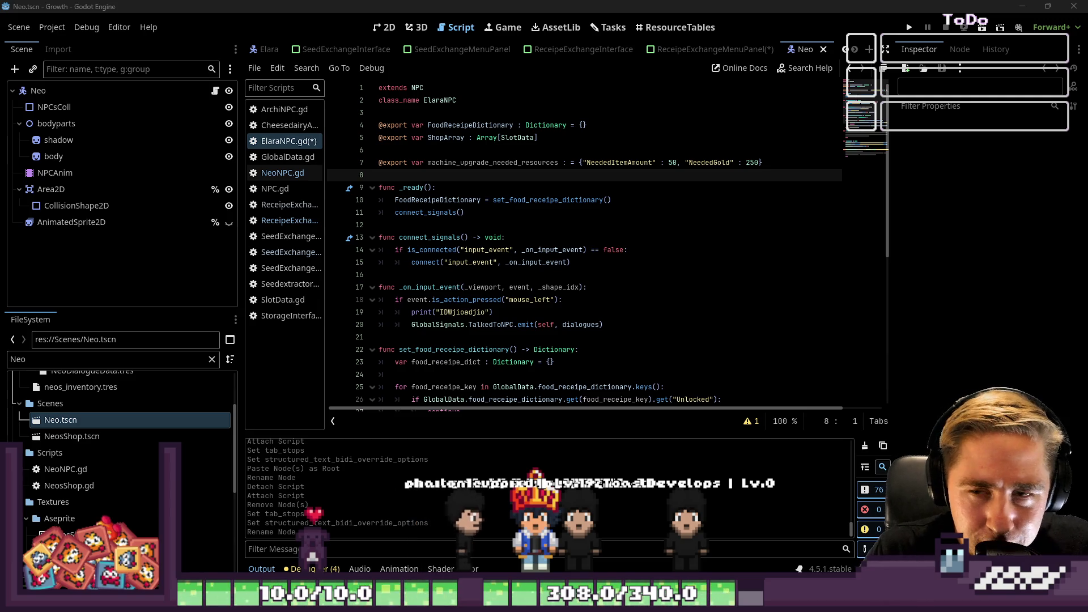
- Position the caret on empty line 12 of ElaraNPC.gd
click(507, 224)
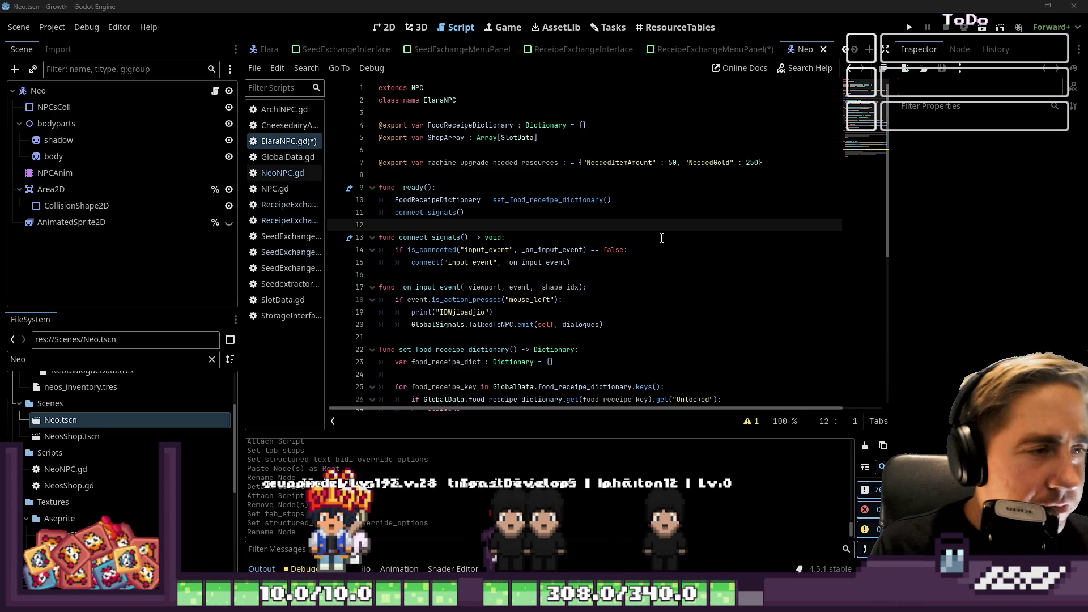
- Widen the script list and save ElaraNPC.gd
drag(327, 191, 368, 191)
click(601, 138)
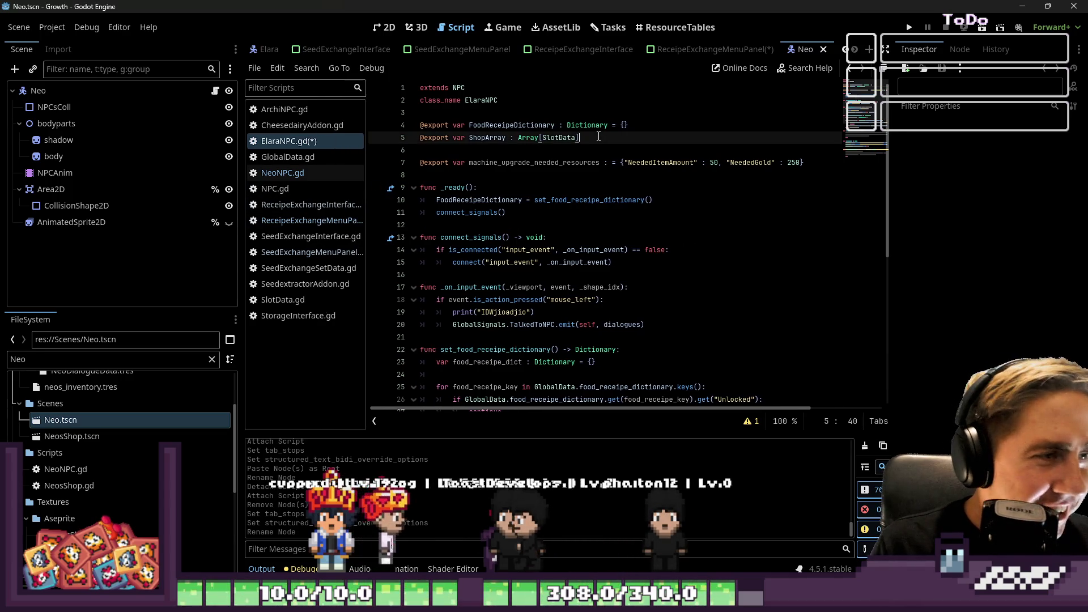
key(ctrl+s)
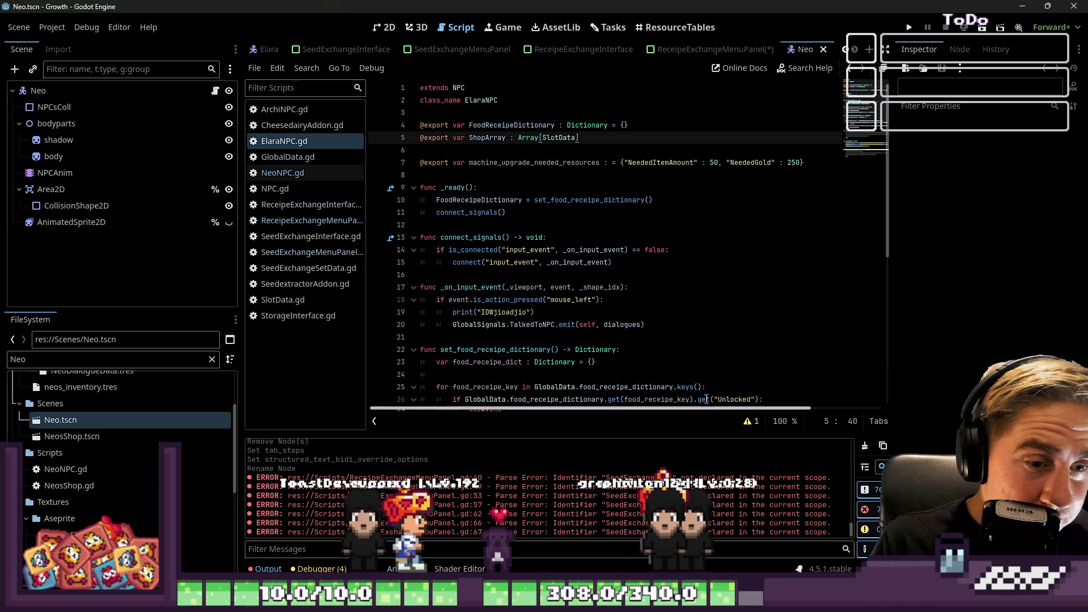
- Review the parse errors and switch to the ReceipeExchangeMenuPanel scene
scroll(603, 236, down, 7)
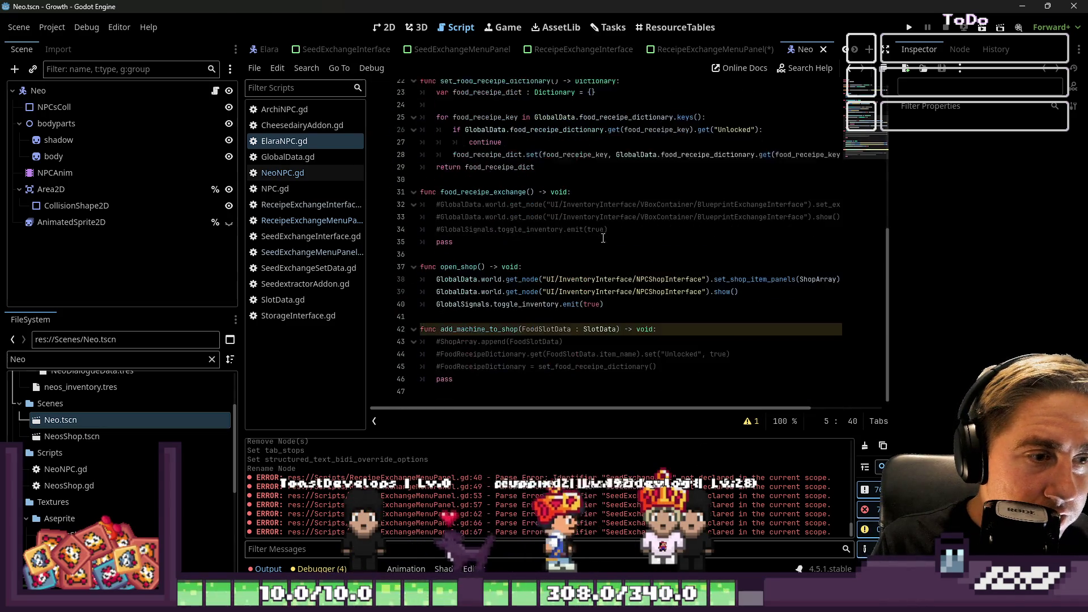
click(578, 353)
click(567, 374)
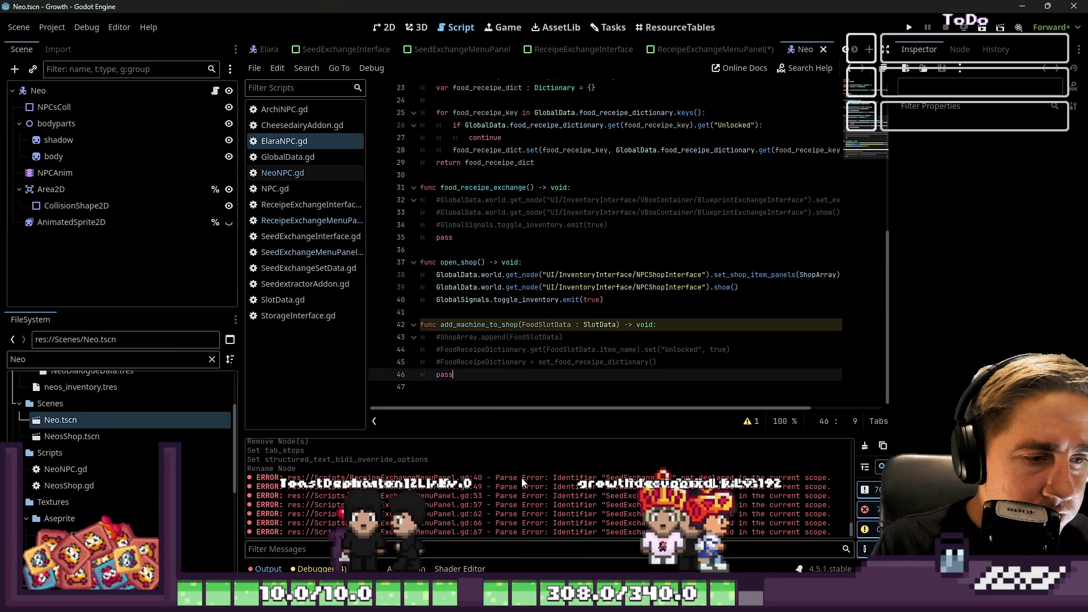
drag(383, 514, 184, 543)
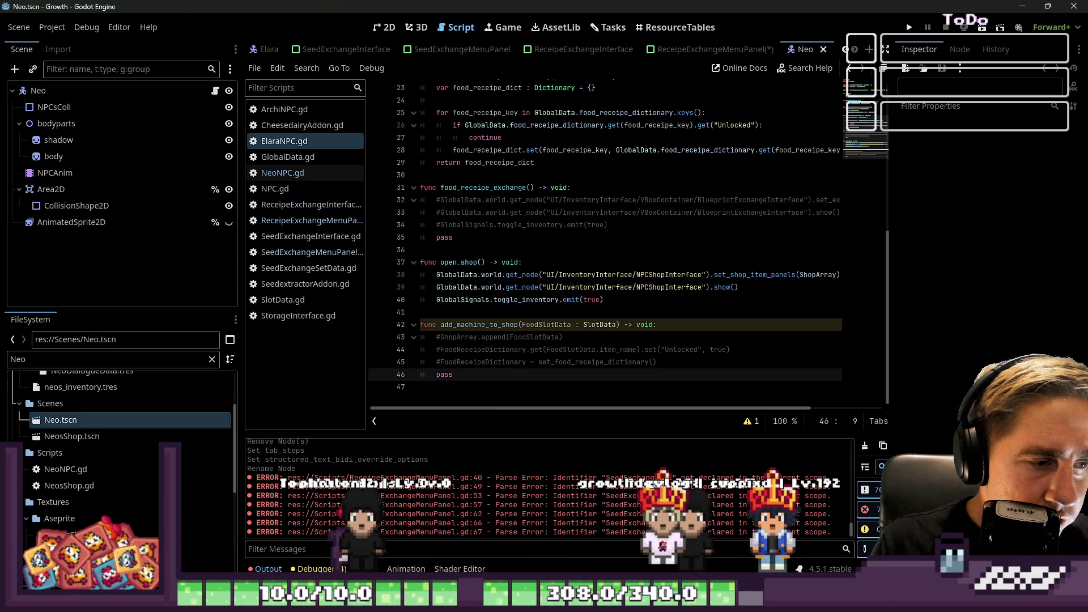
click(731, 50)
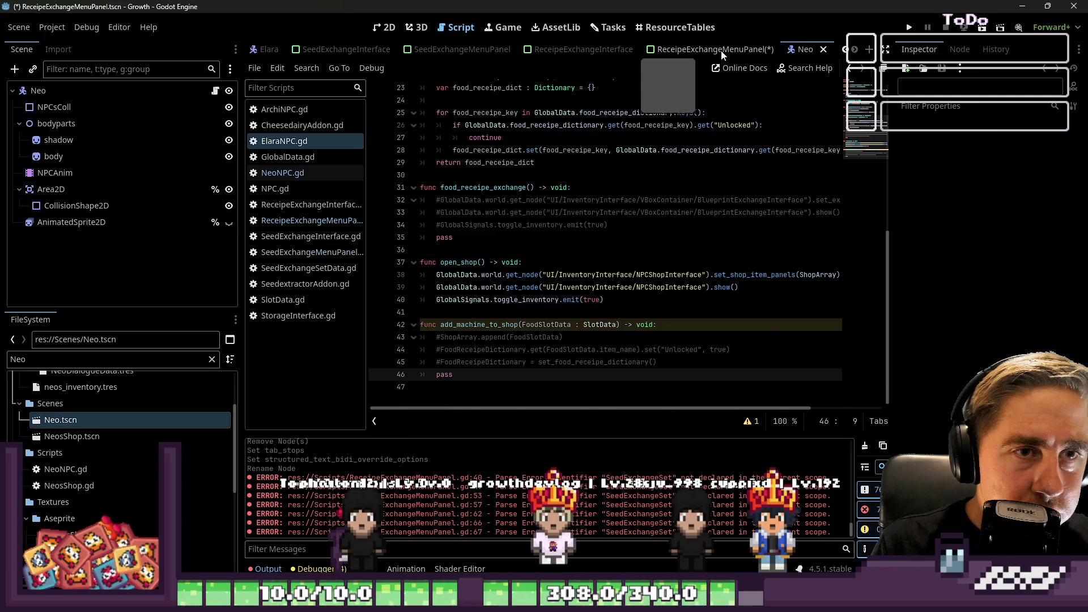
scroll(543, 195, up, 3)
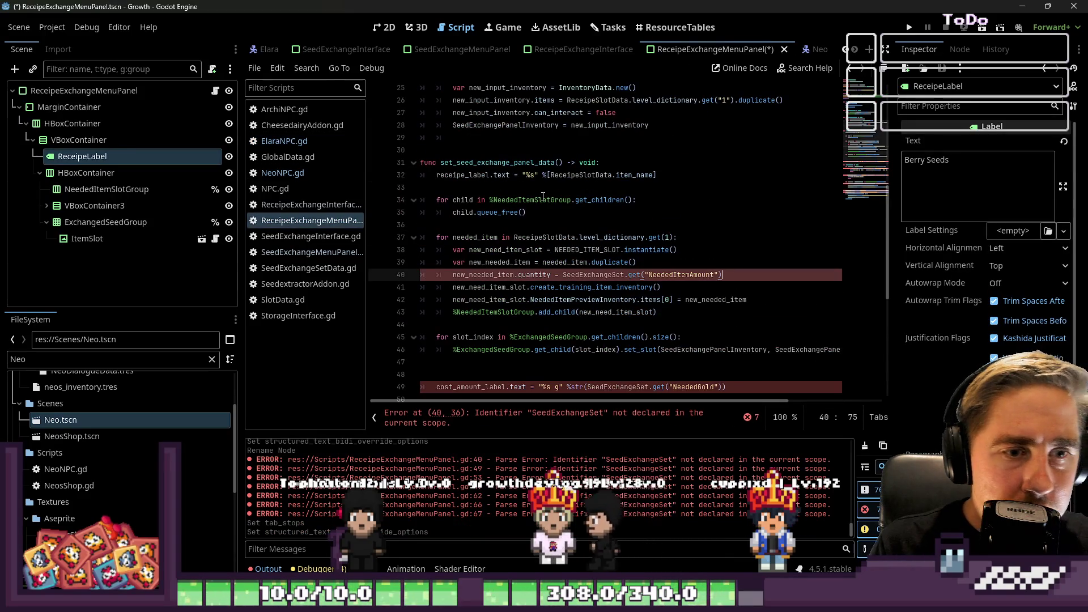
- Replace line 40's SeedExchangeSet lookup with GlobalData.world.get_node("ElarasRestaurant/Elara")
double_click(616, 276)
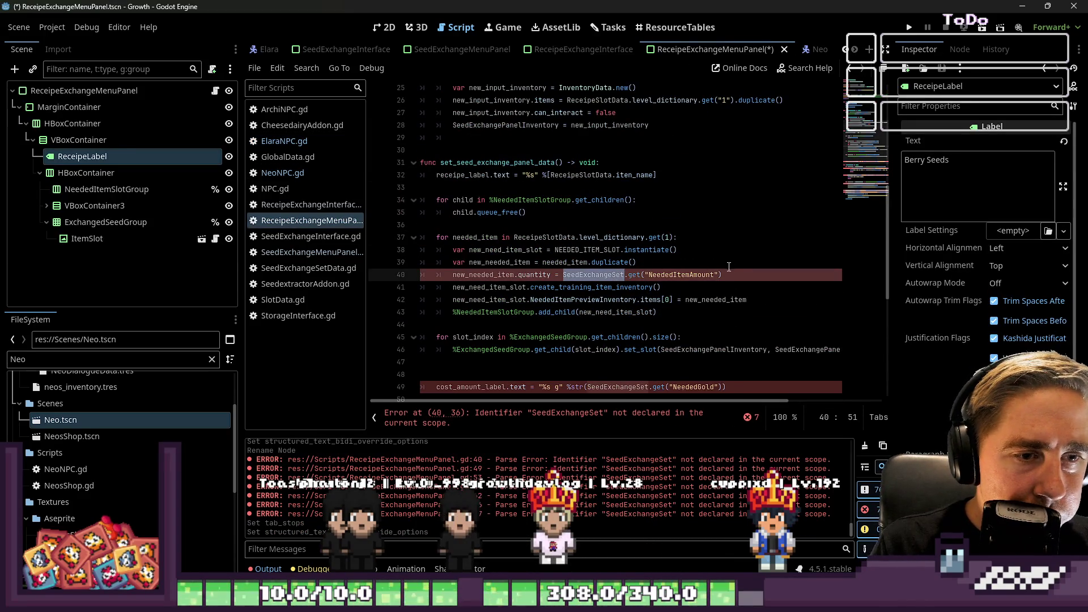
drag(720, 278, 556, 279)
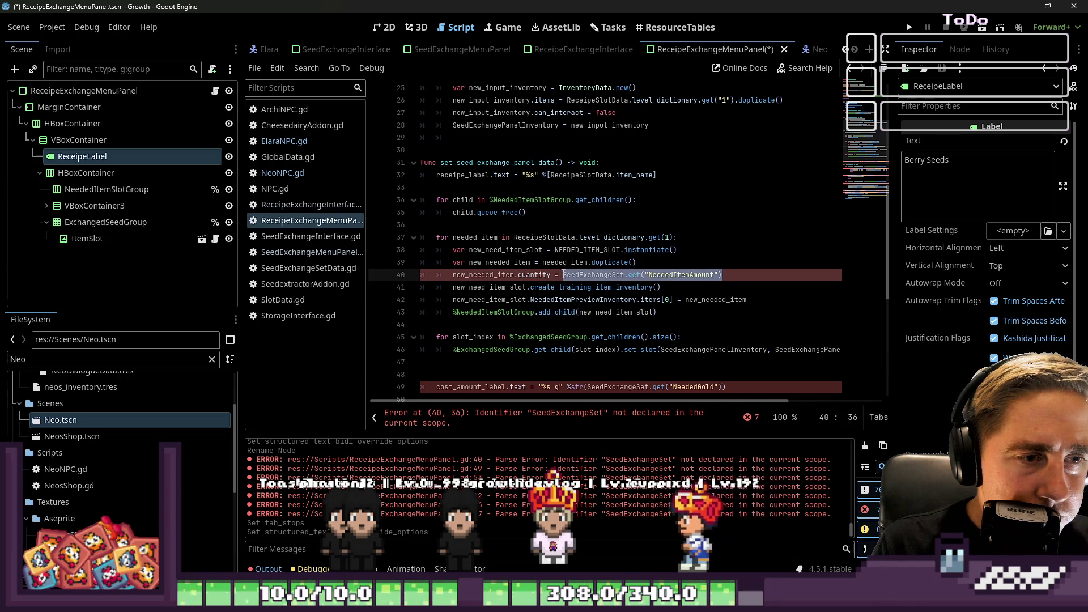
scroll(558, 250, up, 6)
scroll(562, 232, down, 5)
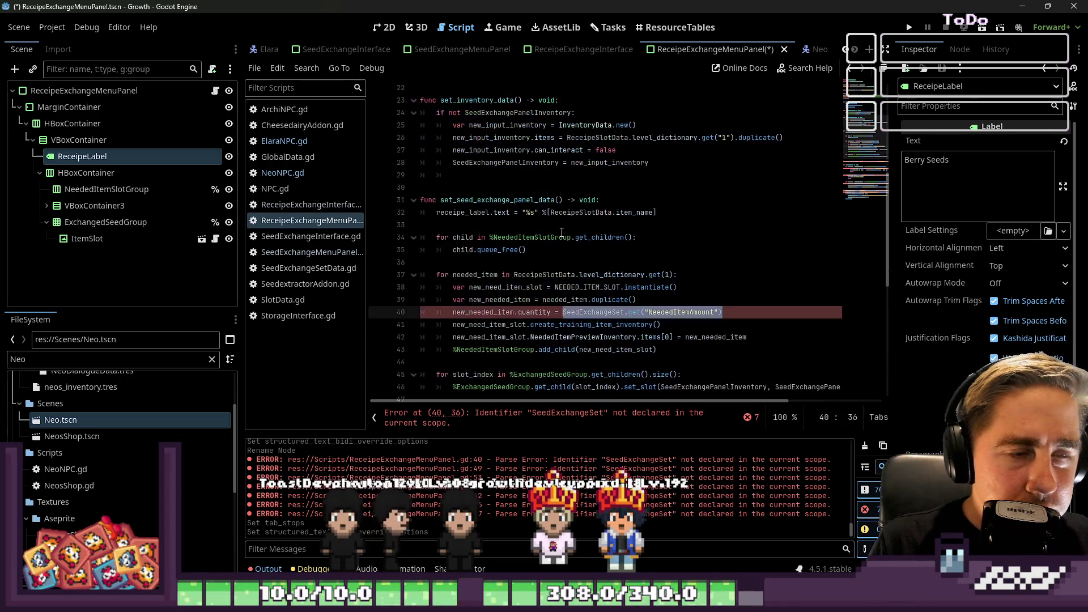
text(Global)
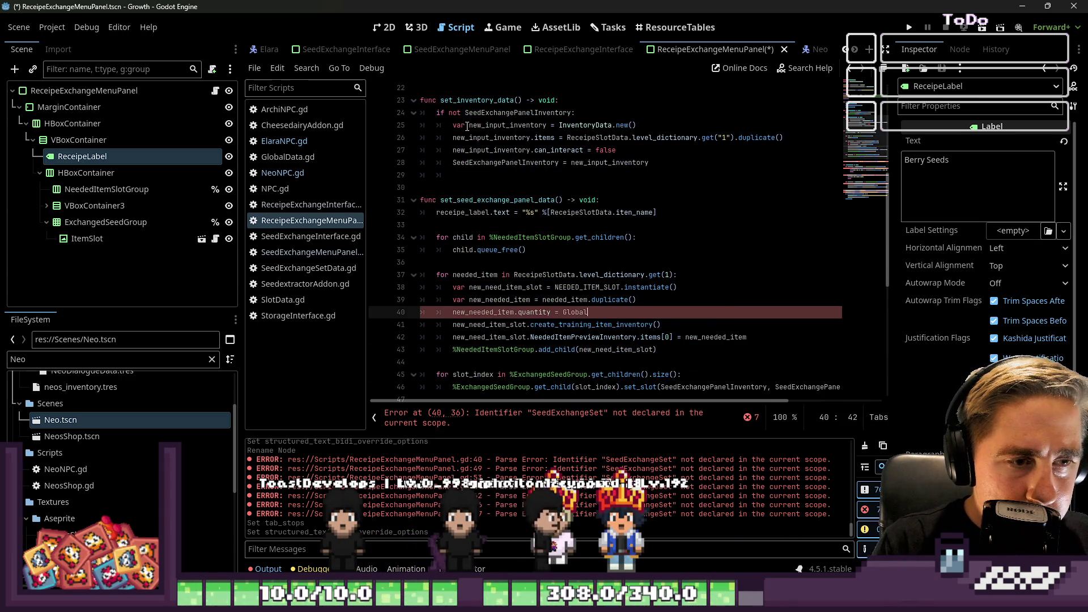
text(Data.worl)
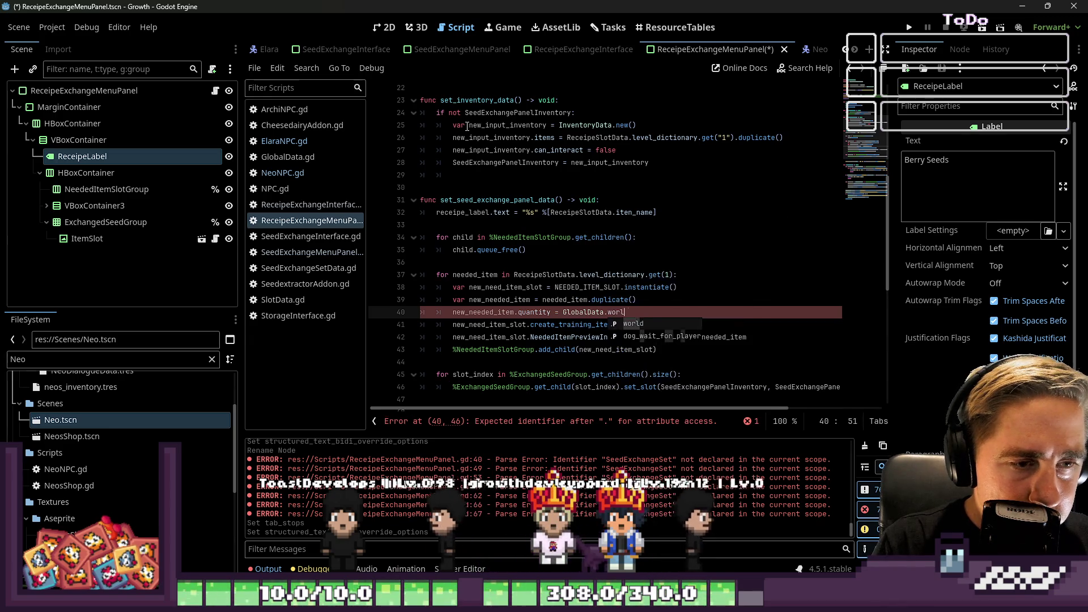
text(d.get_node("ElarasRestaura)
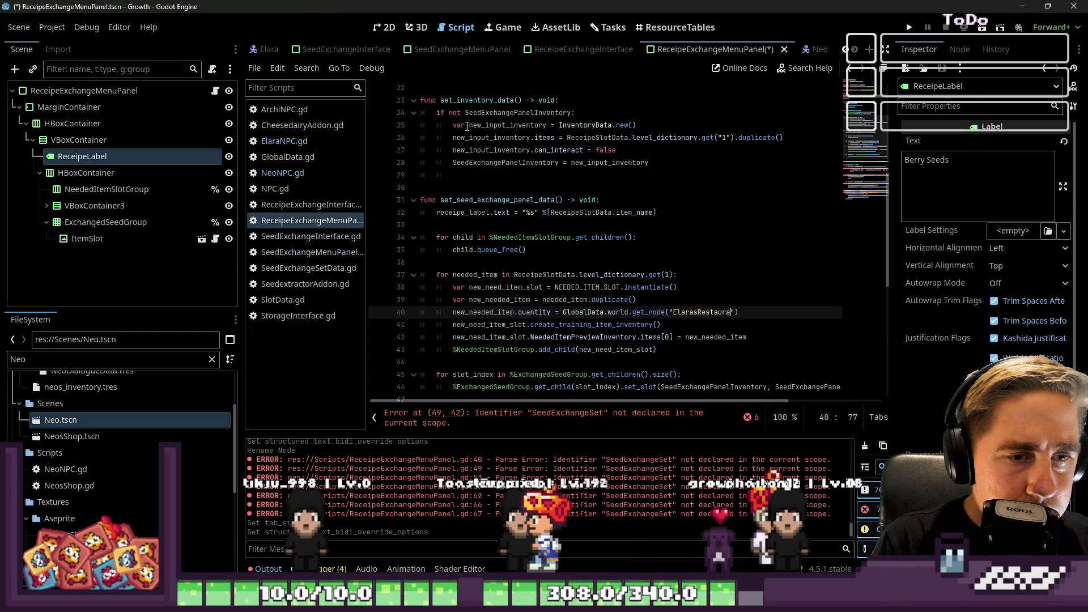
text(/Ela)
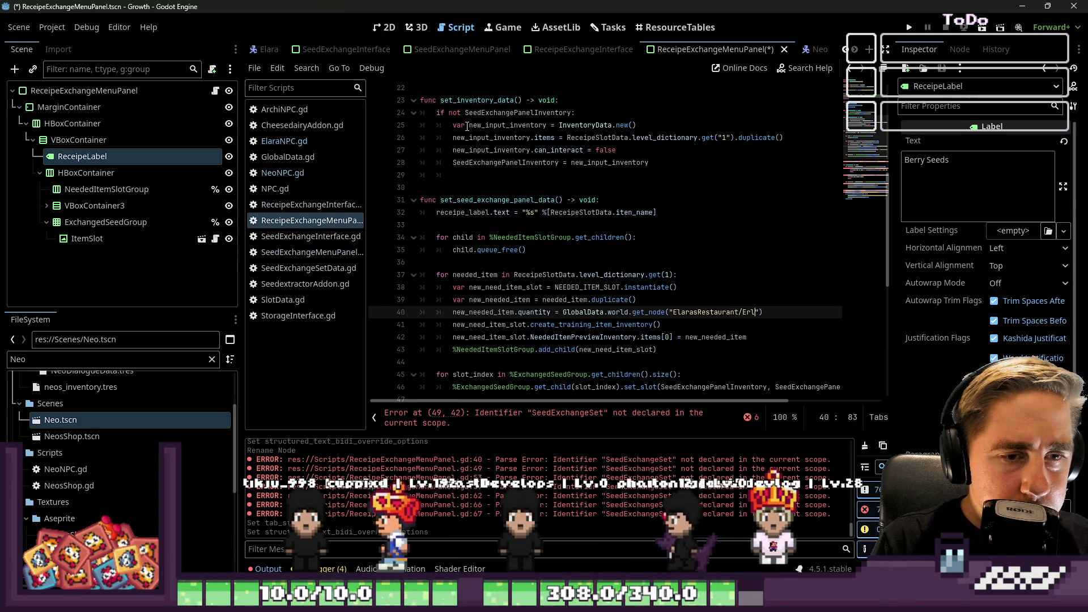
text(ra)
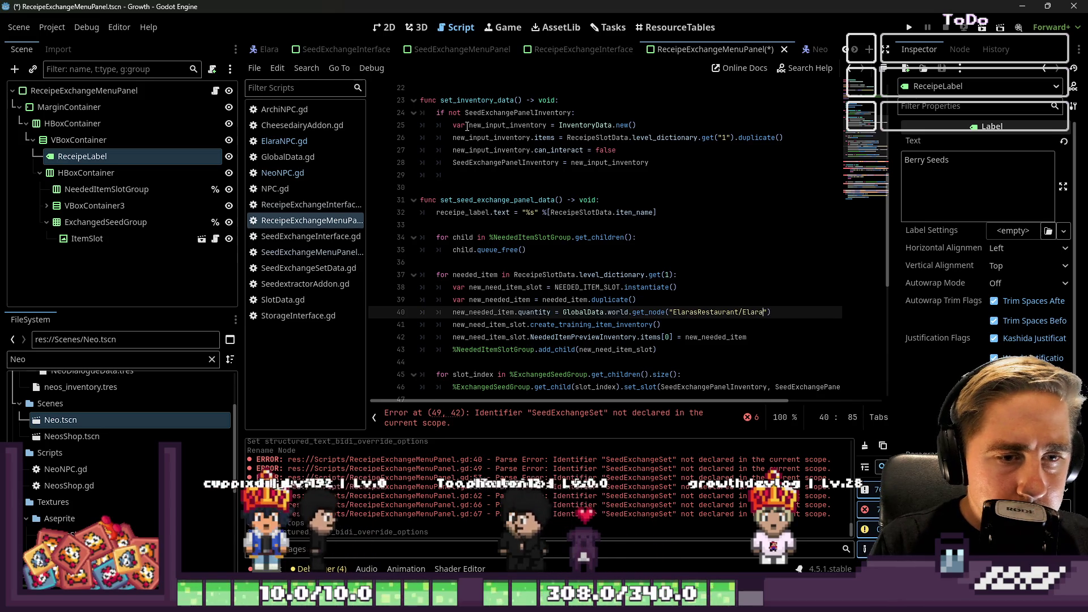
- Filter the FileSystem for 'World', open World.tscn and dismiss the missing-dependencies error
double_click(45, 359)
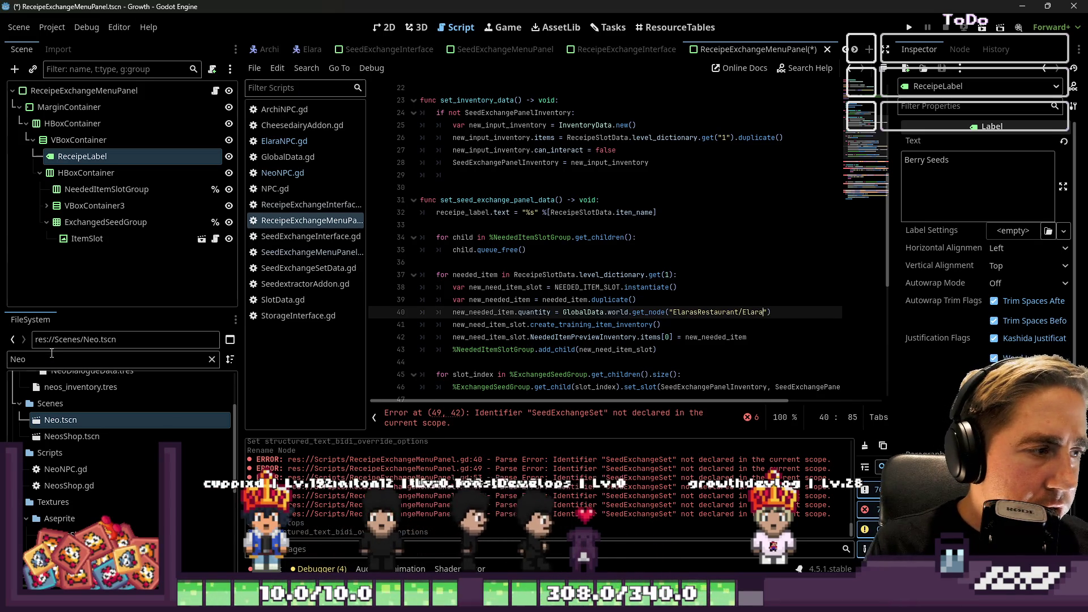
text(World)
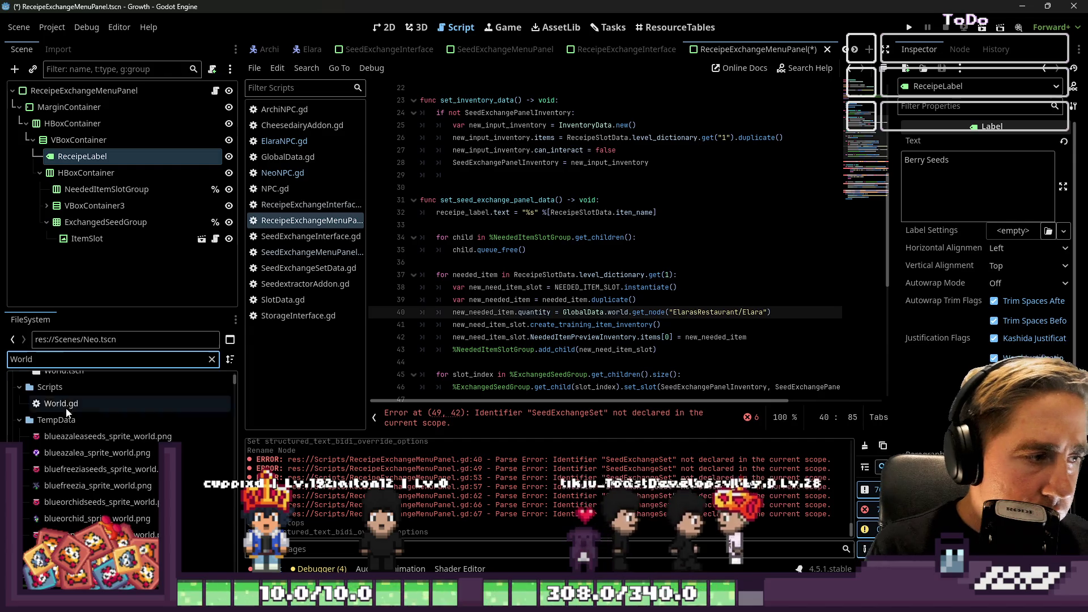
click(63, 448)
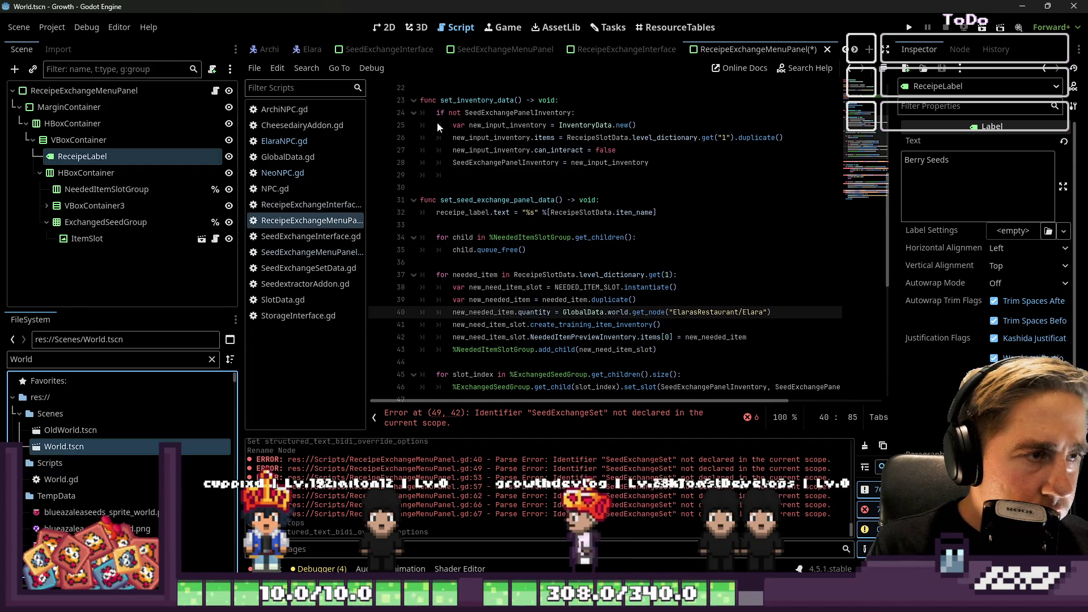
double_click(71, 430)
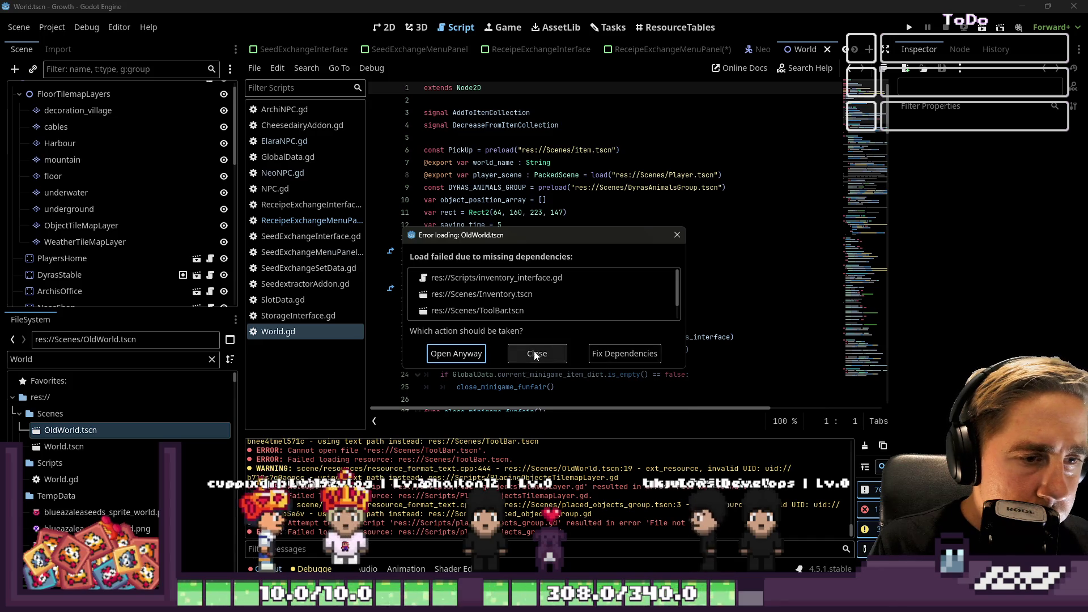
click(536, 353)
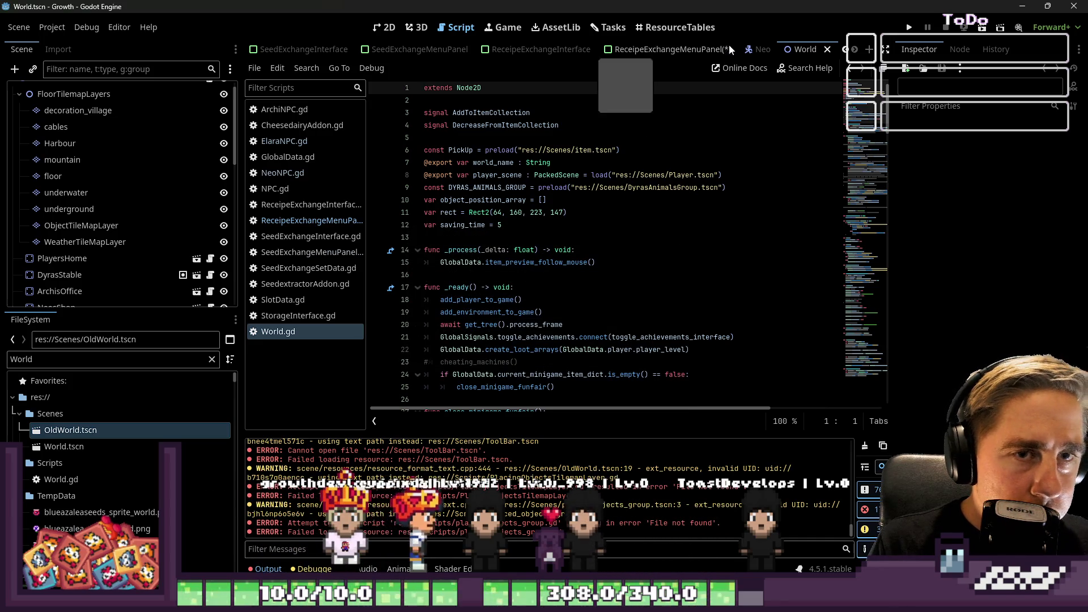
click(385, 27)
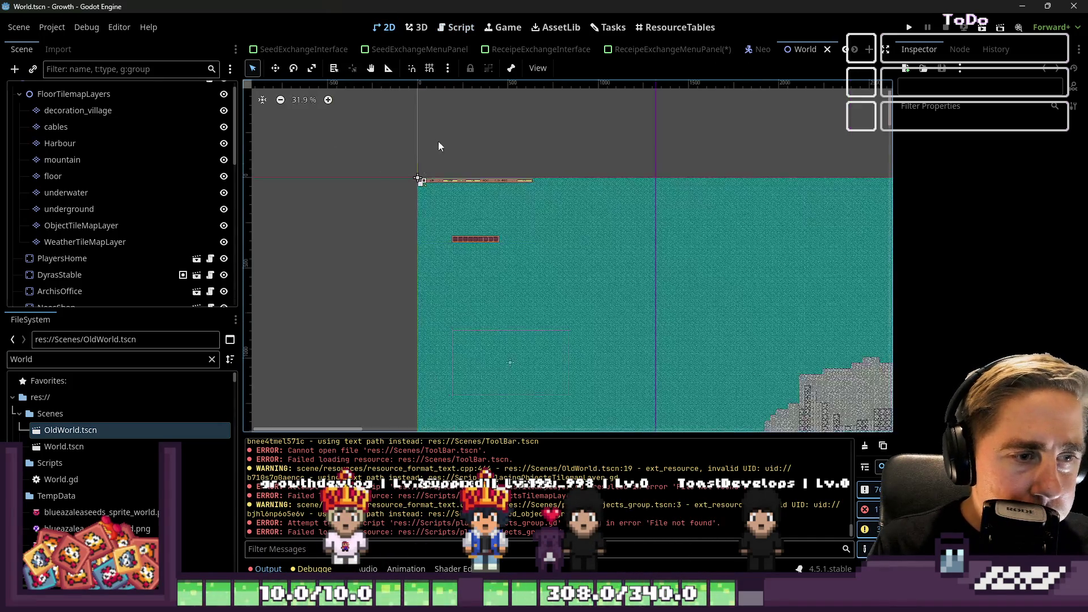
- Open the ElarasRestaurant scene, inspect the Elara node's properties, then return to ReceipeExchangeMenuPanel
scroll(438, 141, down, 6)
scroll(505, 278, up, 4)
scroll(504, 278, up, 3)
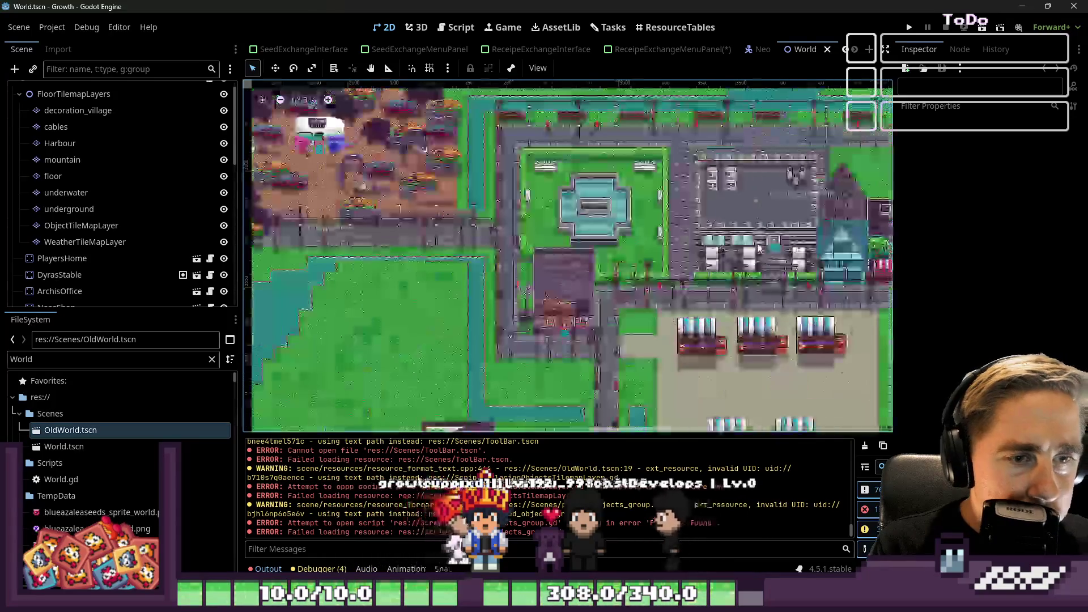
scroll(510, 238, down, 1)
scroll(522, 196, up, 2)
scroll(538, 141, up, 7)
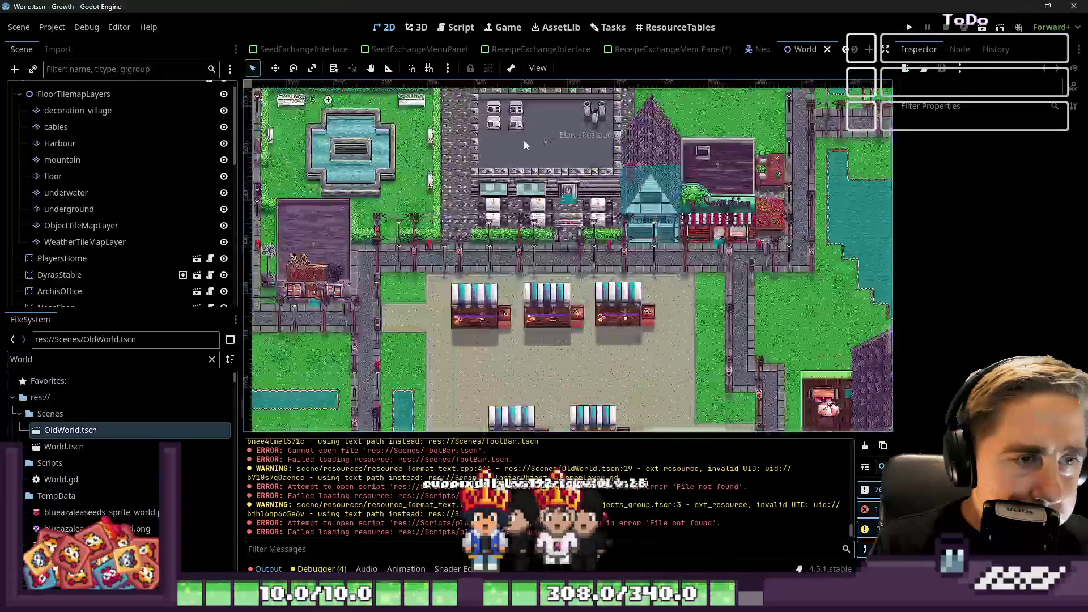
click(549, 144)
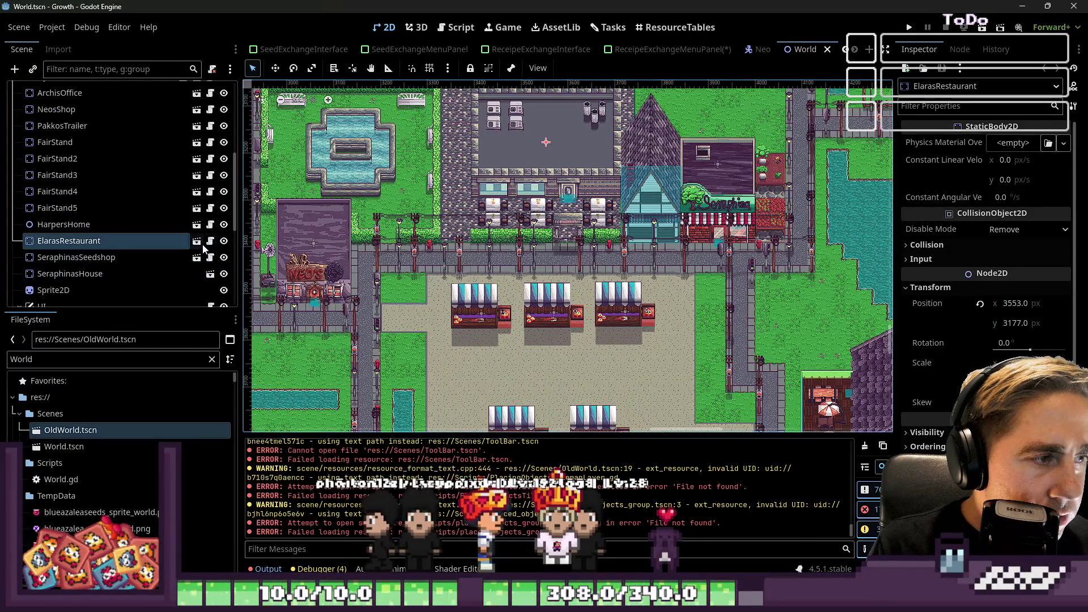
click(196, 241)
scroll(132, 132, up, 5)
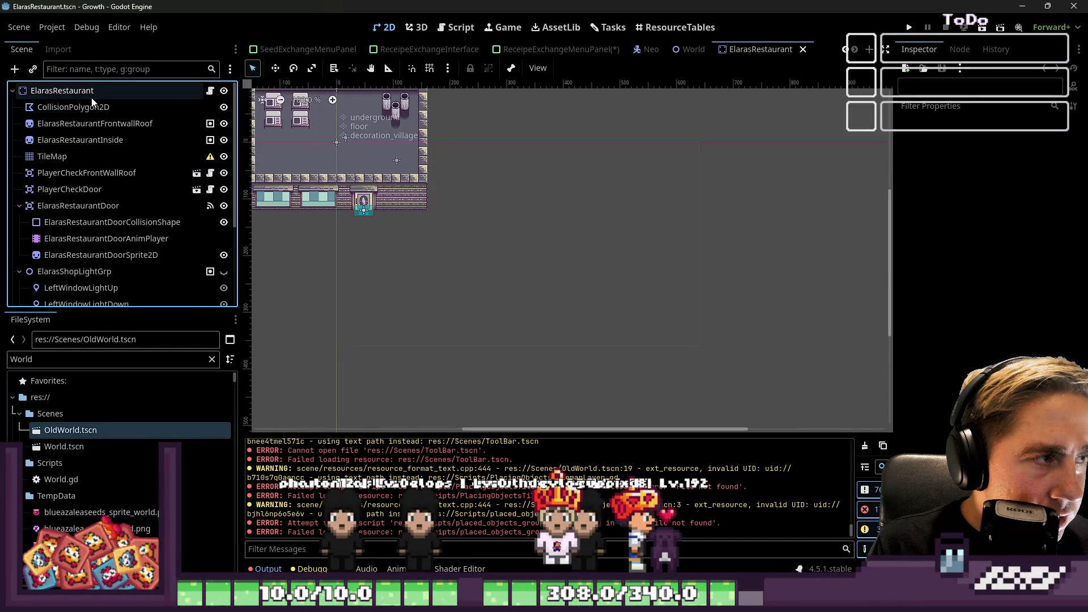
scroll(71, 187, down, 4)
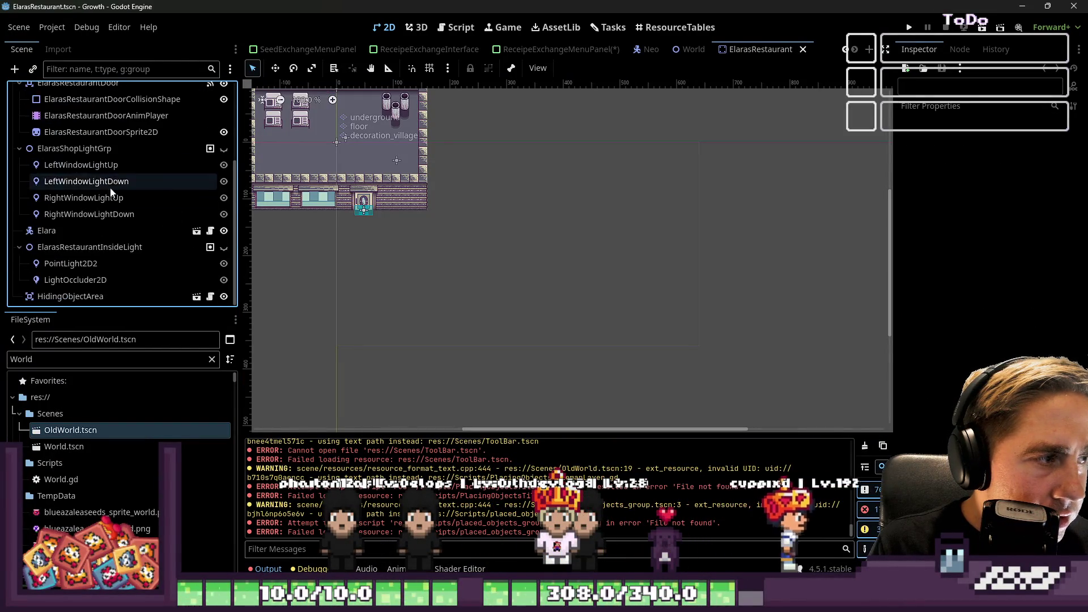
click(70, 259)
scroll(643, 254, down, 1)
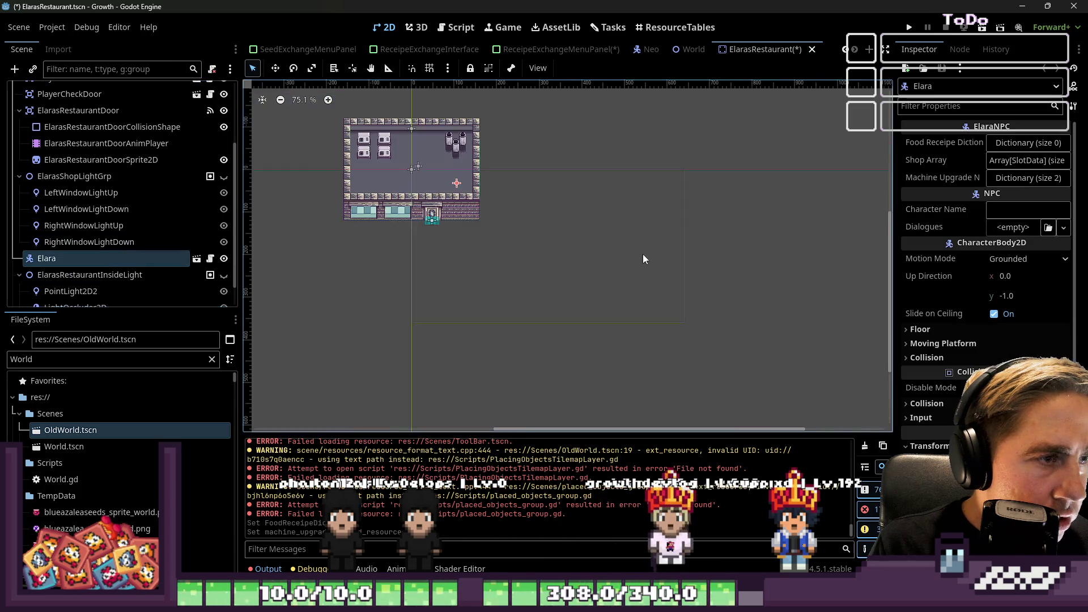
scroll(407, 166, up, 4)
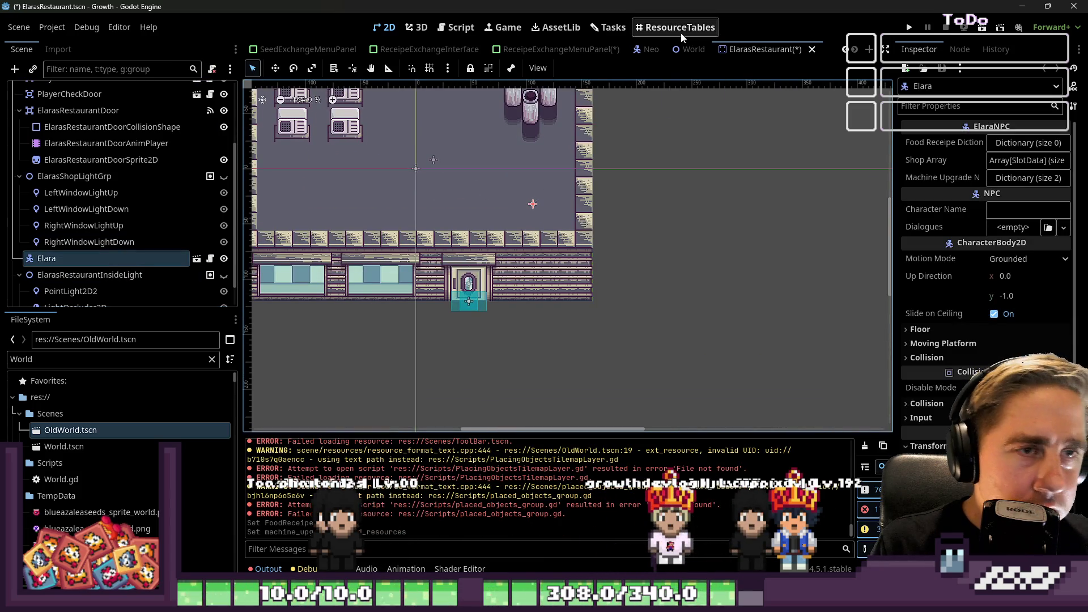
click(556, 50)
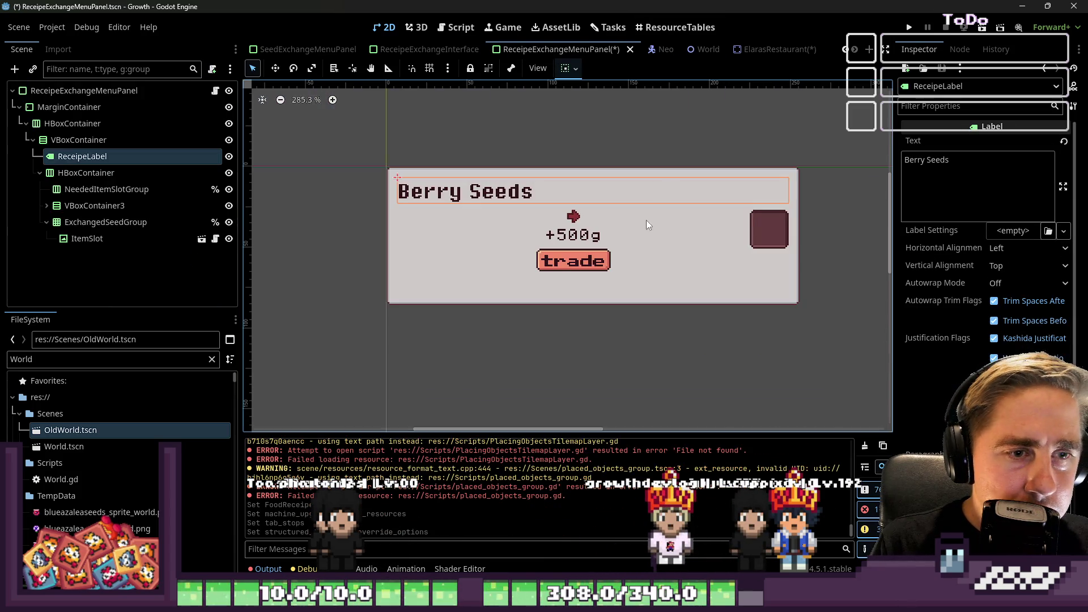
- In ElaraNPC.gd, start renaming machine_upgrade_needed_resources to receipe_unlock_needed_amounts
click(456, 27)
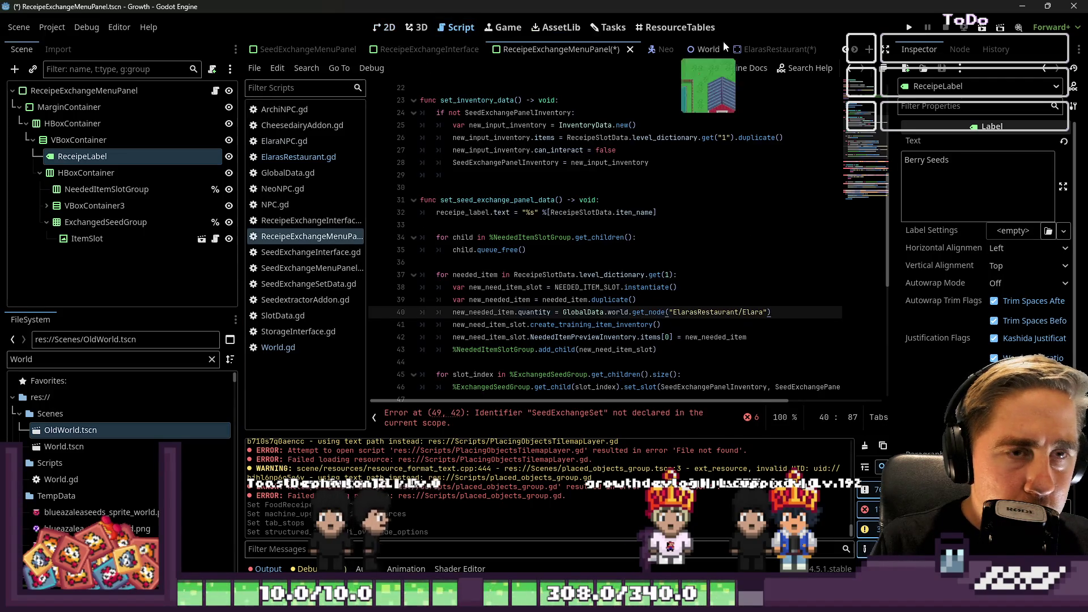
scroll(710, 172, up, 7)
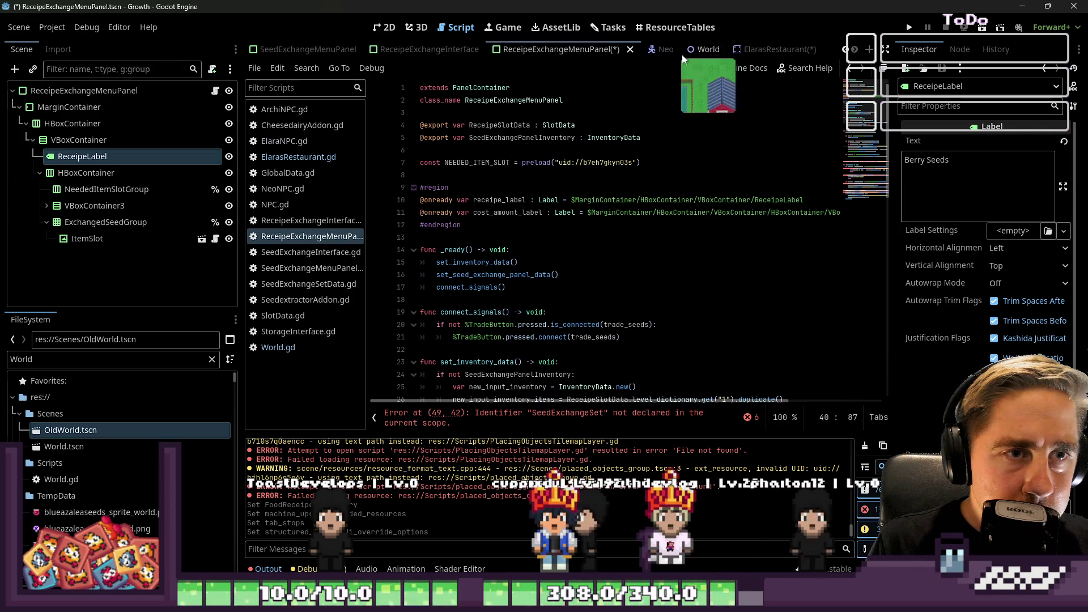
scroll(697, 51, up, 4)
click(285, 141)
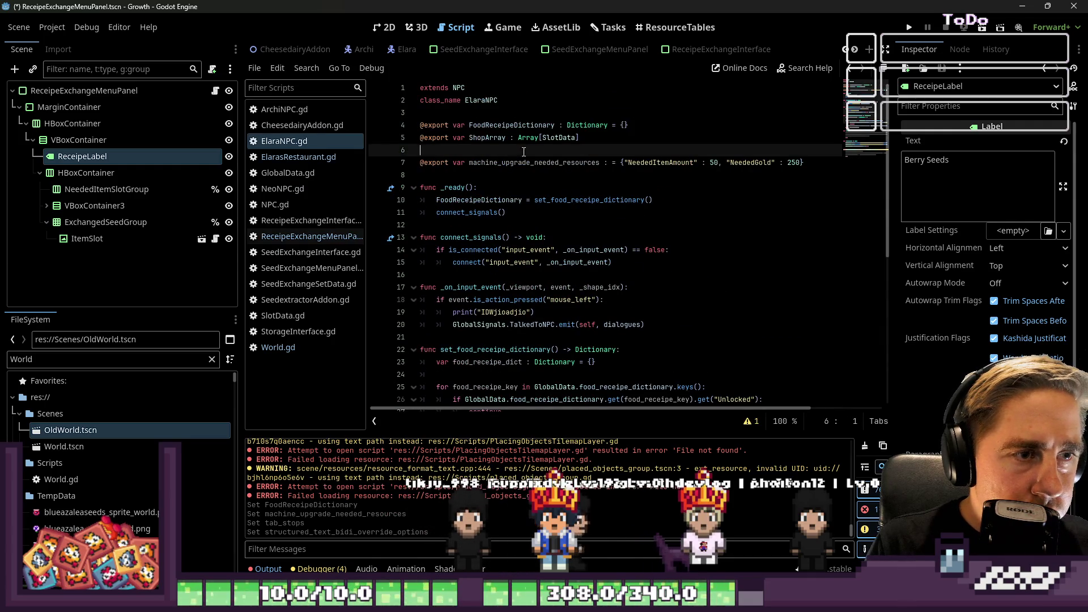
double_click(533, 163)
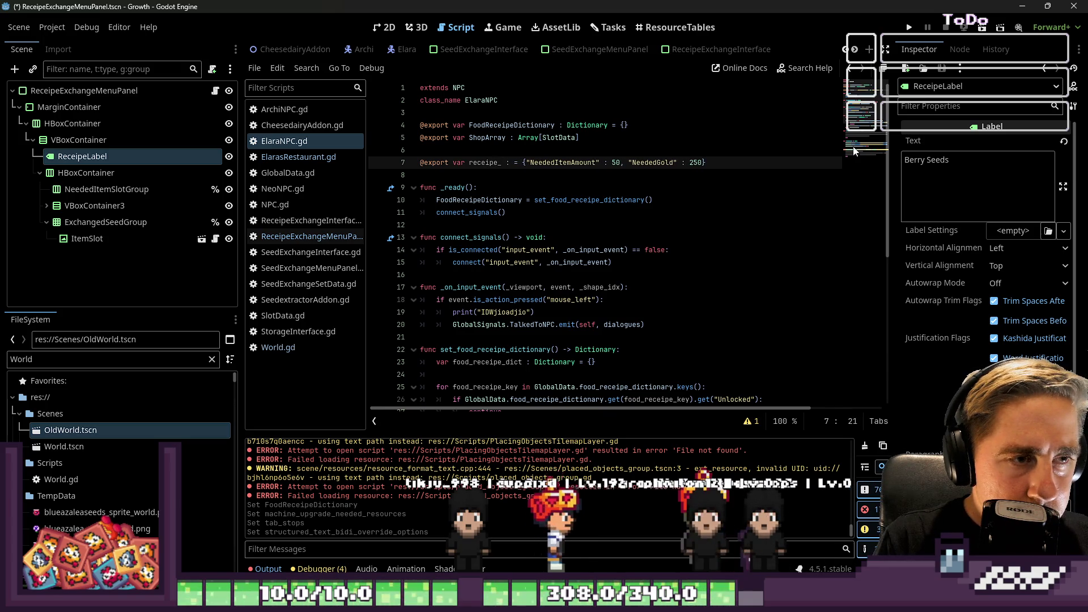
text(unlock_needed_)
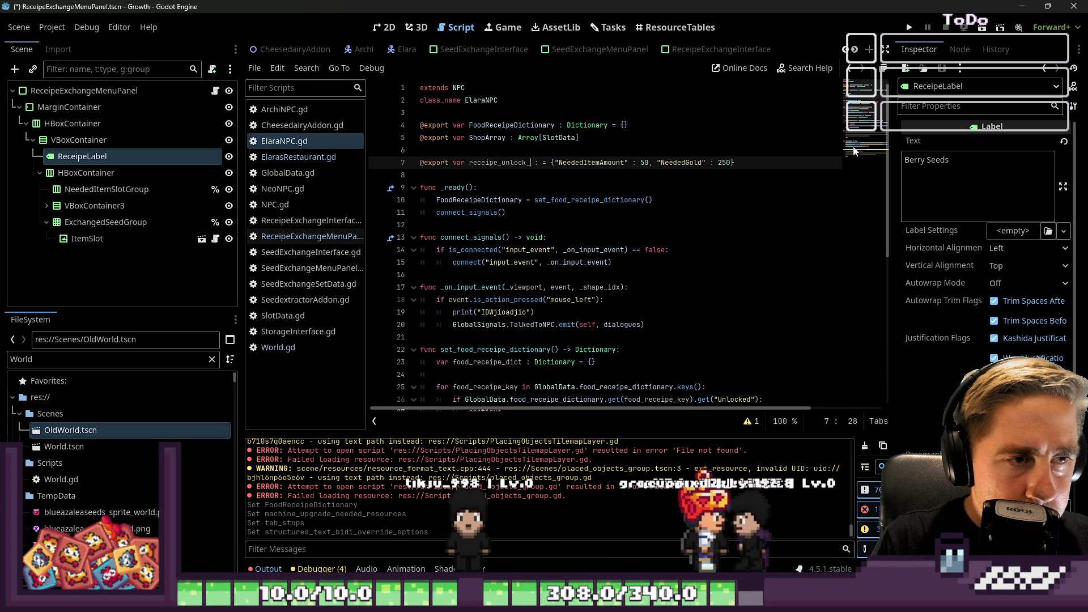
text(amounts)
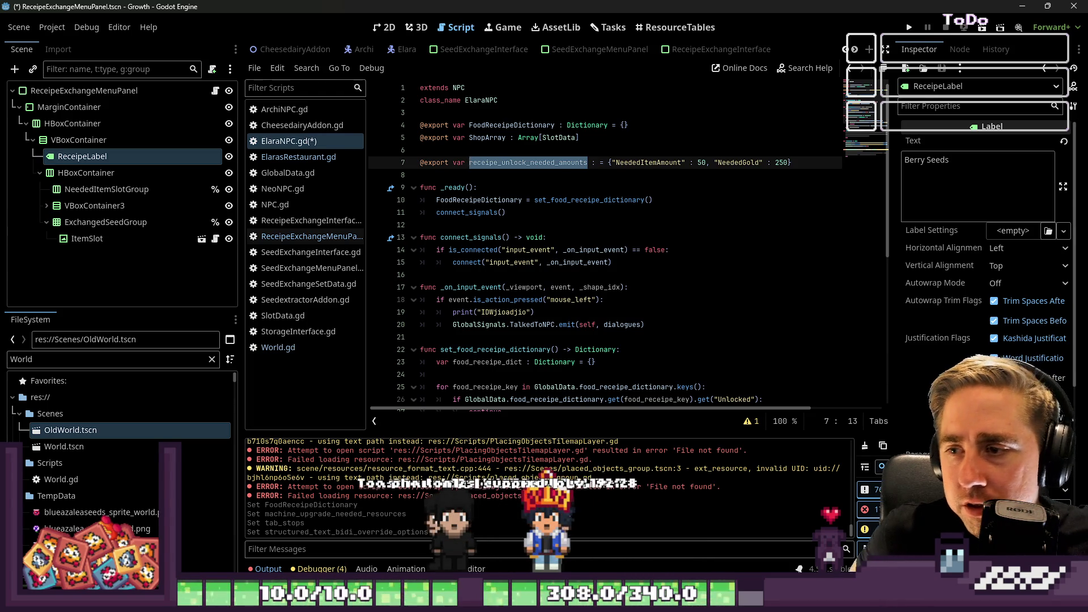
- Paste Elara's receipe_unlock_needed_amounts lookup over SeedExchangeSet.get() in line 62's quantity subtraction
click(311, 236)
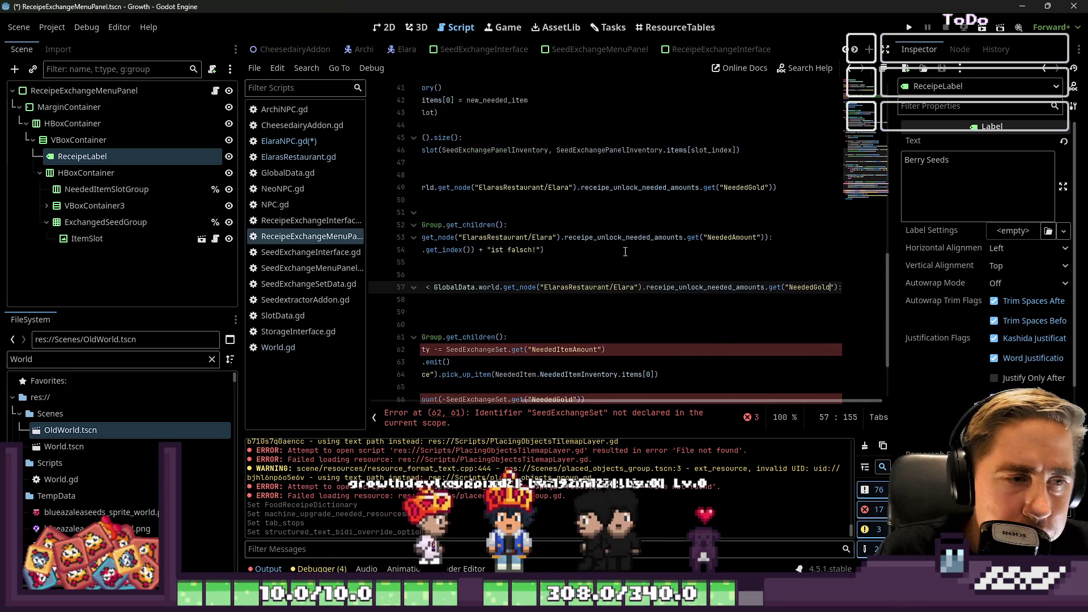
key(Up)
key(Down)
key(Down)
key(Down)
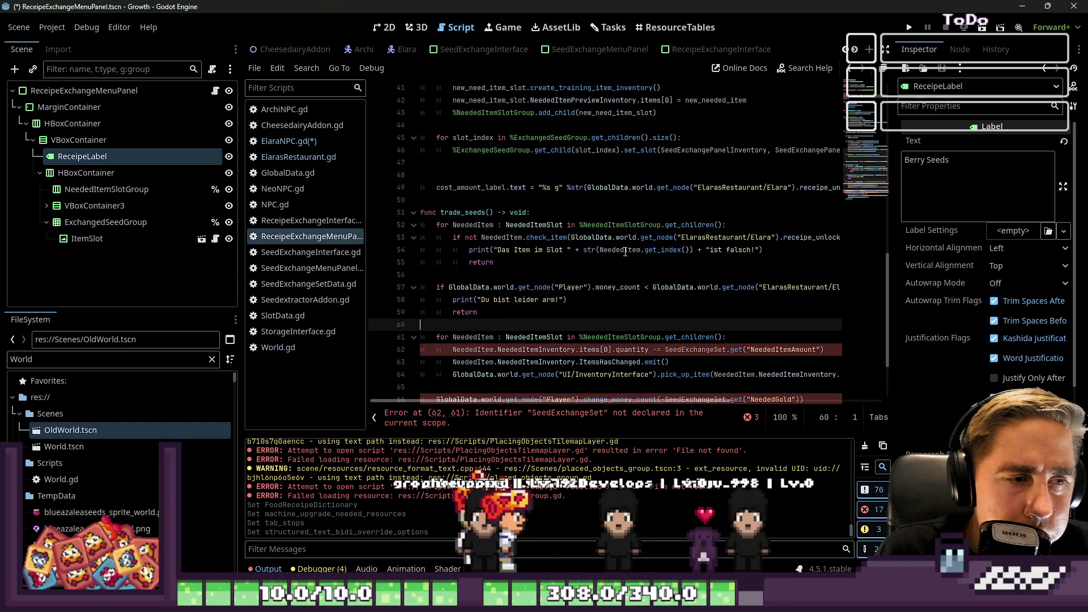
key(Down)
key(Down)
key(End)
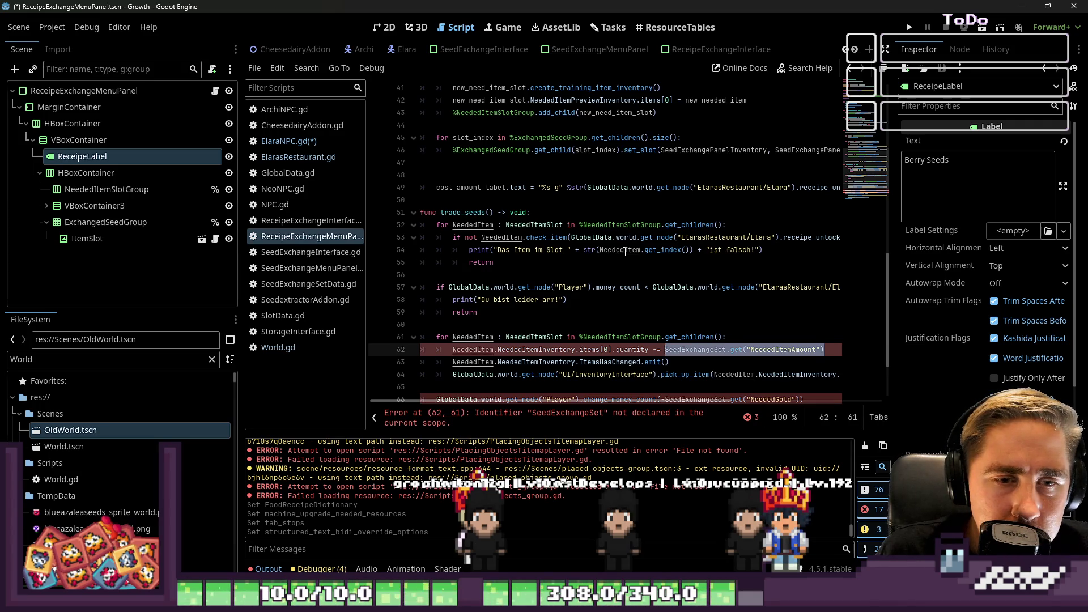
text(GlobalData.world.get_node("ElarasRestaurant/Elara").receipe_unlock_needed_amounts.get("NeededAmount"))
key(Home)
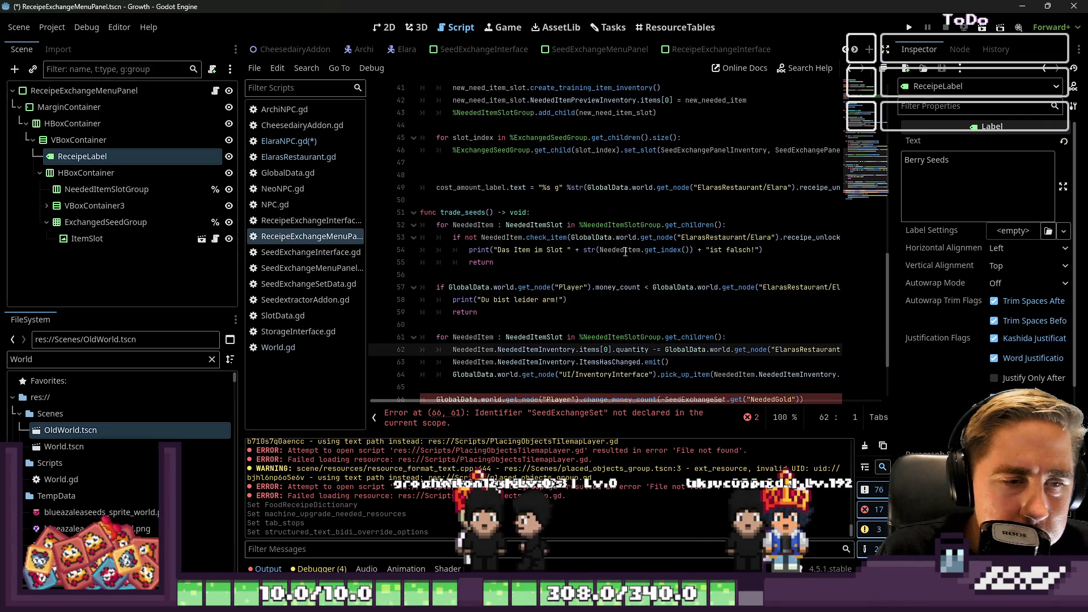
click(284, 143)
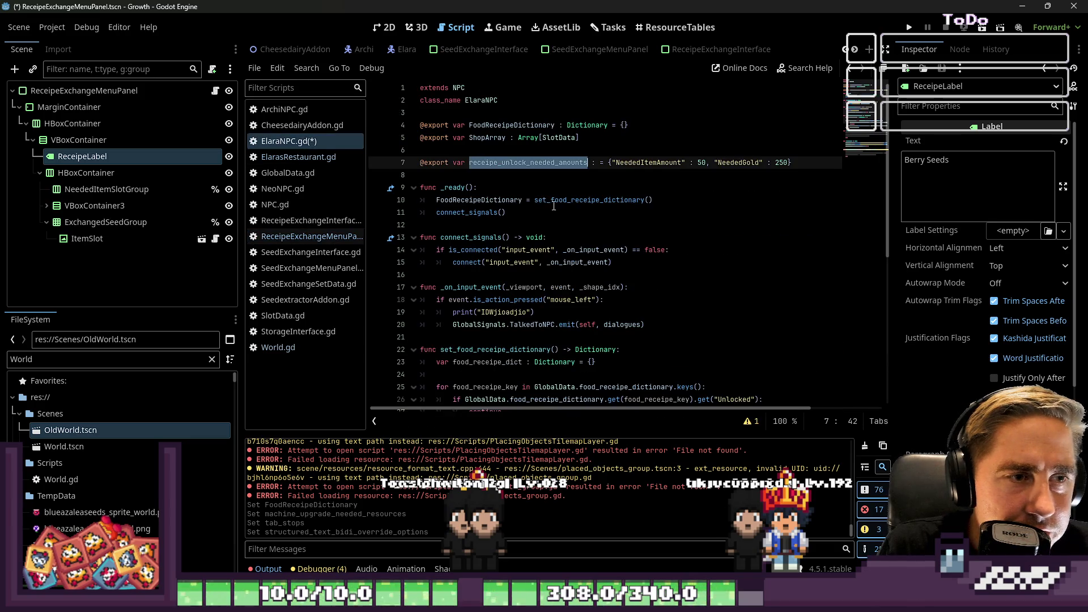
click(567, 201)
- Copy the NeededItemAmount key from ElaraNPC.gd and reopen the ReceipeExchangeMenuPanel script with more room
double_click(657, 162)
key(ctrl+c)
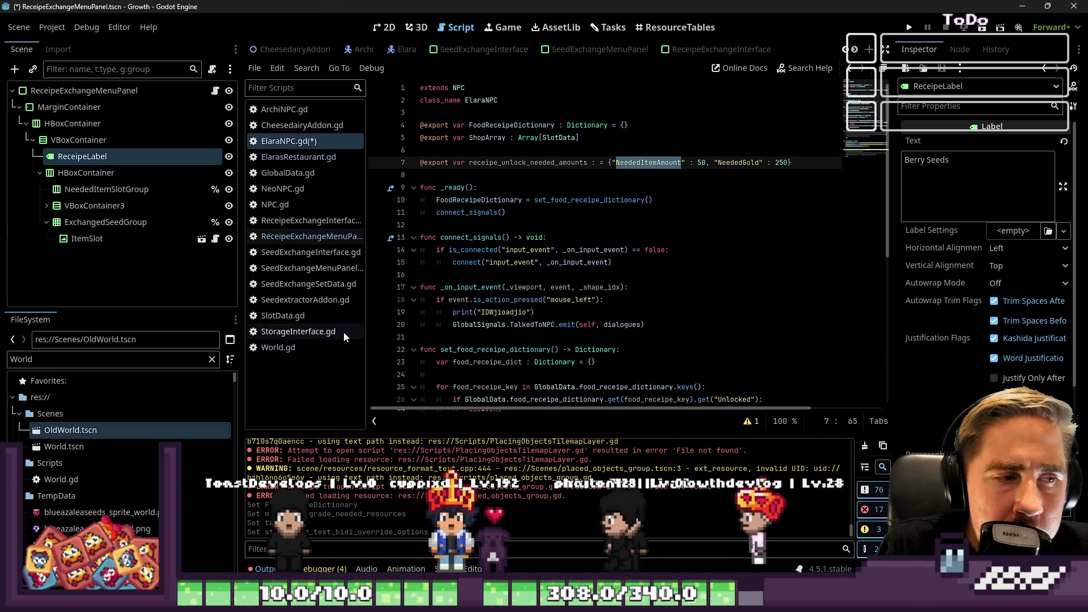
drag(367, 331, 407, 329)
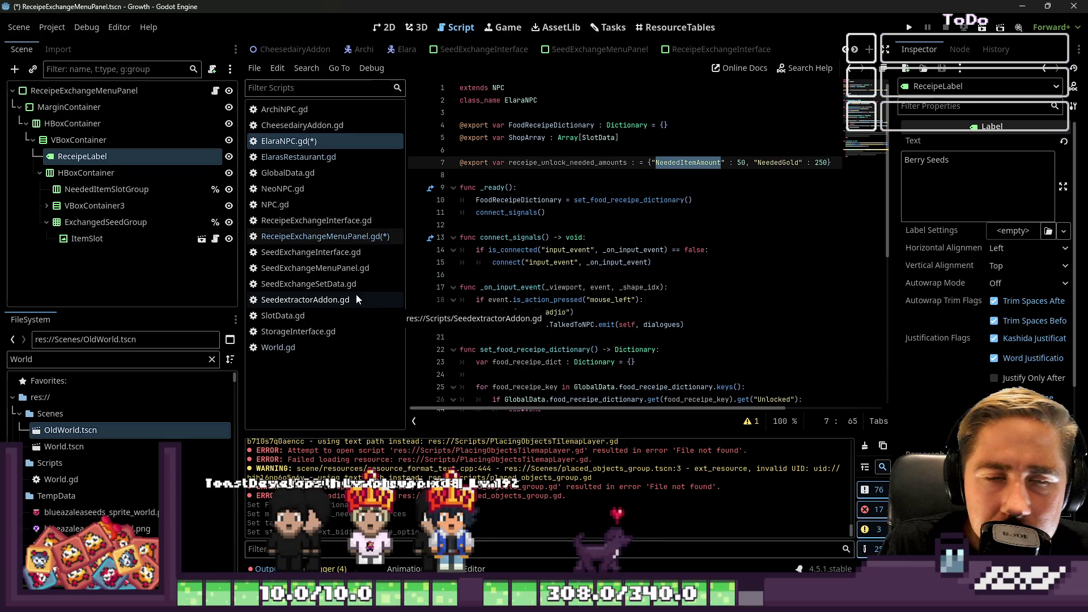
click(317, 235)
scroll(552, 304, down, 1)
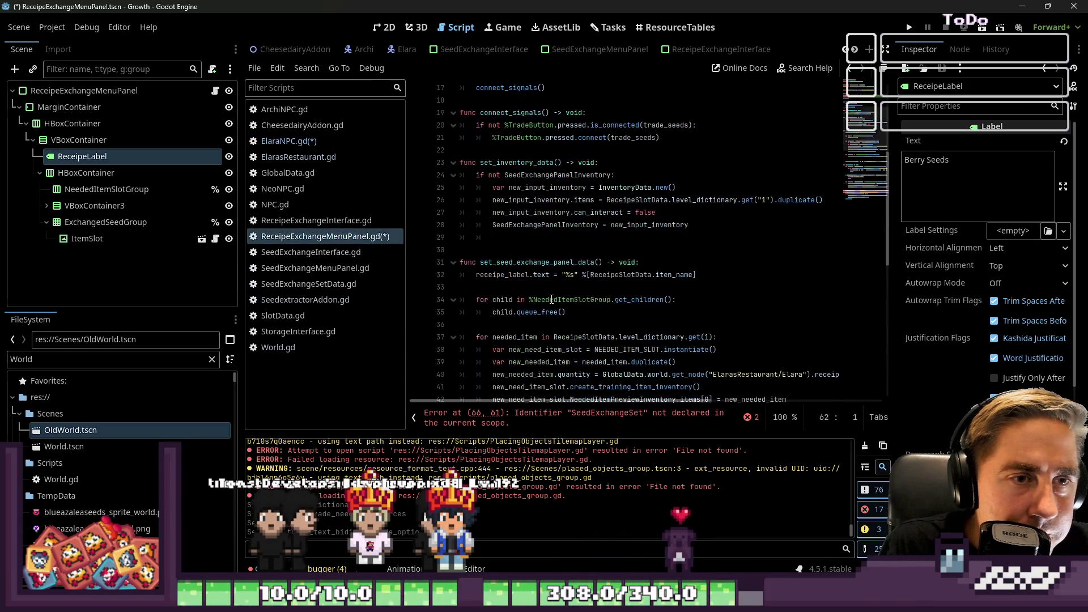
mouse_move(406, 242)
mouse_down()
mouse_move(298, 244)
mouse_move(233, 268)
mouse_move(38, 266)
mouse_up()
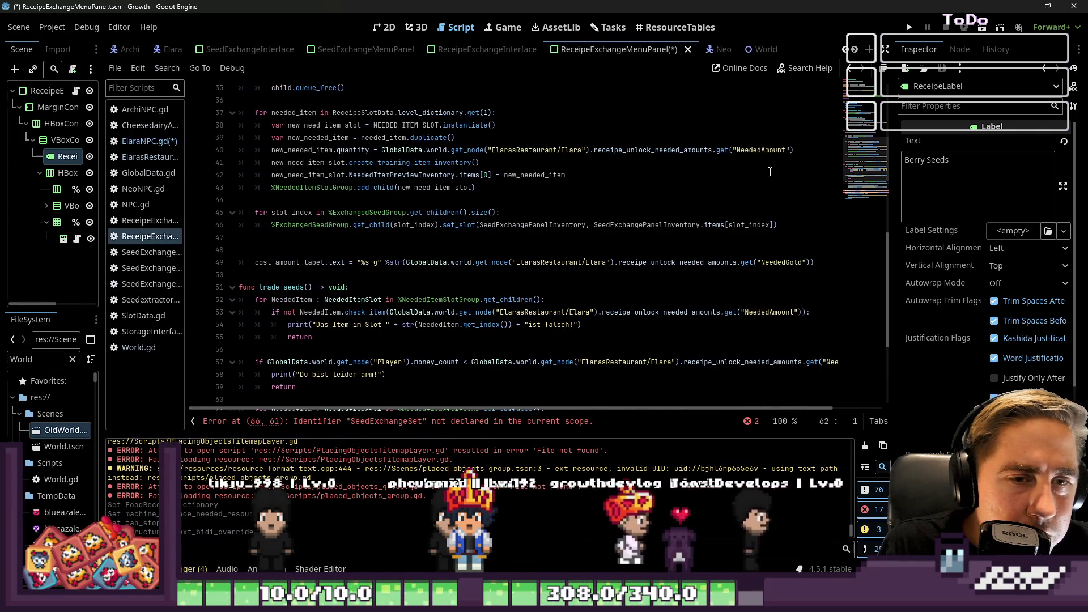
scroll(652, 141, up, 2)
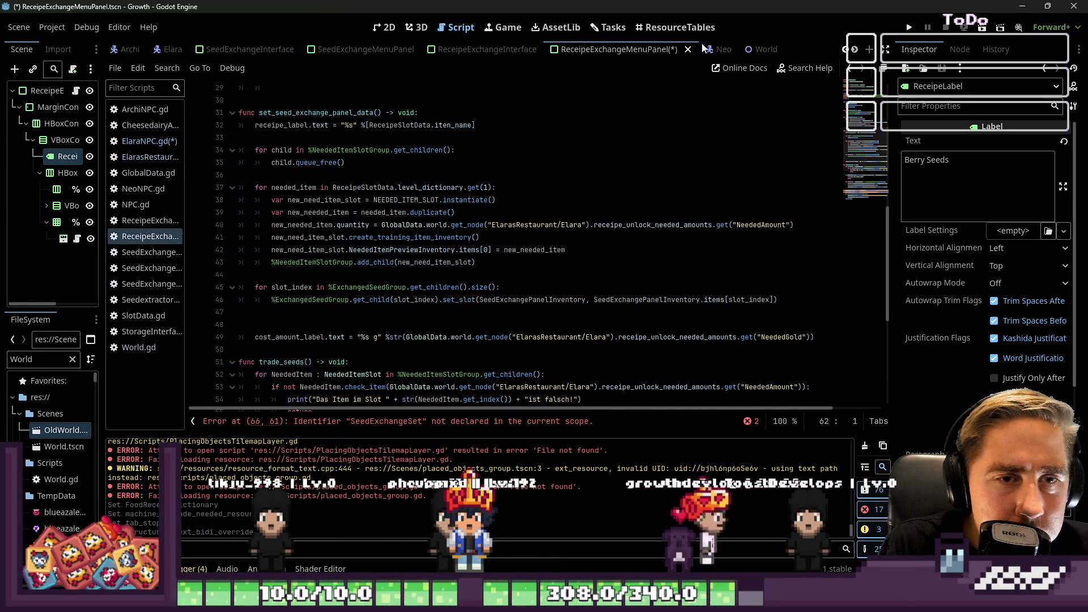
- Replace the NeededAmount keys on lines 40, 53 and 62 with NeededItemAmount
click(758, 225)
text(Item)
scroll(751, 274, down, 3)
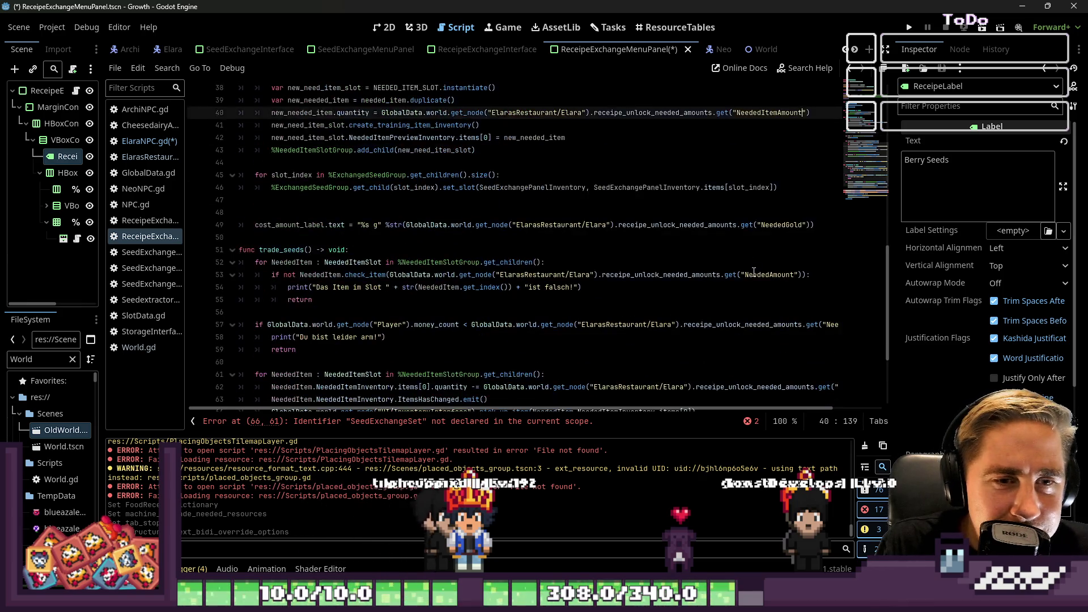
double_click(760, 275)
key(ctrl+v)
scroll(736, 276, down, 2)
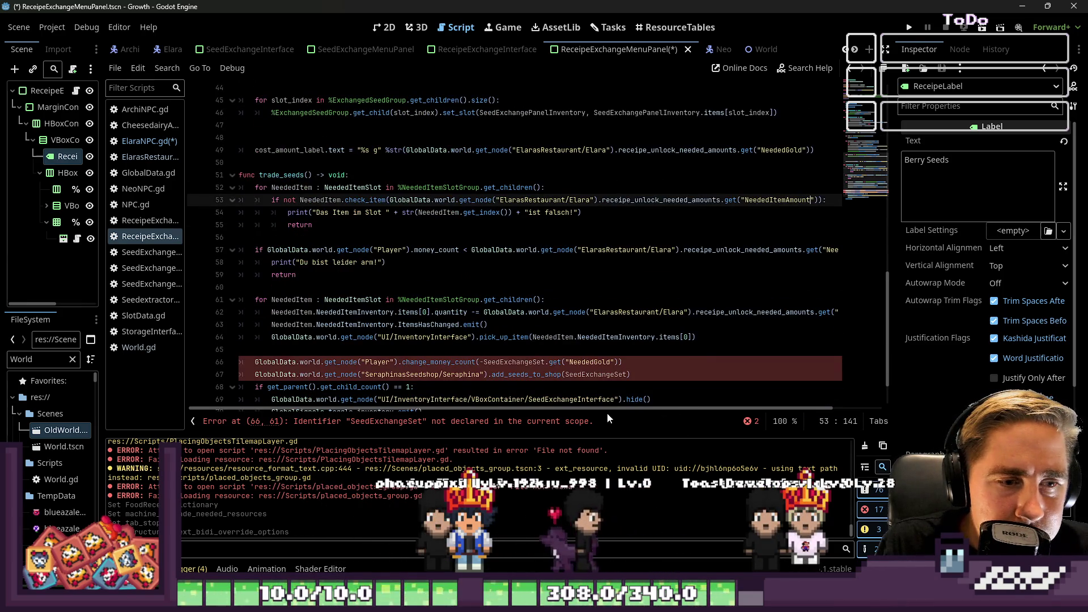
scroll(798, 254, right, 2)
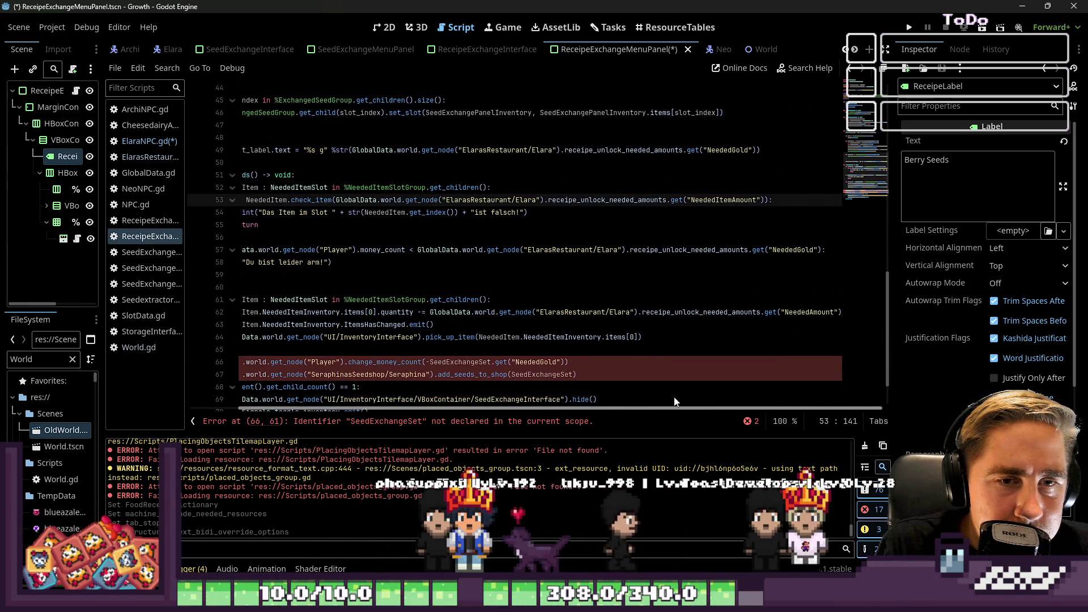
double_click(814, 312)
key(ctrl+v)
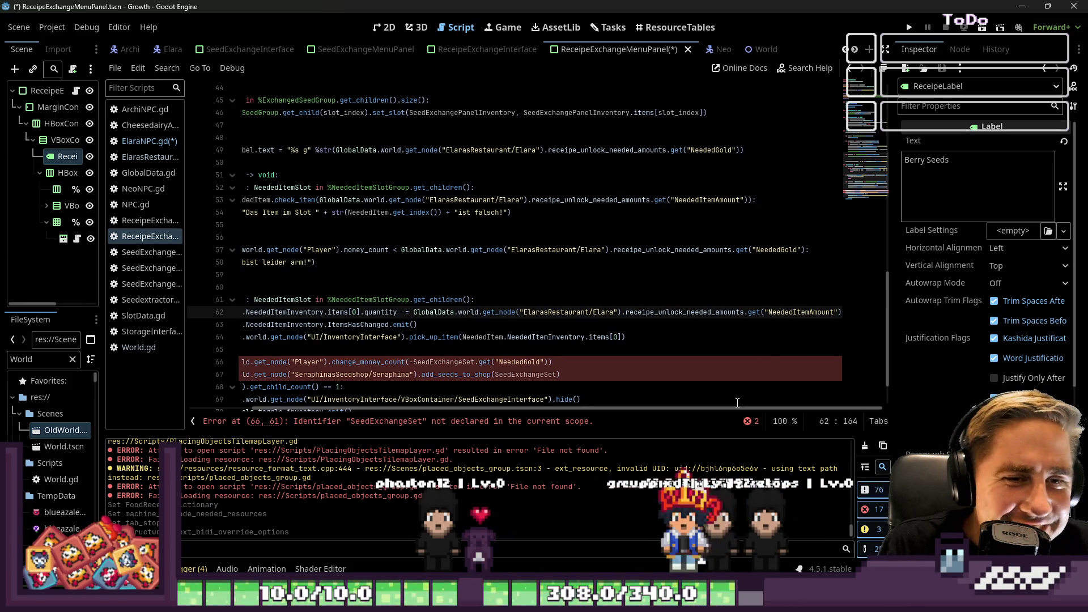
drag(727, 409, 593, 409)
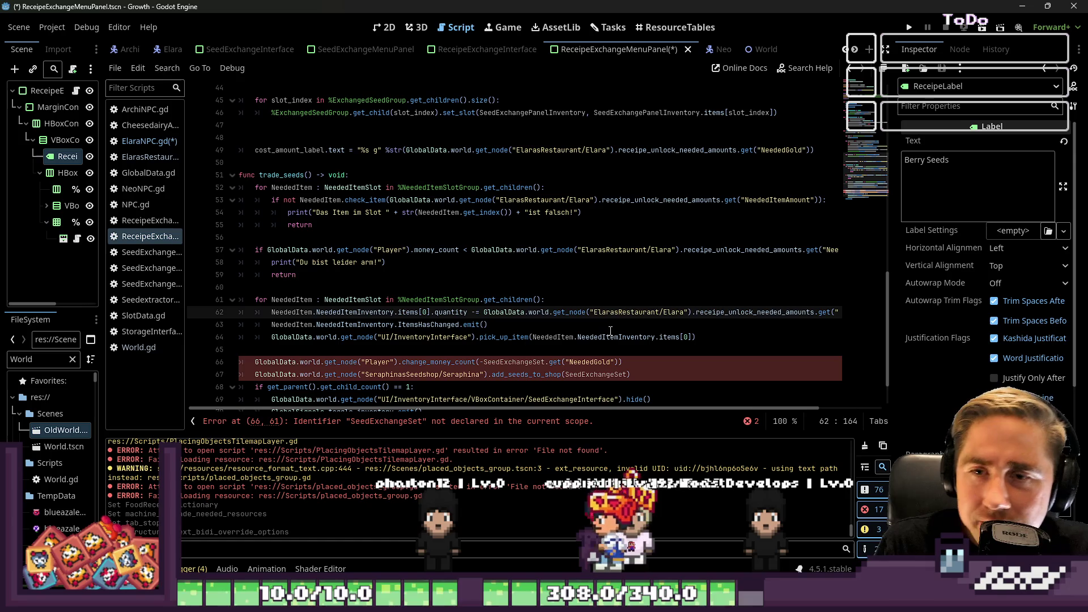
- Check the NeededGold lookup on line 57 against Elara's amounts in ElaraNPC.gd
key(Up)
key(Up)
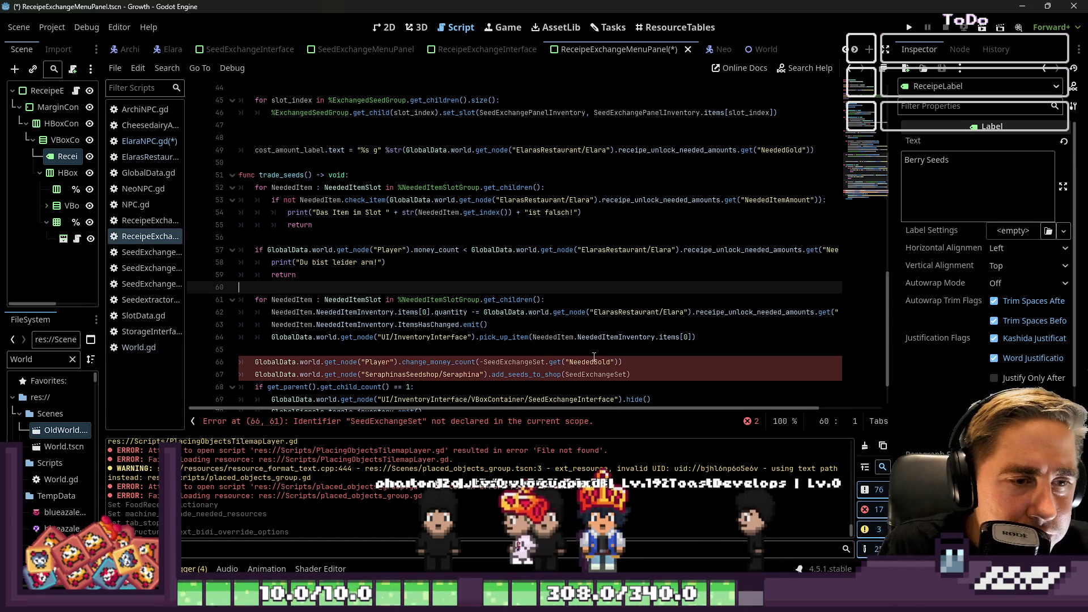
click(809, 250)
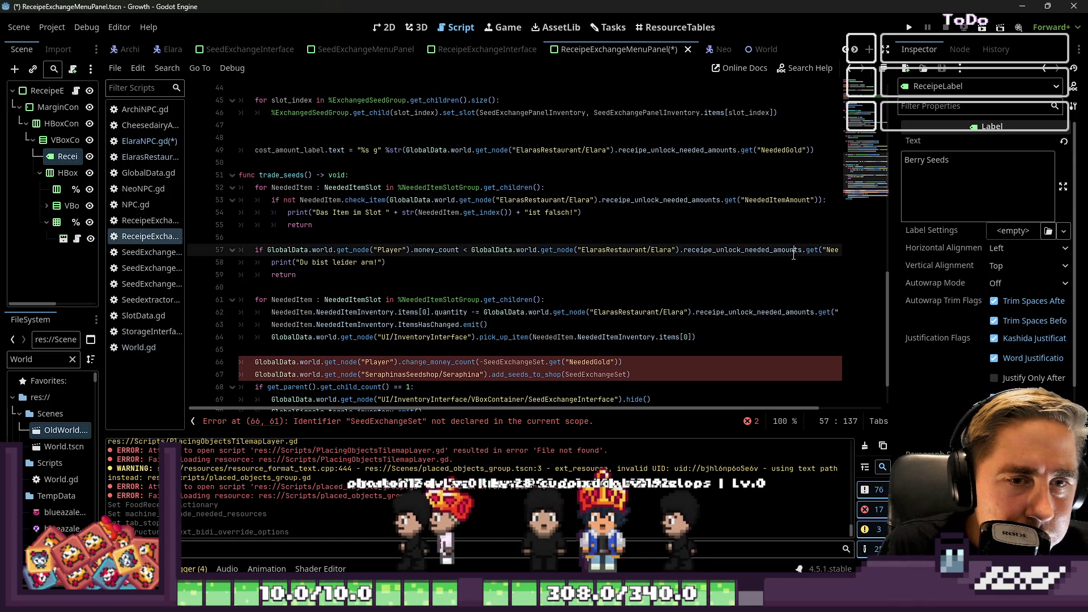
click(149, 141)
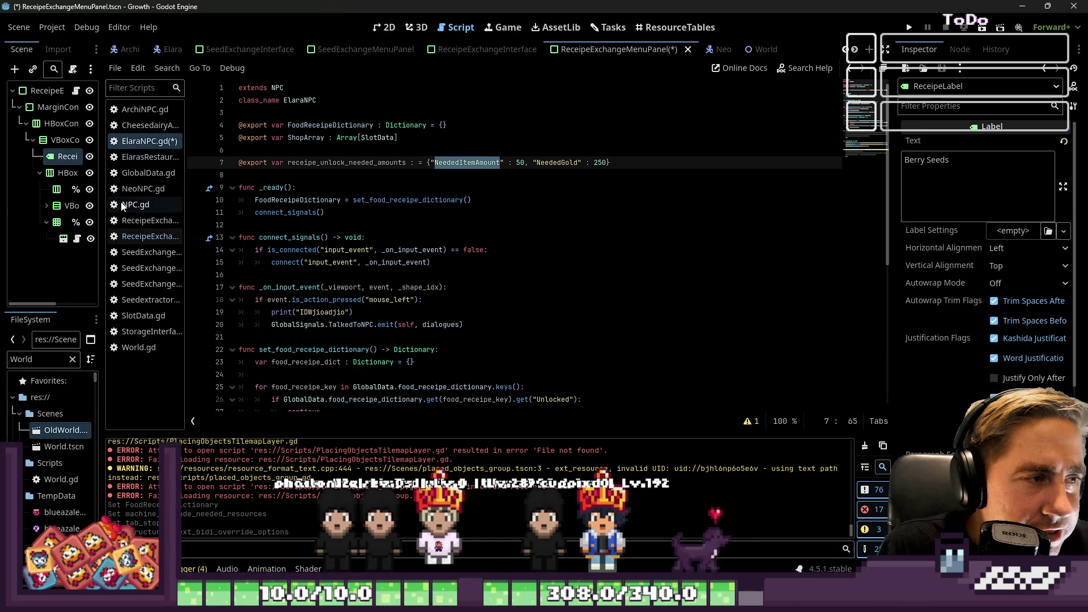
click(149, 237)
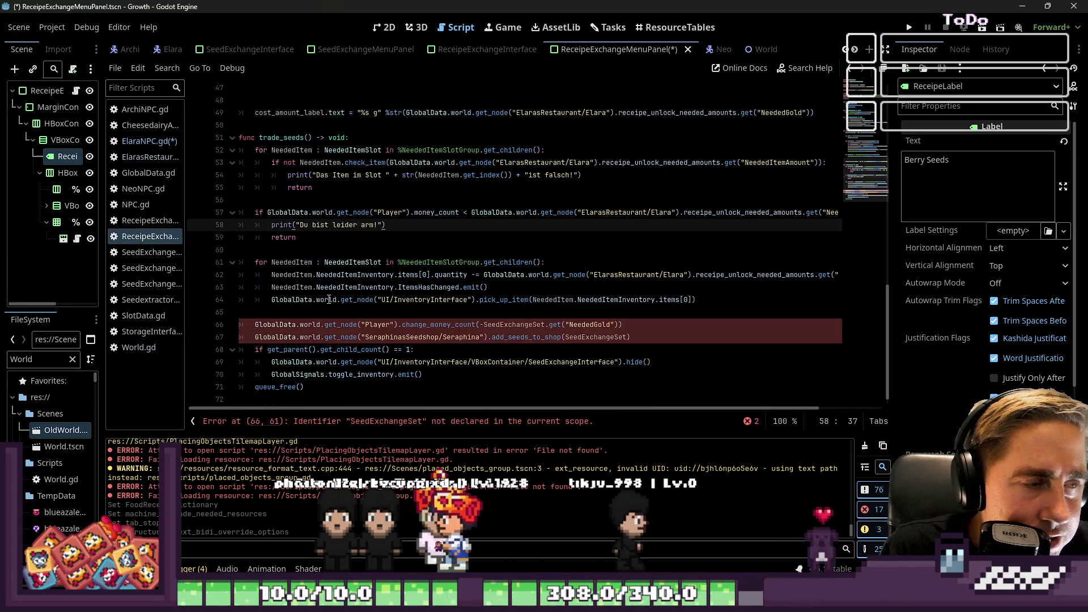
scroll(328, 299, down, 1)
key(Down)
key(Down)
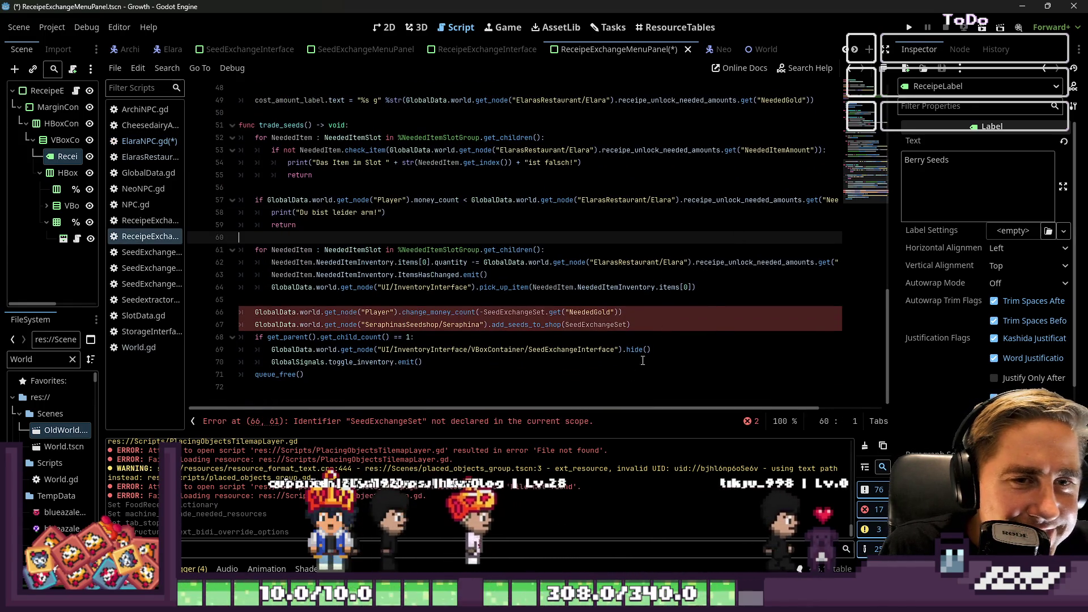
click(635, 397)
scroll(705, 395, right, 3)
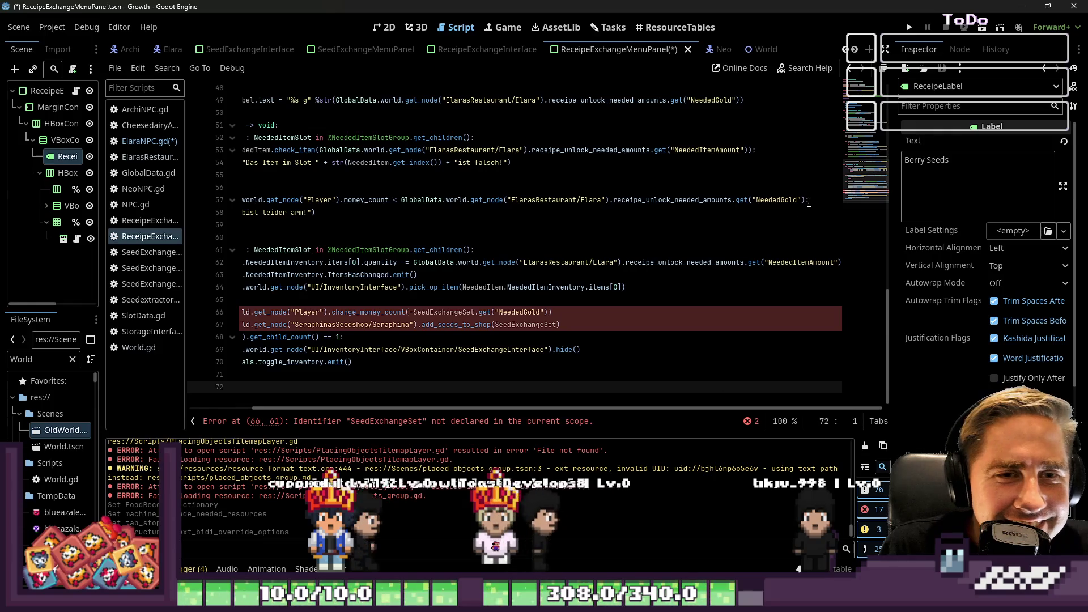
drag(806, 200, 402, 200)
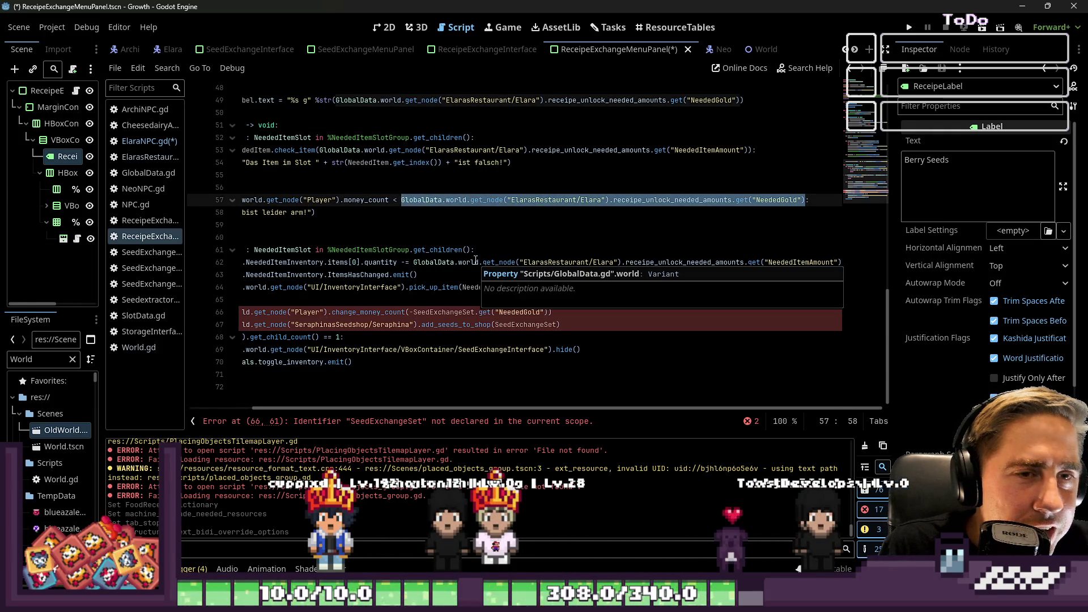
click(459, 237)
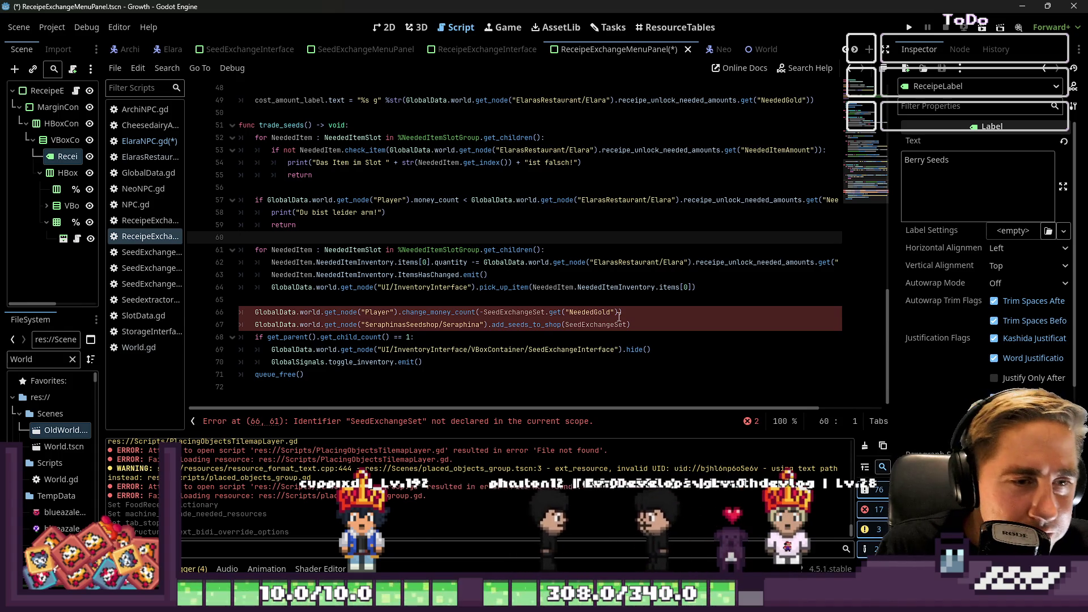
- Undo the gold lookup edit on line 66 and move to the Seraphina node path on line 67
drag(623, 312, 556, 306)
key(ctrl+z)
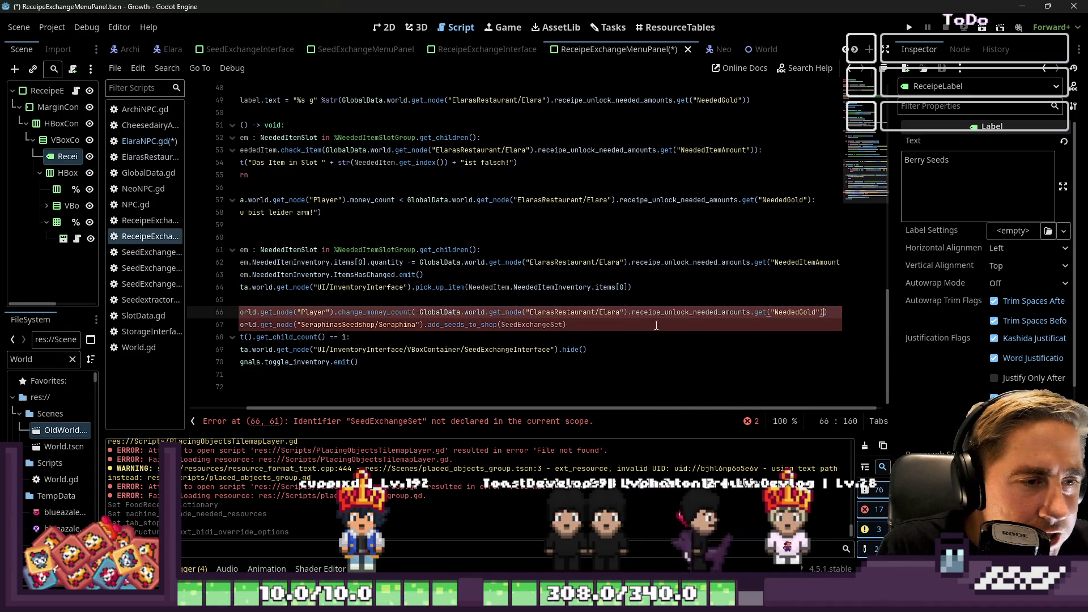
click(542, 350)
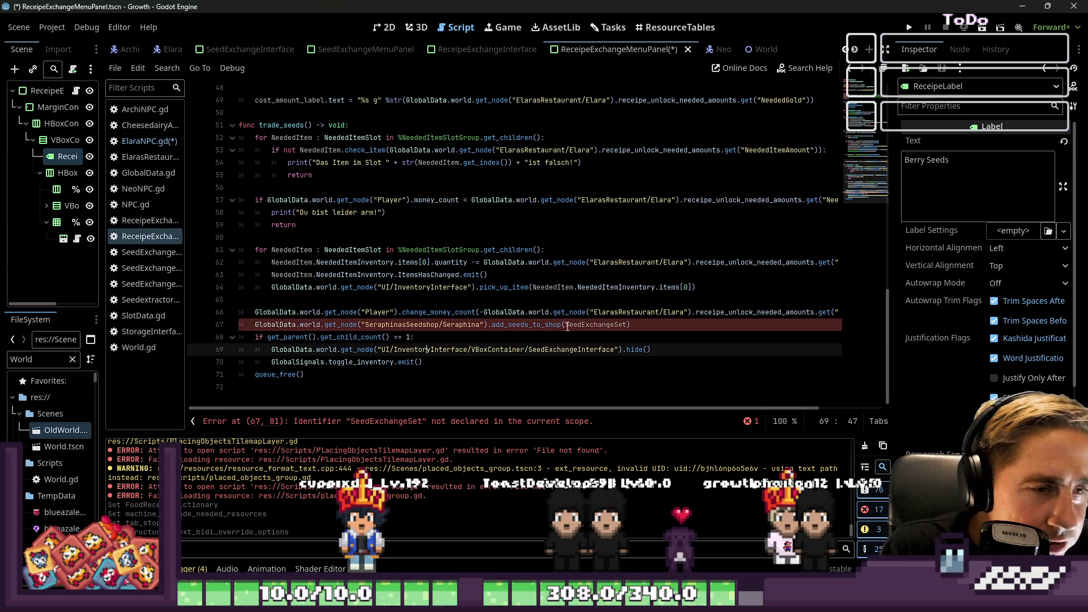
key(Up)
key(Up)
key(Up)
key(Down)
click(504, 343)
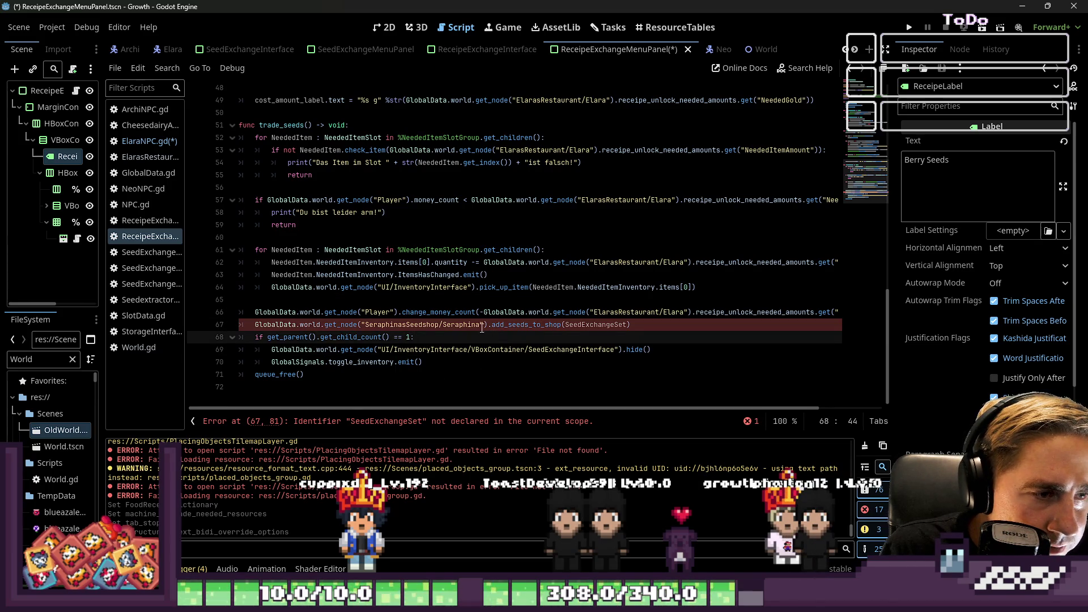
key(Up)
key(Left)
key(Left)
key(Left)
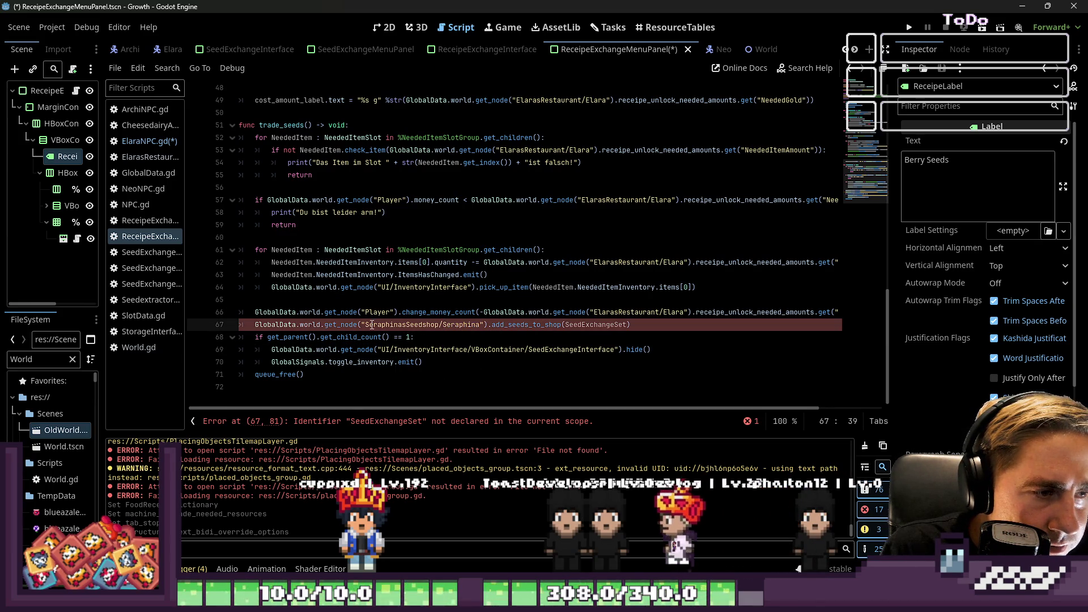
click(371, 325)
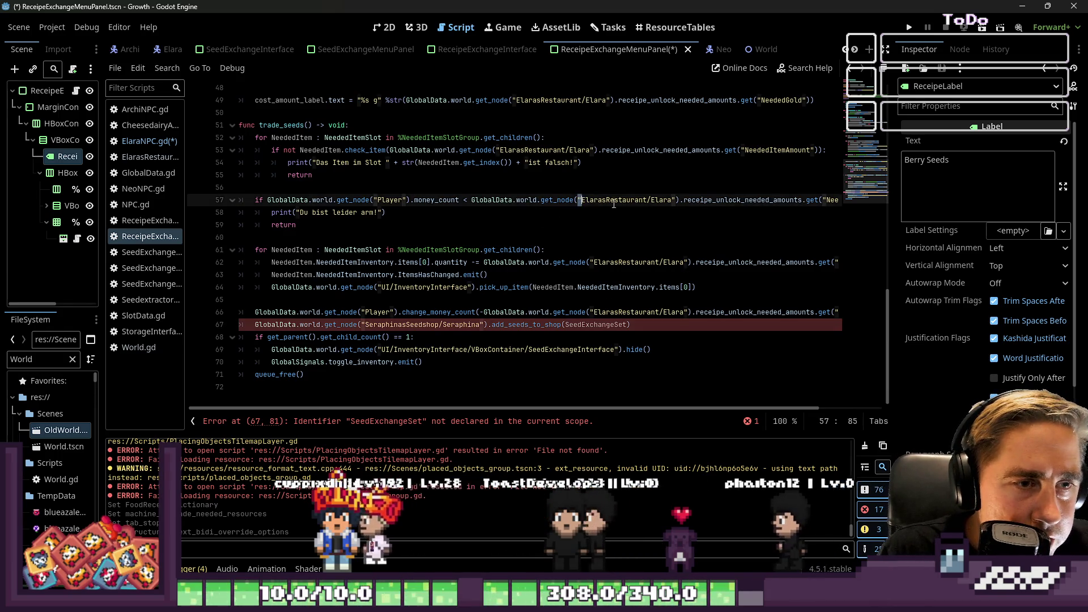
- On line 67, use the ElarasRestaurant/Elara path and call add_receipe_to_shop instead of add_seeds_to_shop
drag(583, 200, 672, 200)
key(Down)
key(Down)
key(Down)
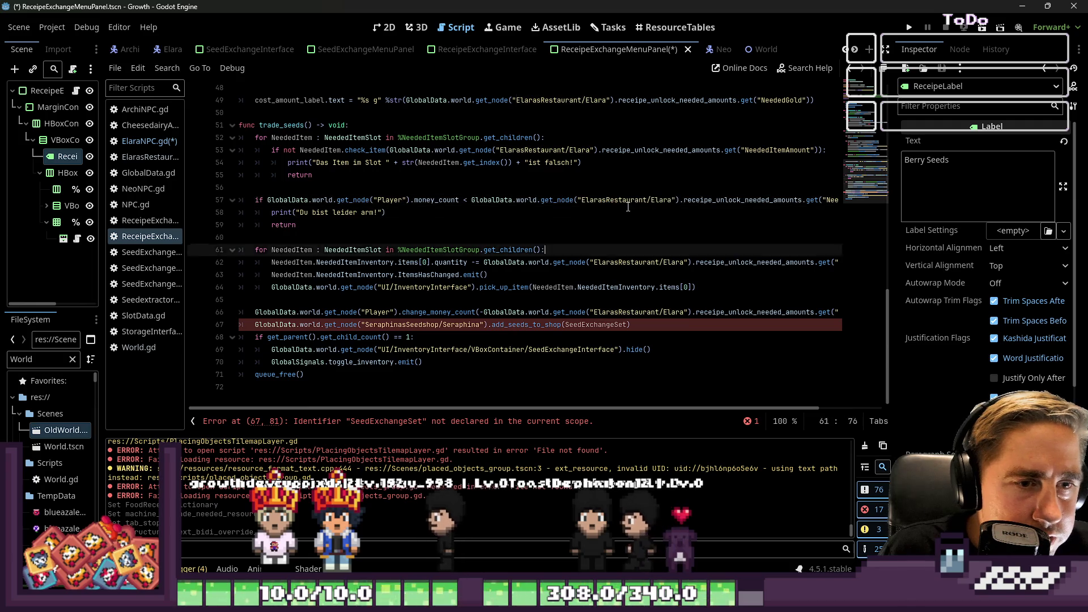
key(ctrl+Left)
key(ctrl+Left)
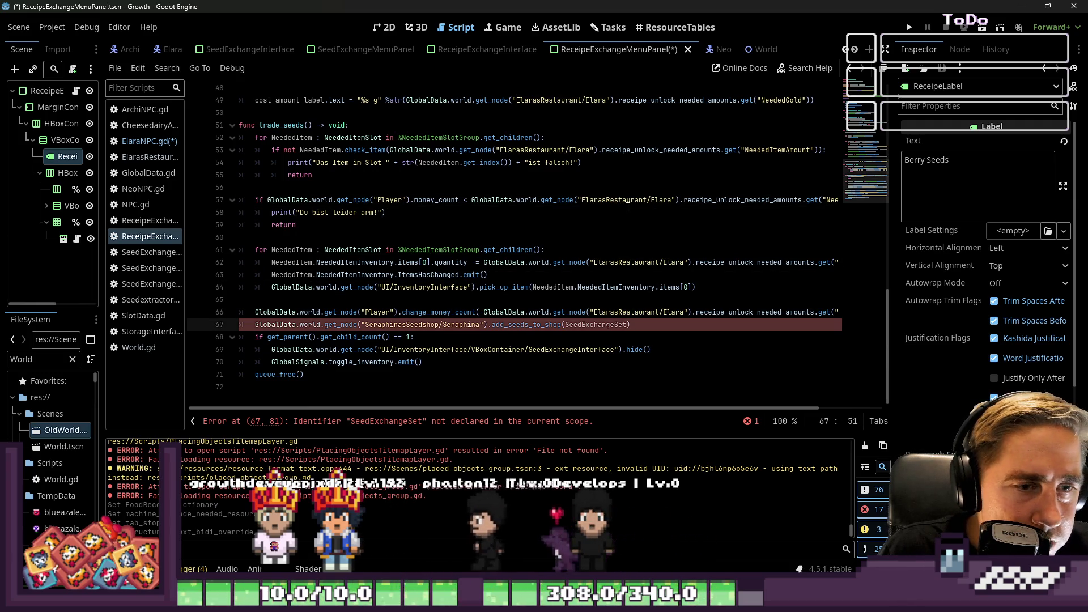
key(ctrl+shift+Right)
key(ctrl+shift+Right)
key(ctrl+shift+Right)
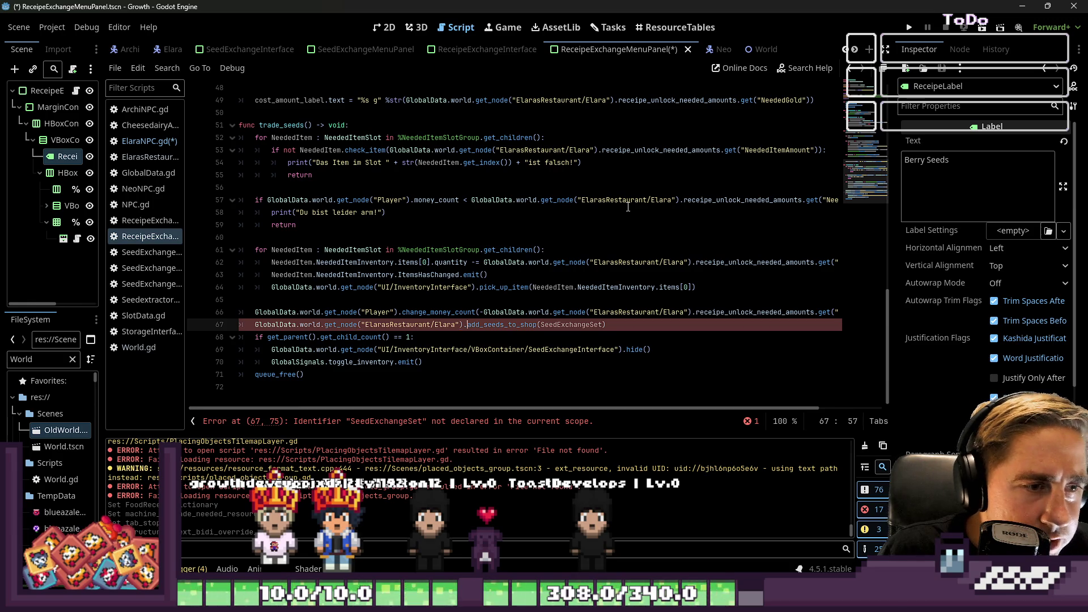
text(add_rec)
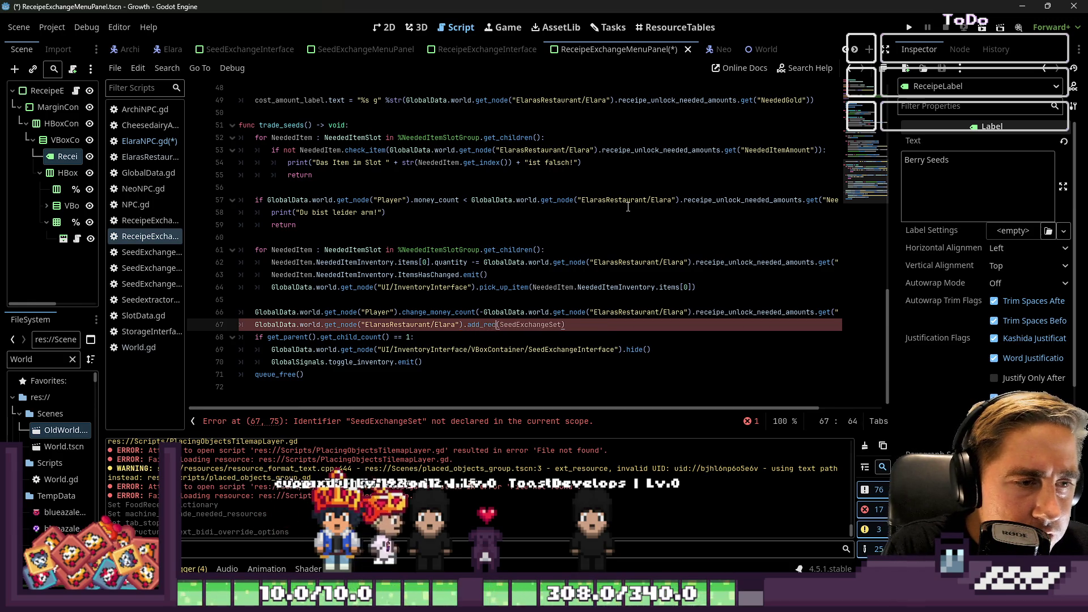
text(eipe_)
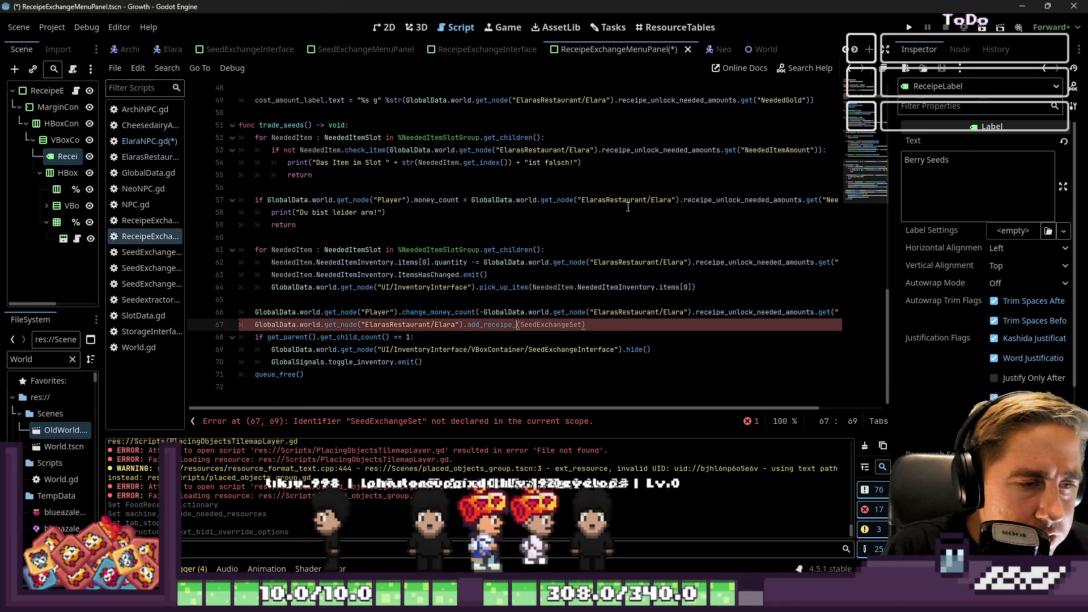
text(to_shgop)
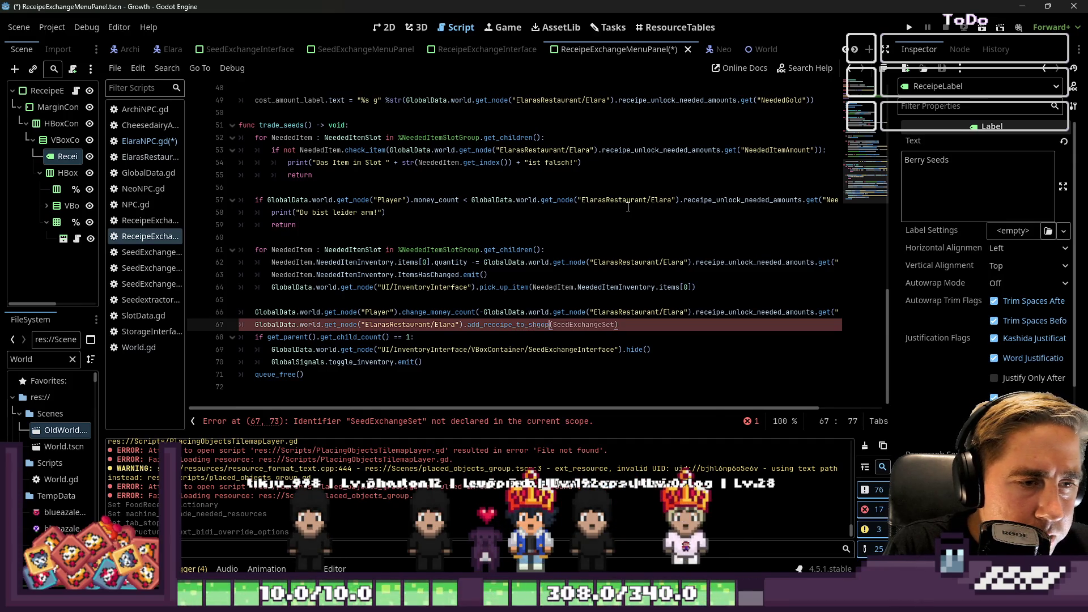
key(BackSpace)
text(op)
key(ctrl+shift+Left)
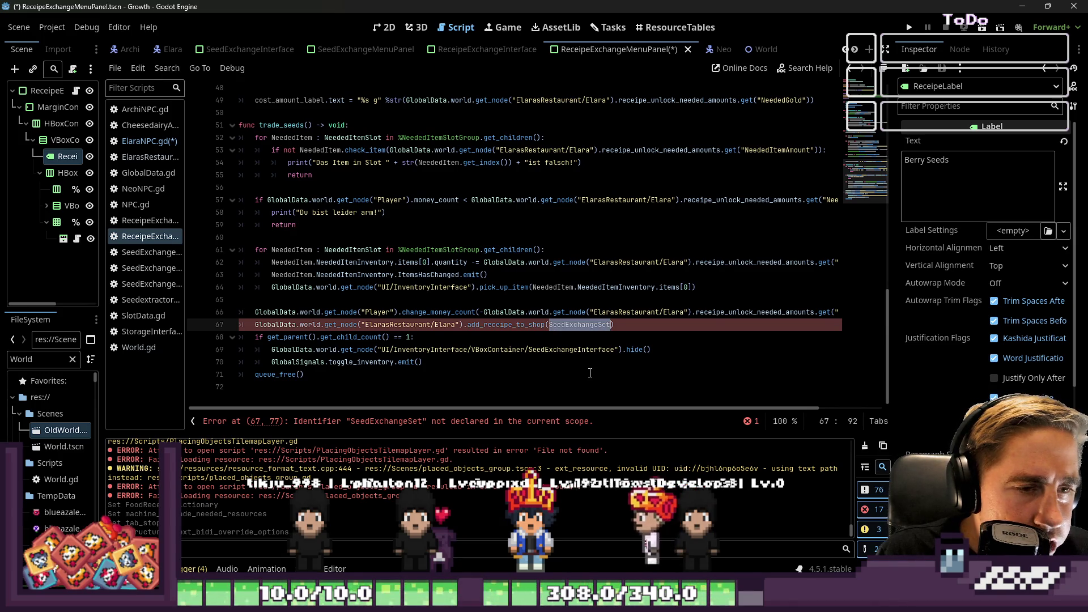
scroll(590, 372, up, 15)
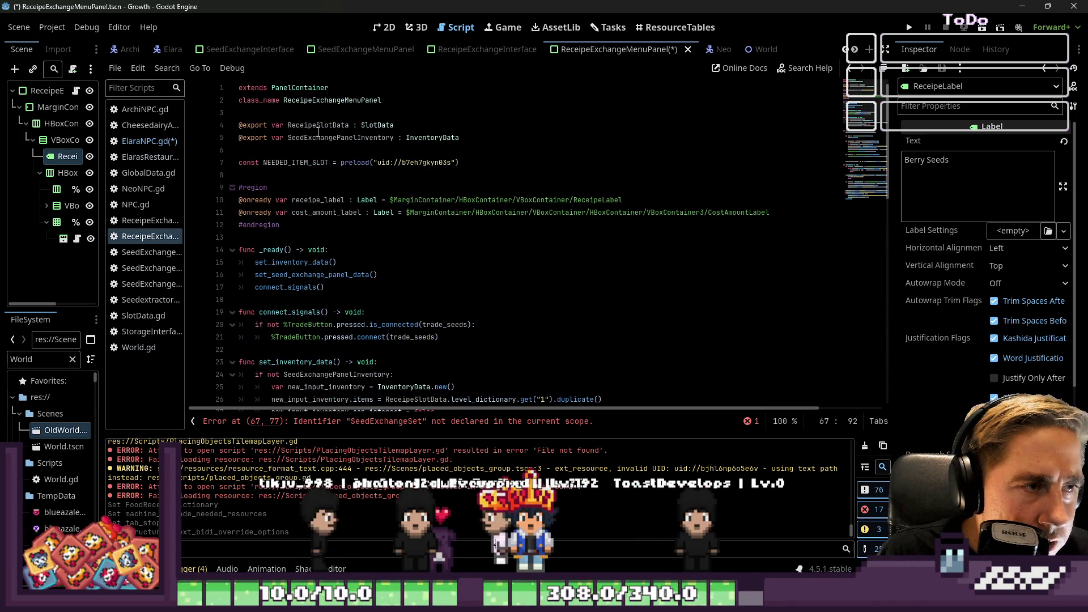
- Pass ReceipeSlotData instead of SeedExchangeSet to add_receipe_to_shop on line 67
double_click(318, 126)
key(ctrl+c)
scroll(638, 309, down, 15)
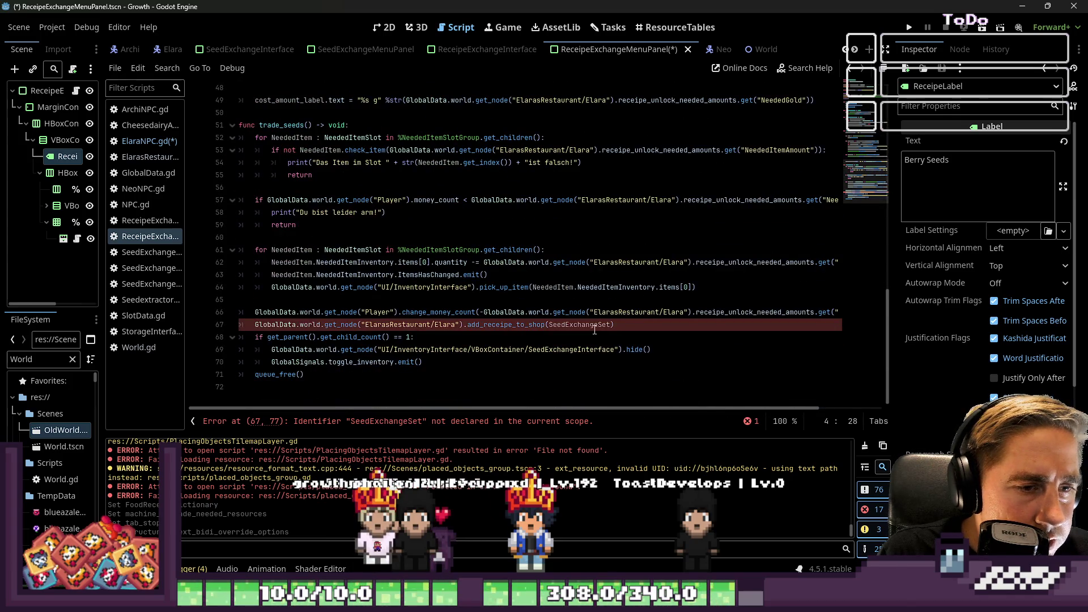
double_click(594, 326)
key(ctrl+v)
key(Down)
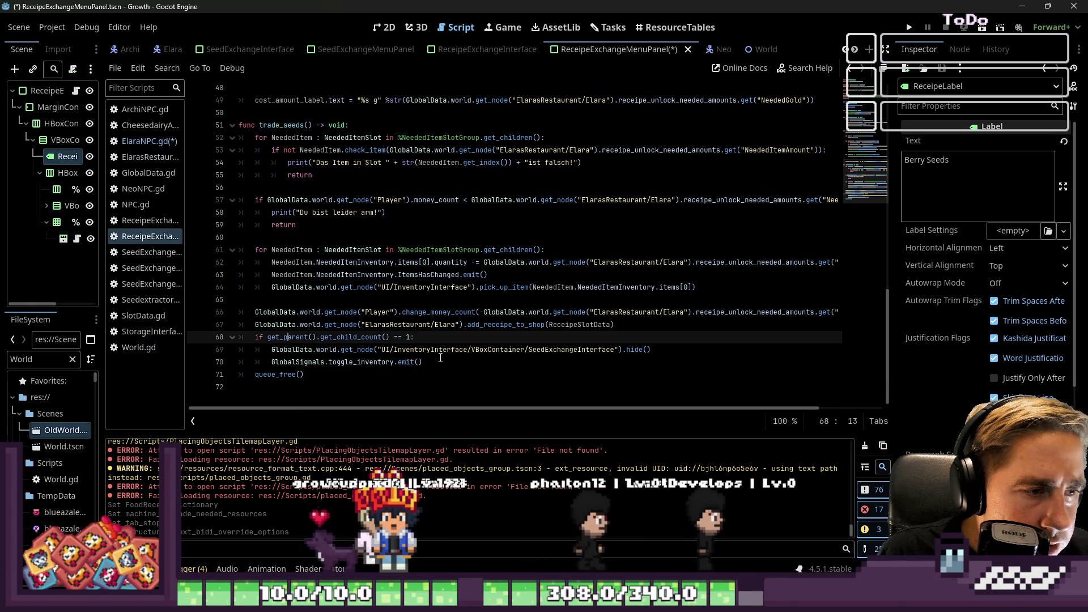
- Change SeedExchangeInterface on line 69 to ReceipeExchangeInterface
click(578, 350)
double_click(577, 350)
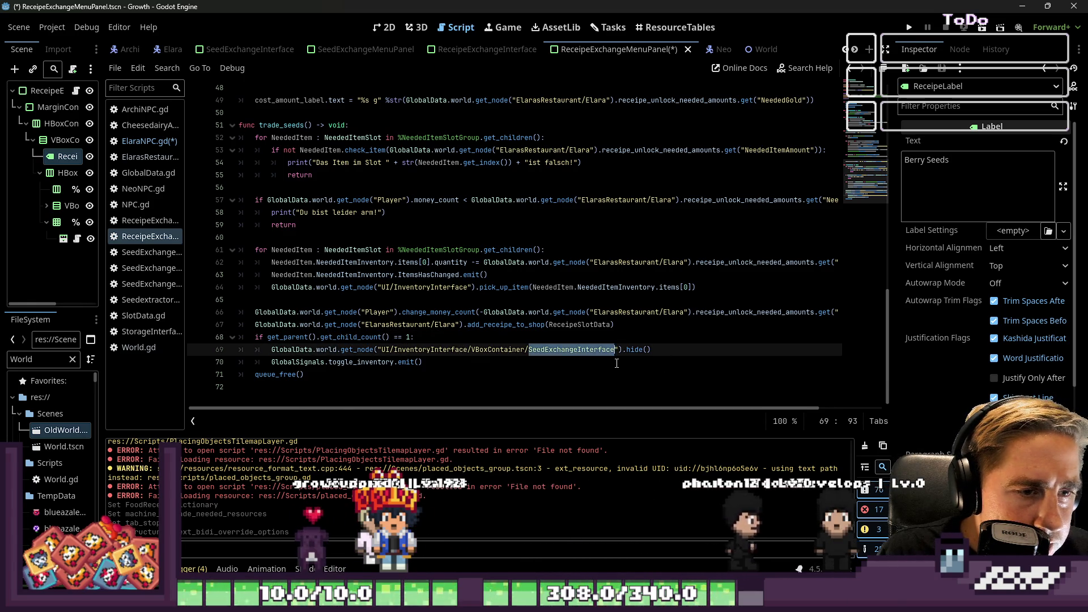
scroll(614, 356, up, 15)
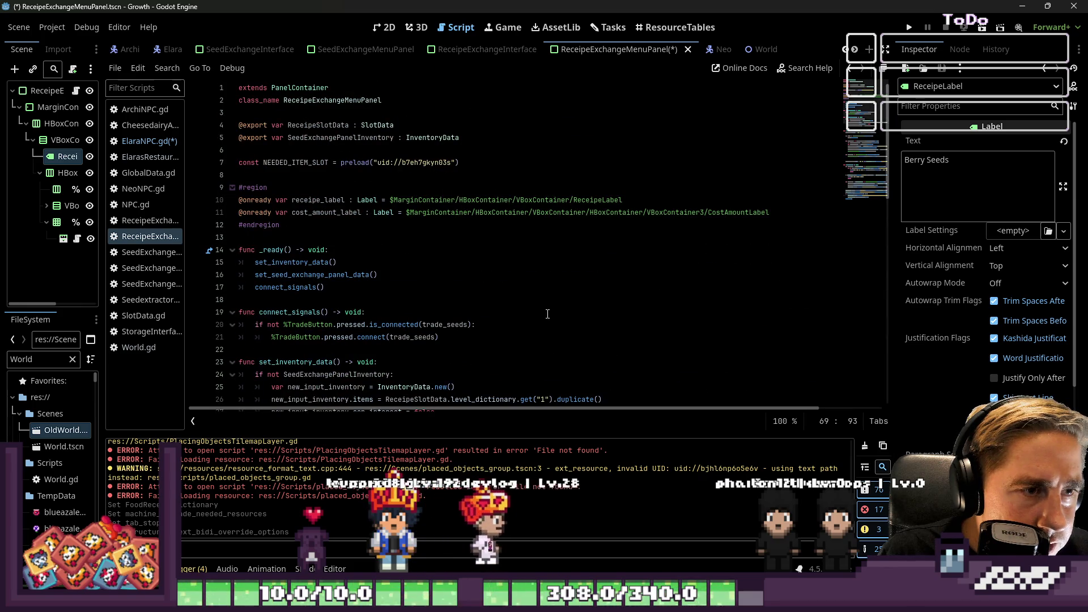
double_click(328, 99)
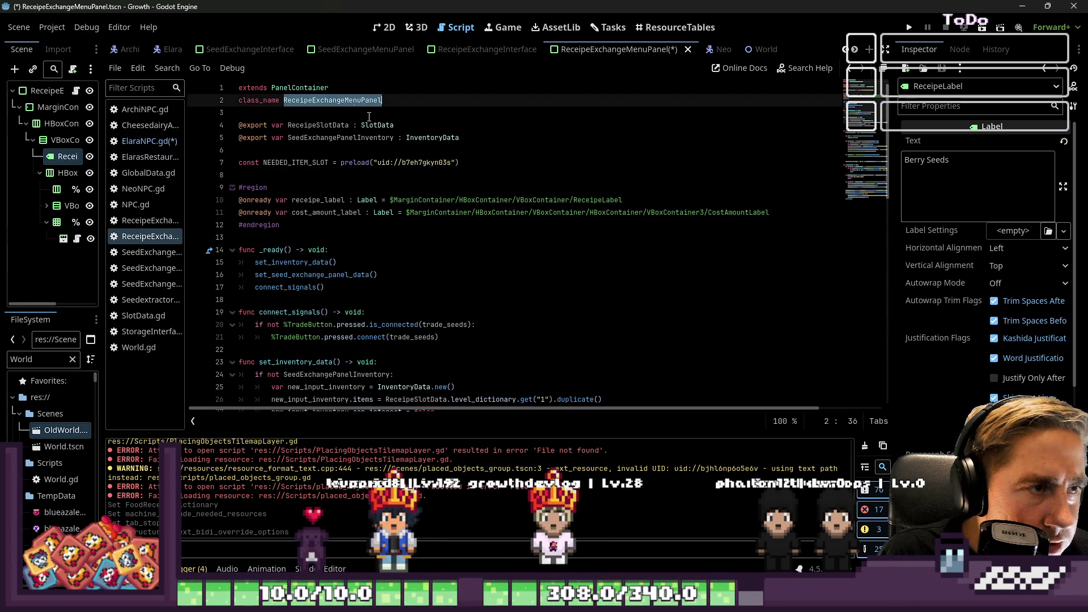
scroll(516, 179, down, 7)
scroll(516, 179, up, 7)
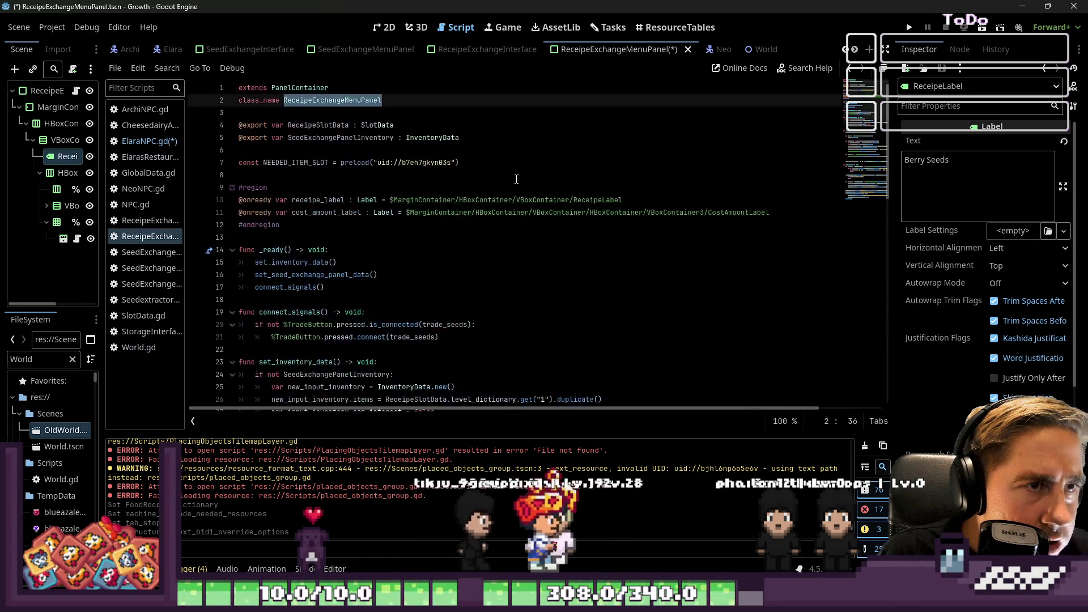
scroll(585, 351, down, 15)
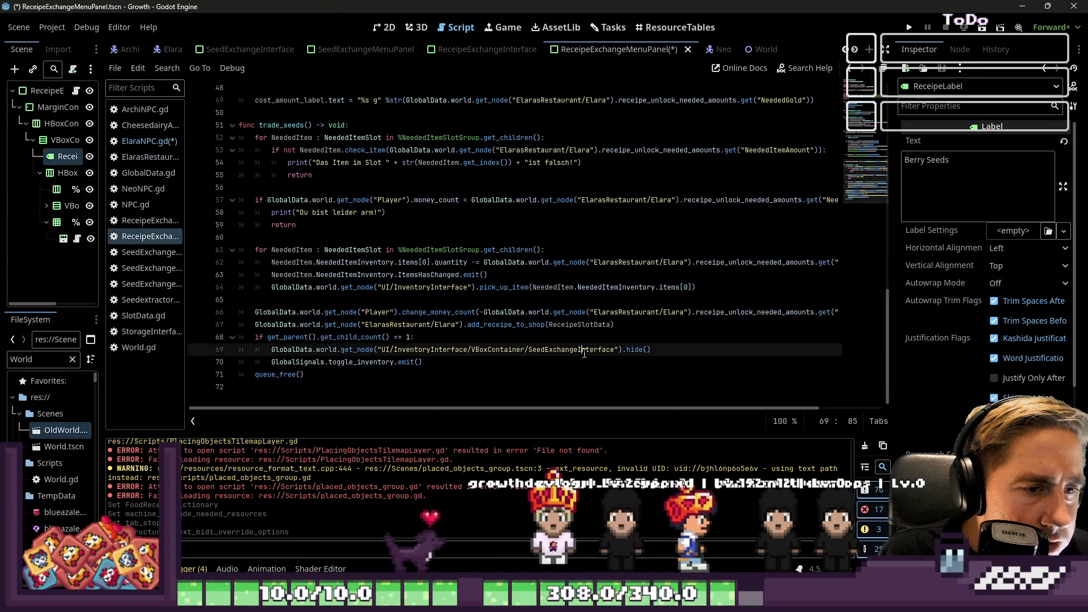
double_click(585, 350)
drag(529, 350, 542, 350)
text(Receipe)
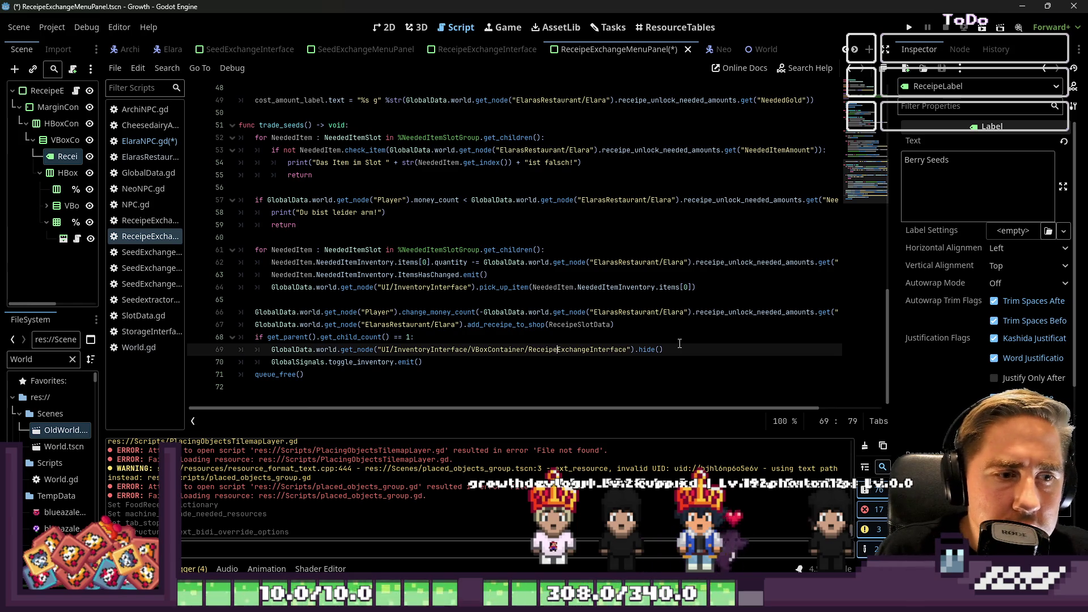
- Review trade_seeds lines 65 to 68, down to the queue_free call
key(Left)
key(Left)
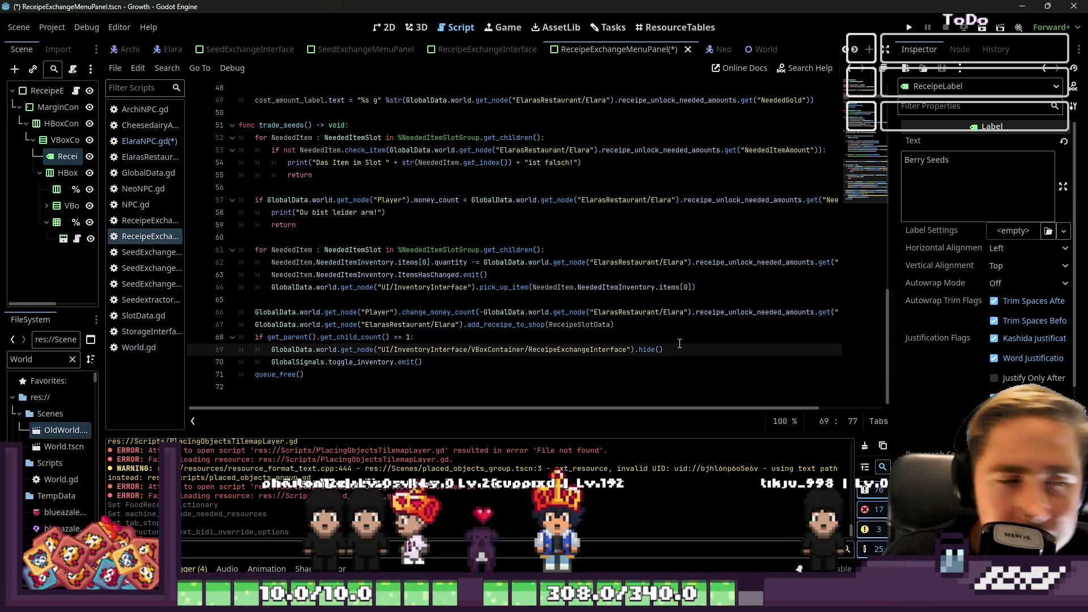
key(Up)
key(Up)
key(Up)
key(Down)
key(Down)
key(Down)
key(Up)
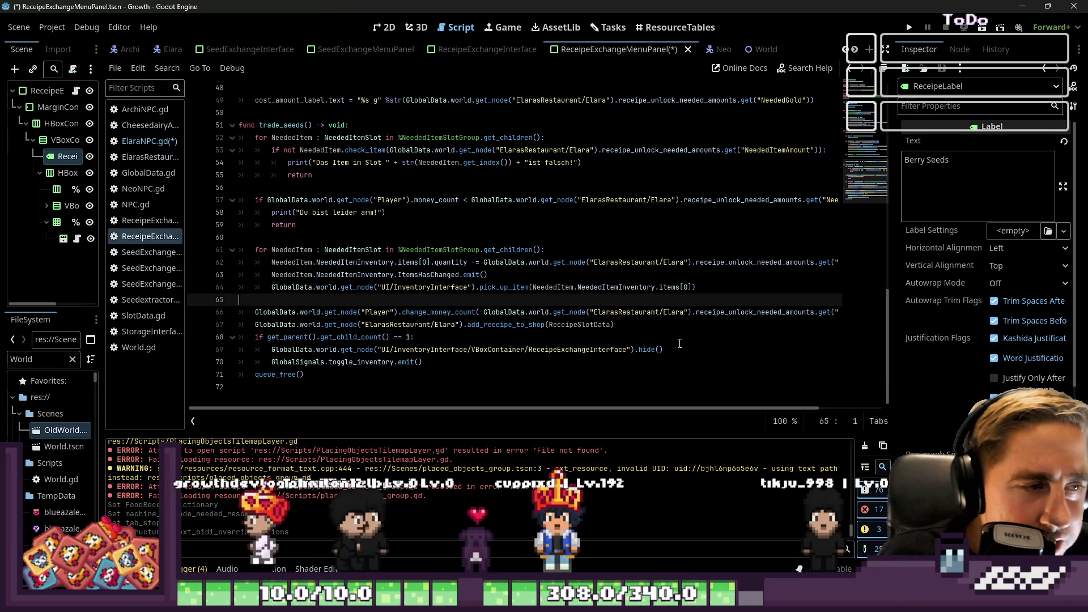
key(Down)
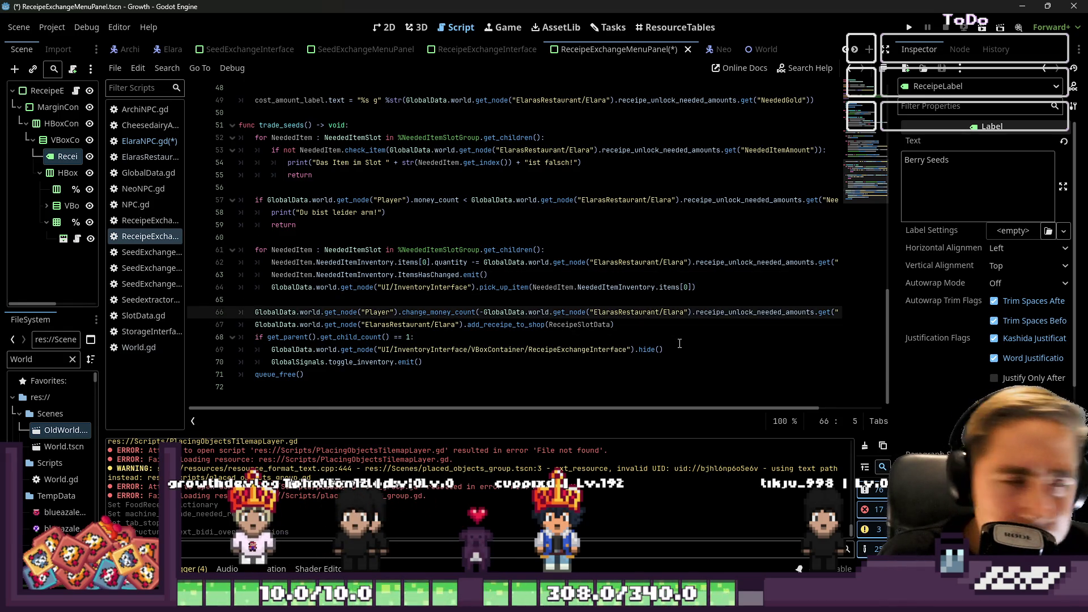
key(Down)
key(Up)
key(Home)
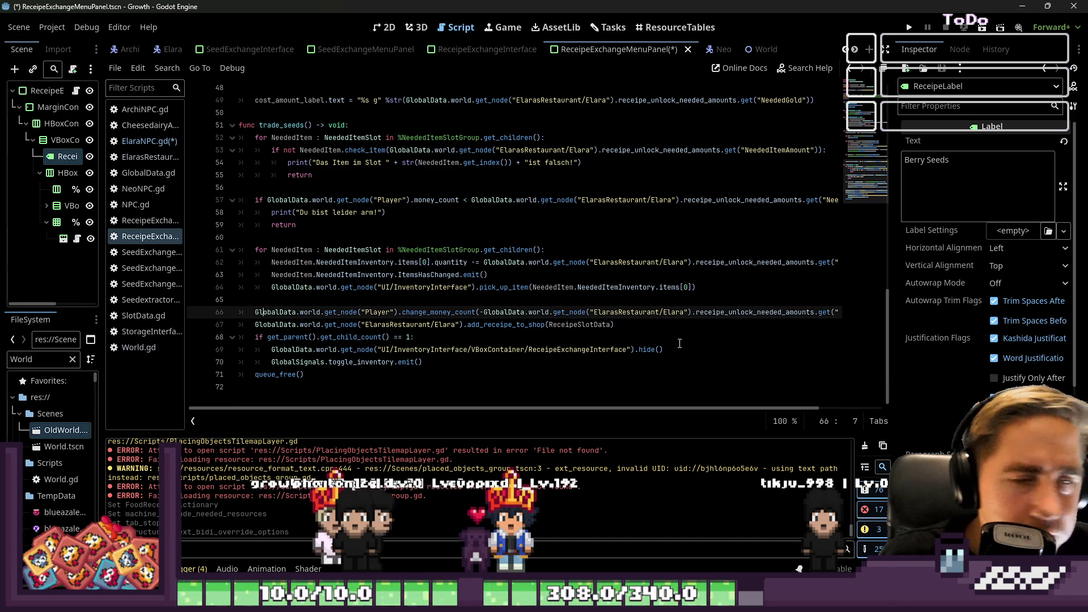
key(Down)
key(Up)
key(Down)
key(Down)
key(Down)
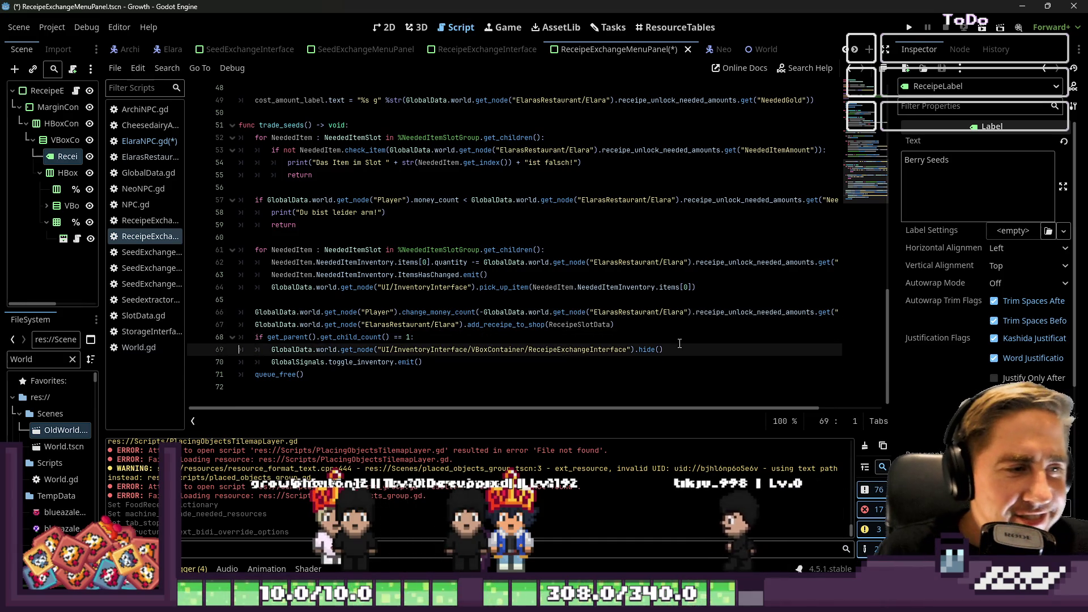
key(Down)
key(Down)
key(Home)
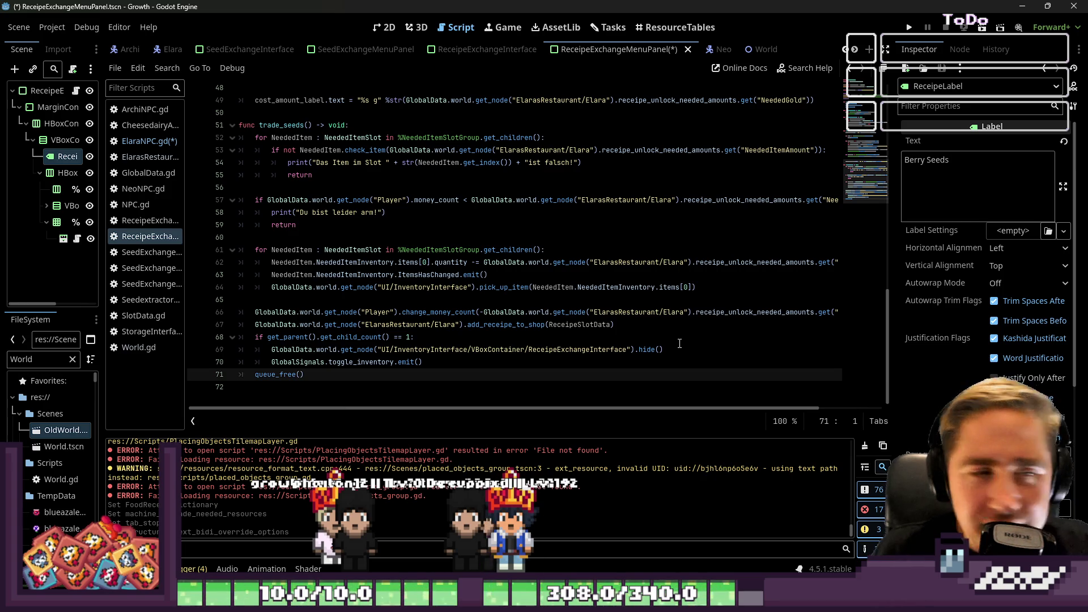
right_click(680, 342)
key(Escape)
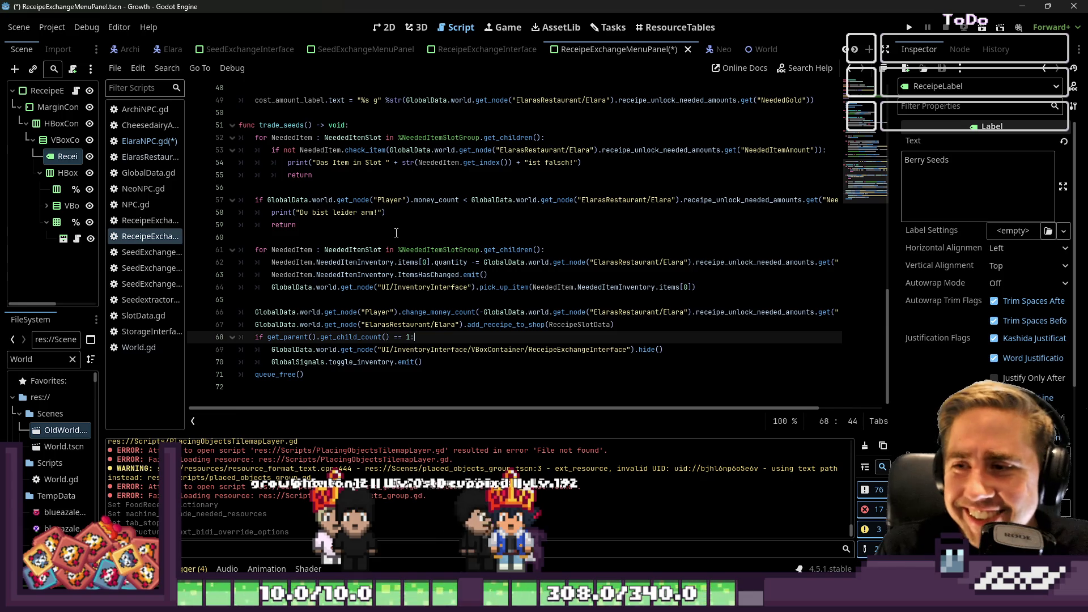
- Add an empty line at the script's end, verify line 69's hide call, and save with Ctrl+S
click(397, 390)
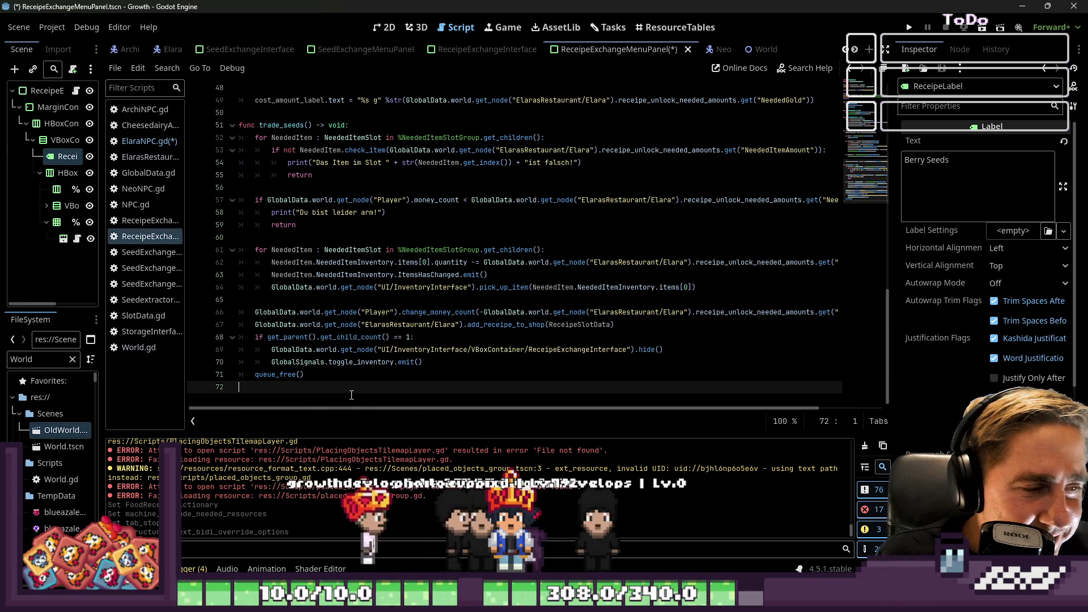
key(Up)
key(Up)
key(Up)
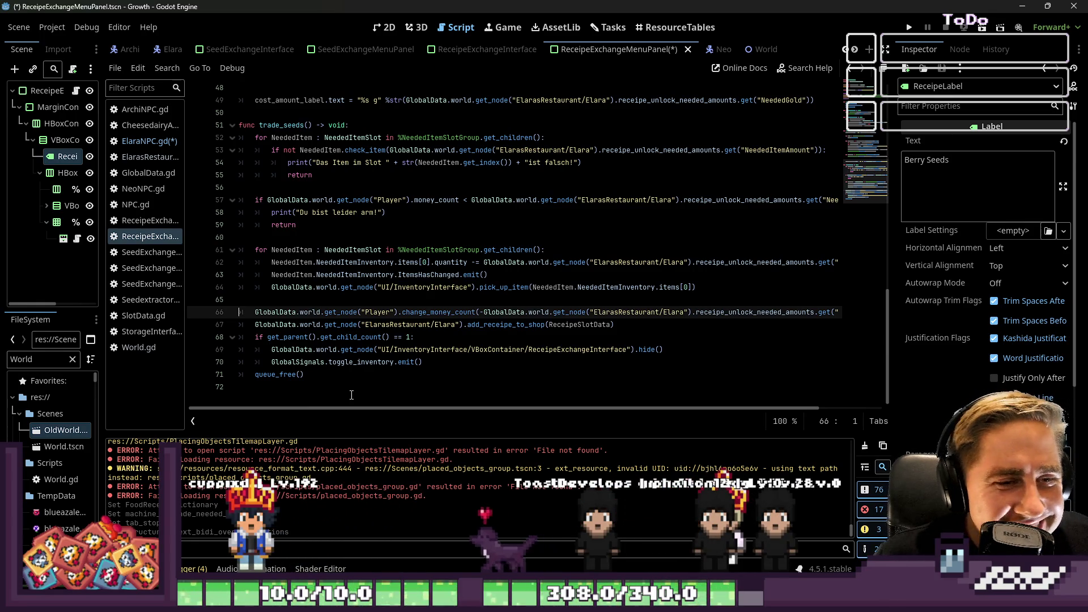
key(Down)
key(Down)
key(Down)
key(Return)
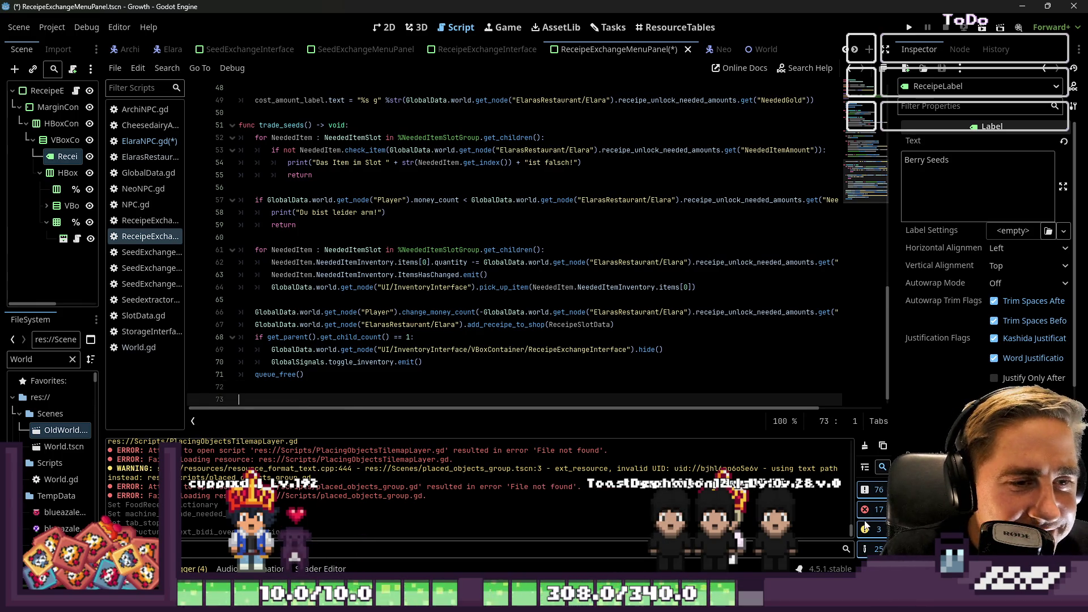
scroll(582, 270, down, 1)
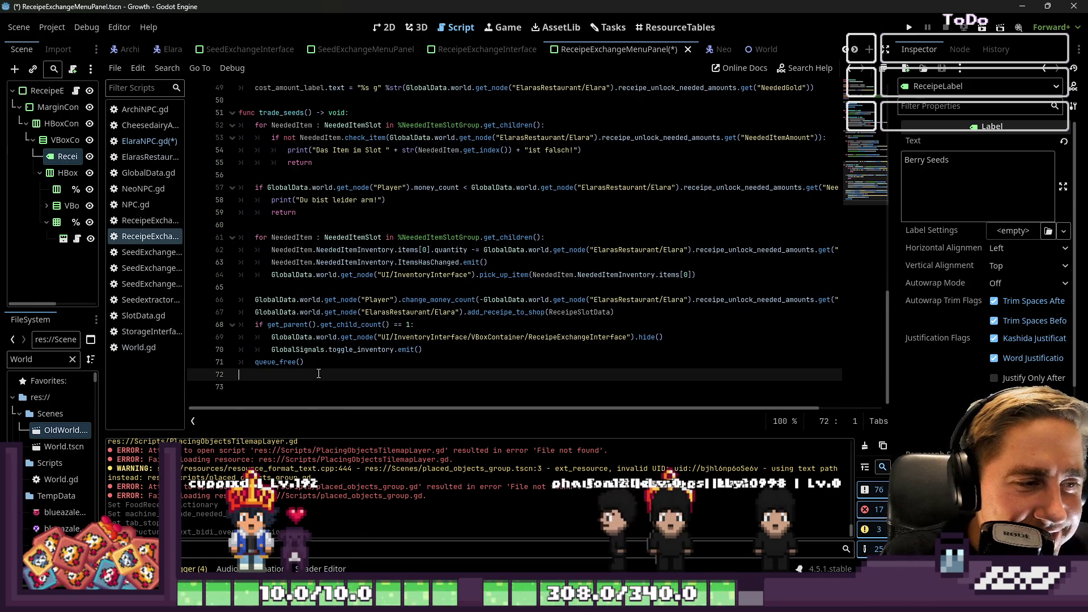
key(Up)
key(Up)
click(589, 345)
double_click(578, 337)
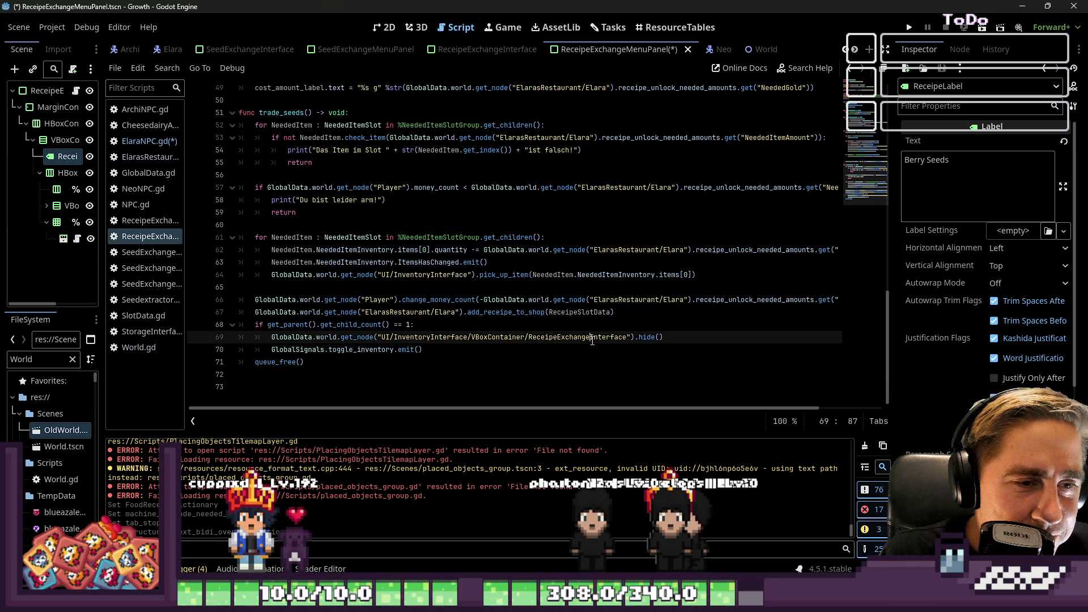
click(646, 337)
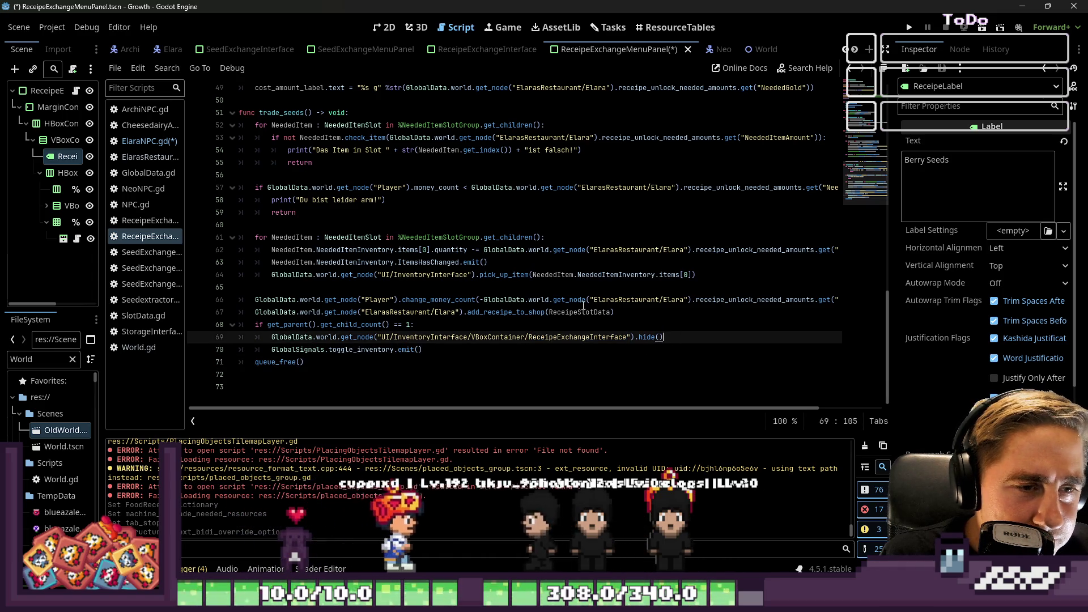
click(471, 338)
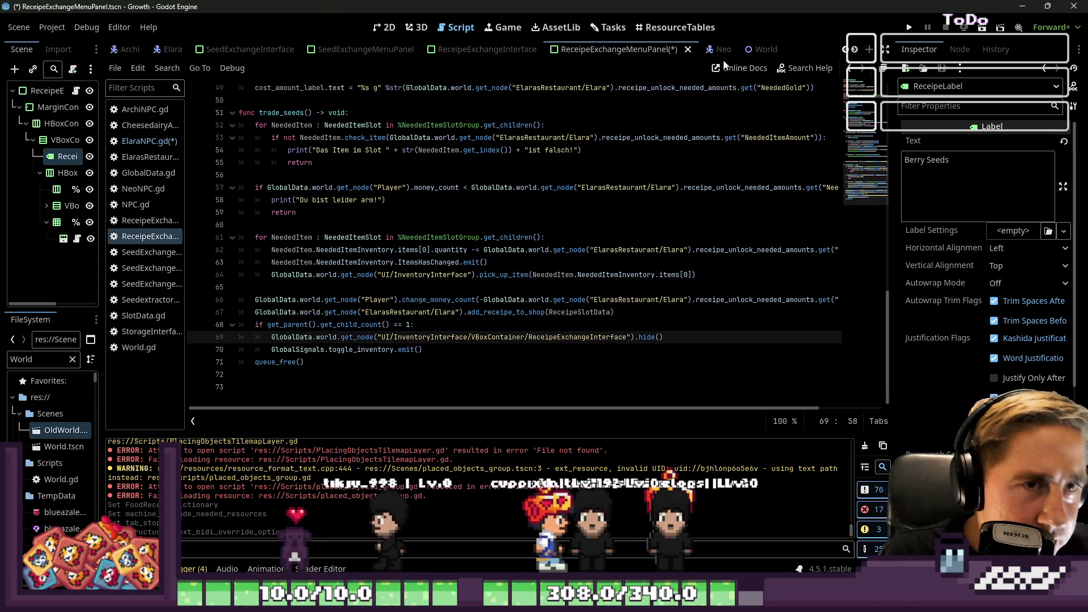
key(ctrl+s)
scroll(620, 239, up, 2)
scroll(620, 240, up, 5)
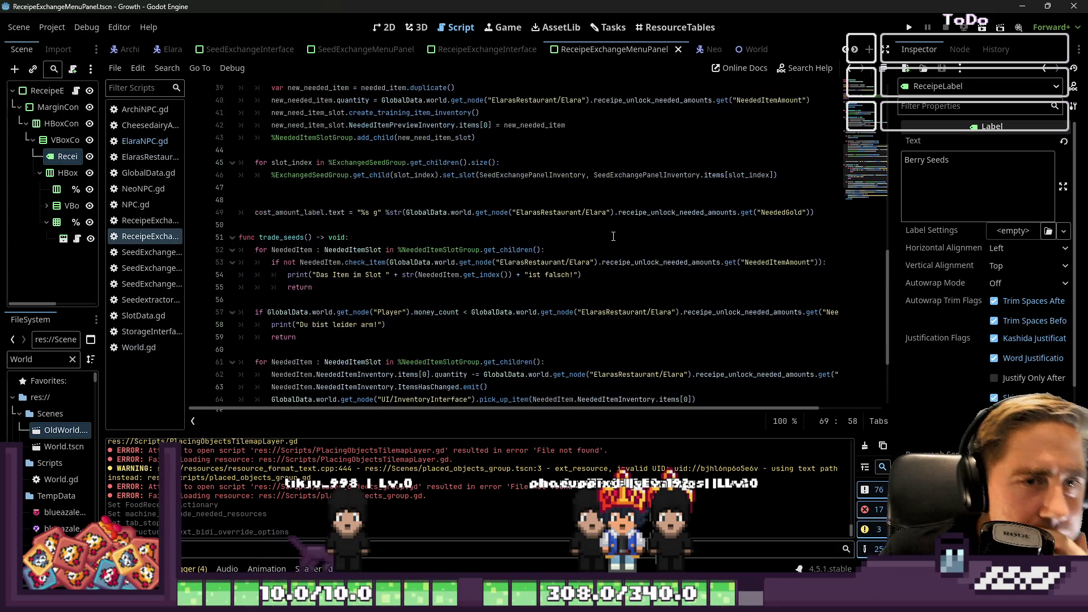
scroll(614, 237, up, 3)
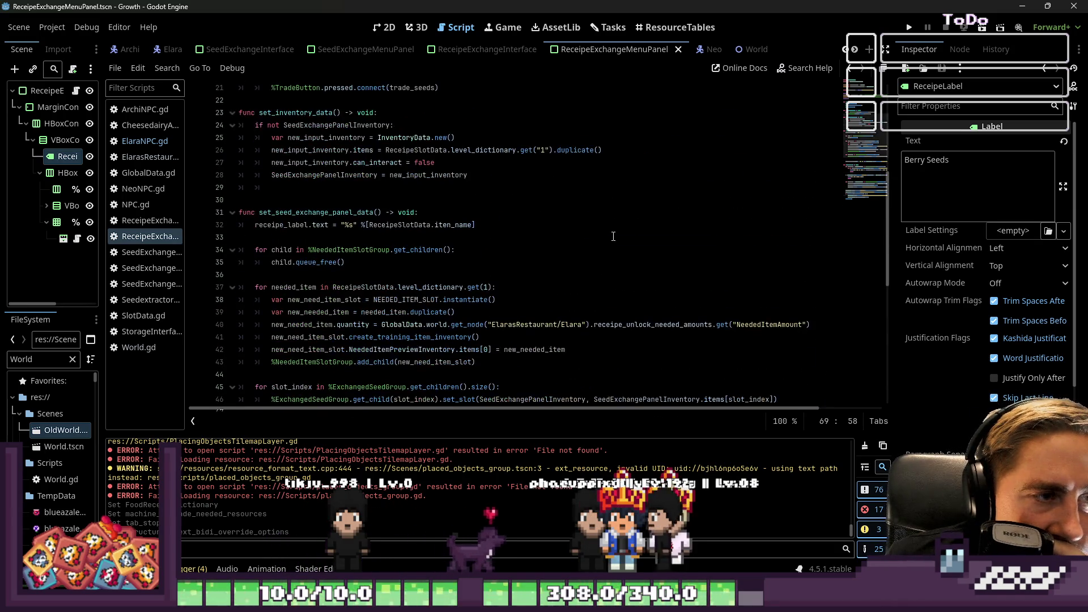
- Rename set_seed_exchange_panel_data to set_receipe_exchange_panel_data on line 31 and its call on line 16
double_click(351, 213)
scroll(351, 259, up, 1)
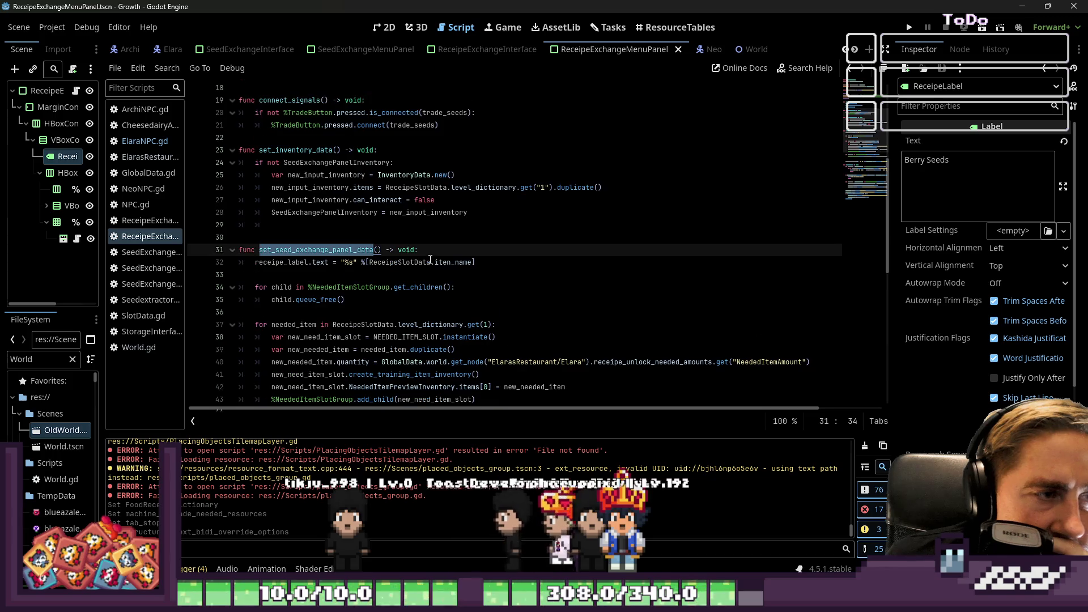
click(346, 255)
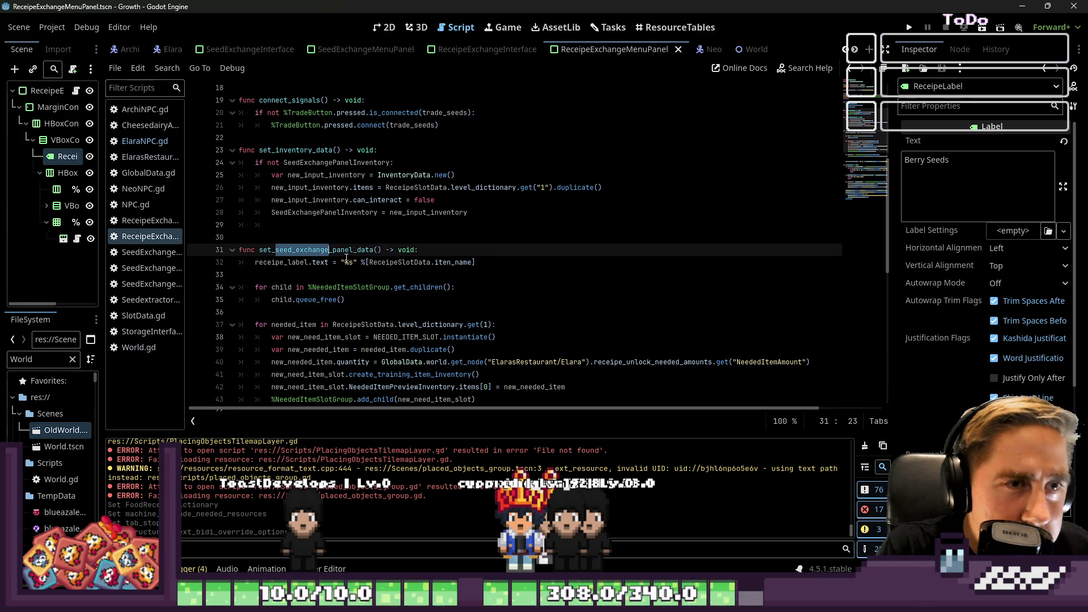
text(receip)
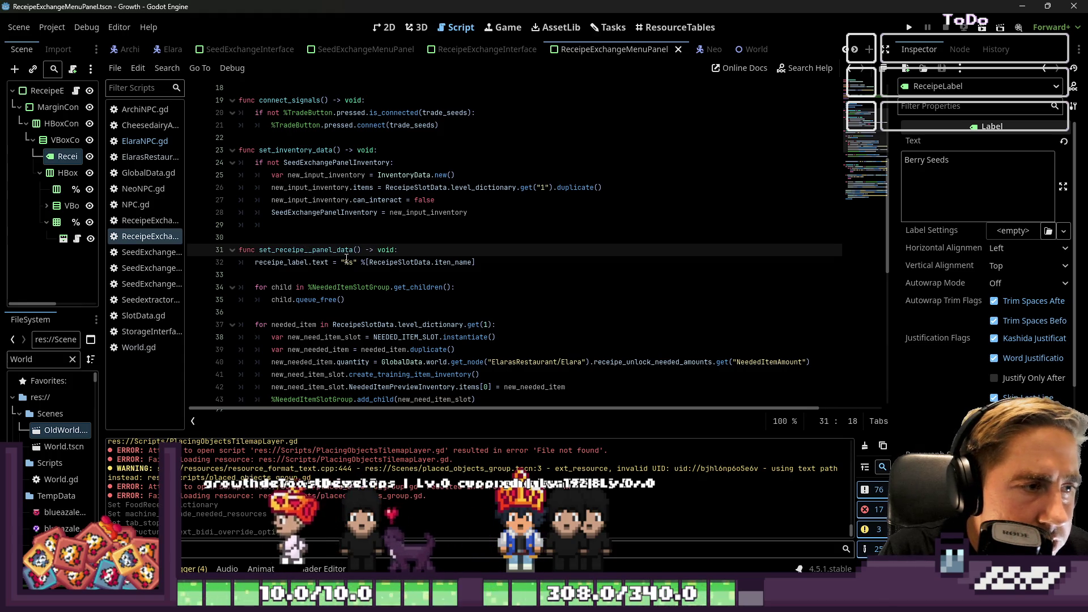
text(exchange)
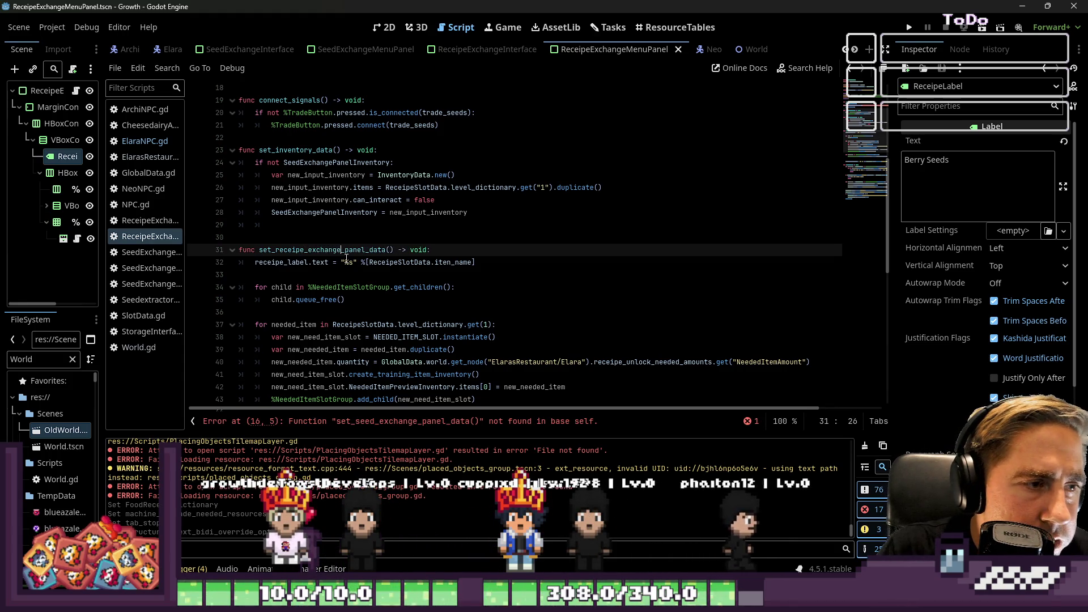
drag(342, 250, 275, 250)
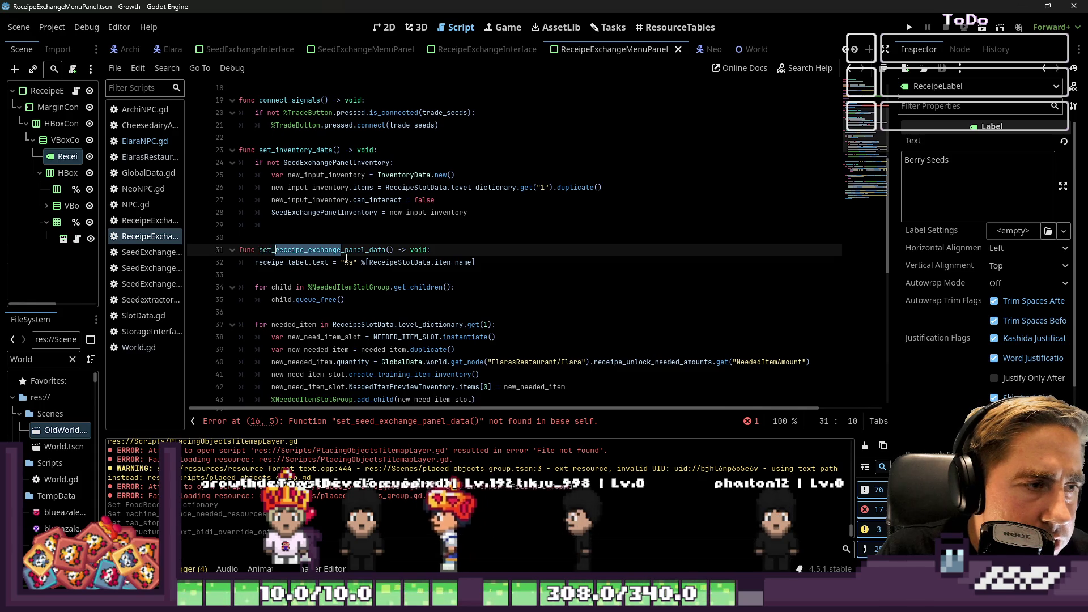
scroll(575, 121, up, 3)
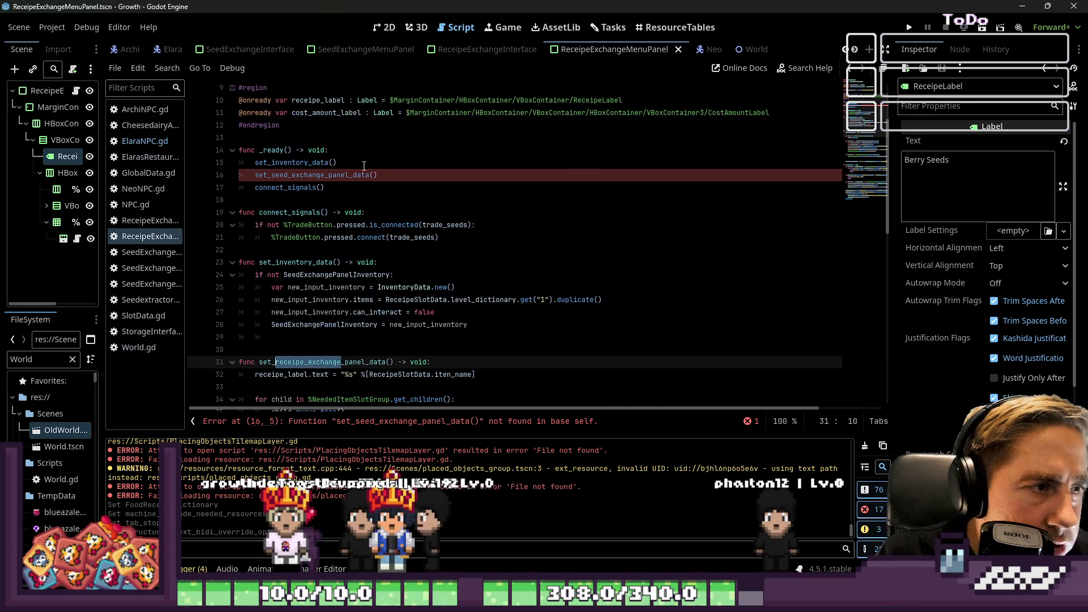
drag(325, 177, 272, 176)
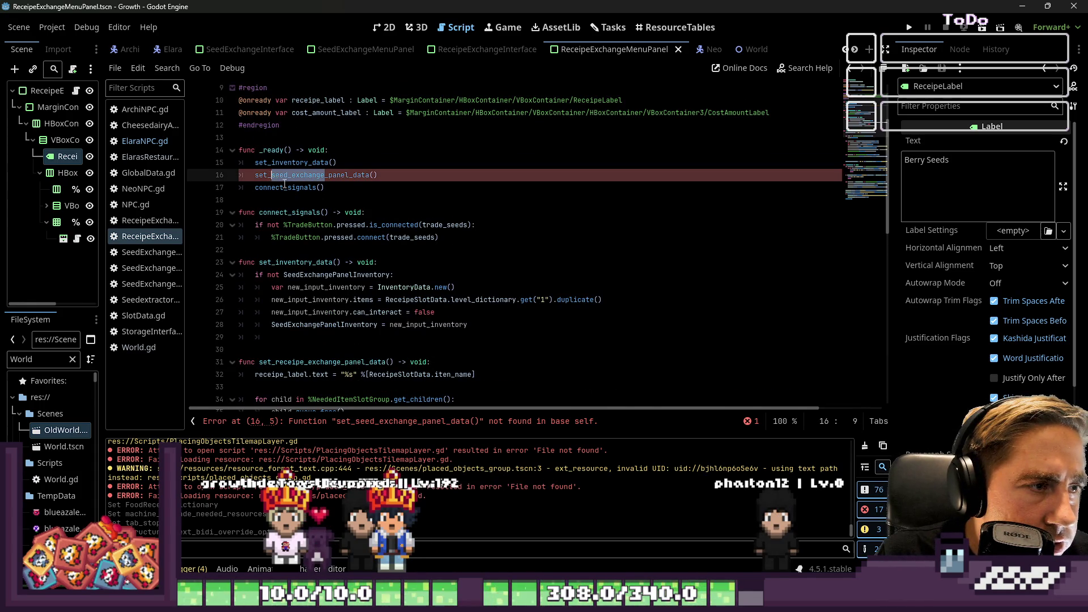
click(297, 210)
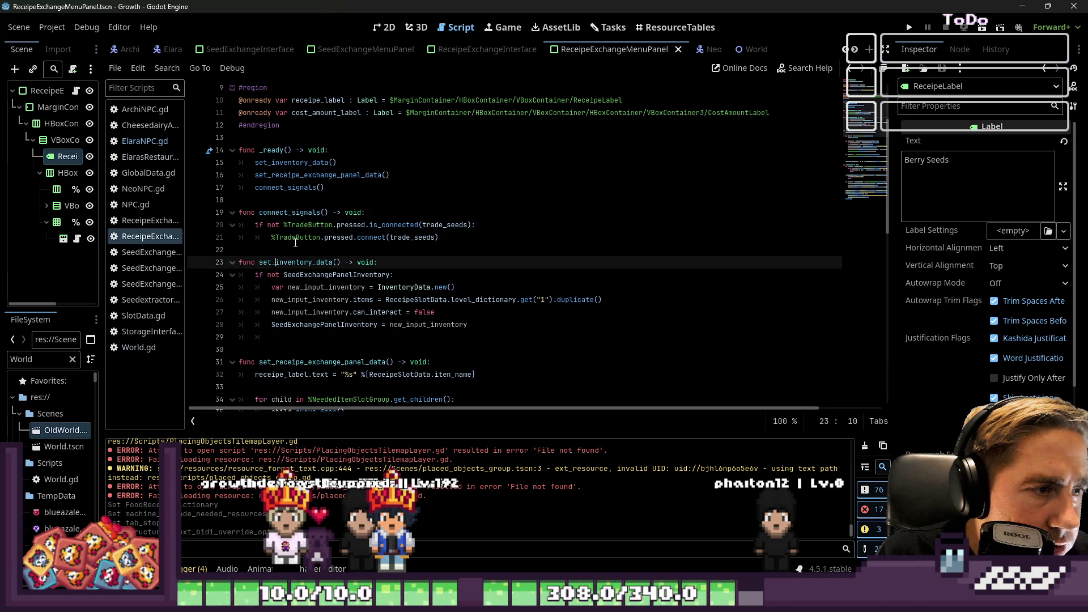
- Rename trade_seeds to trade_receipe in the signal connection lines and the function definition
double_click(314, 222)
double_click(437, 225)
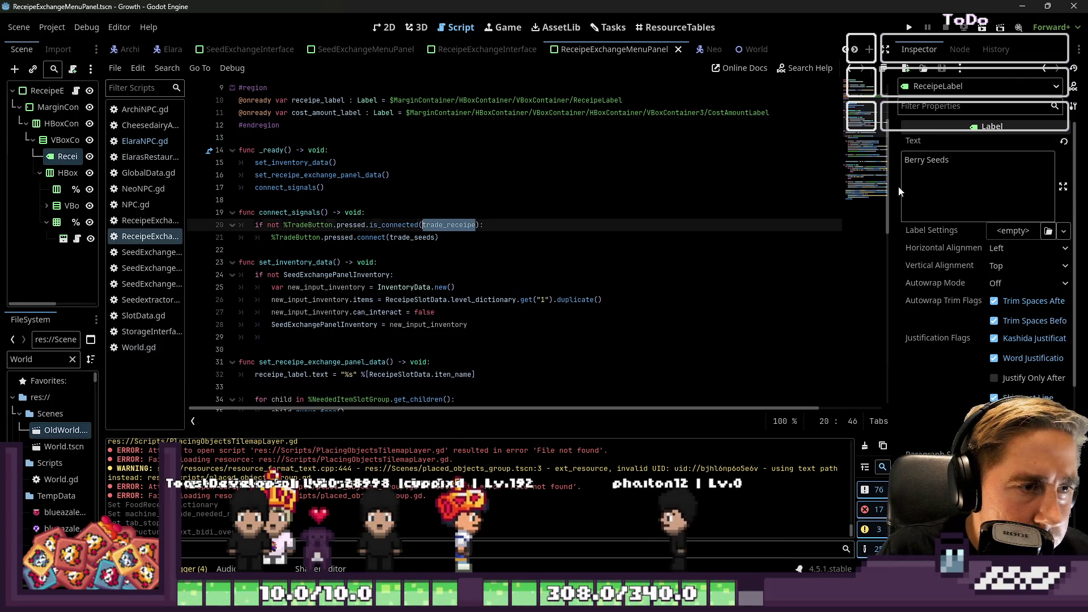
text(e)
key(Down)
key(ctrl+shift+Left)
text(trade_receipe)
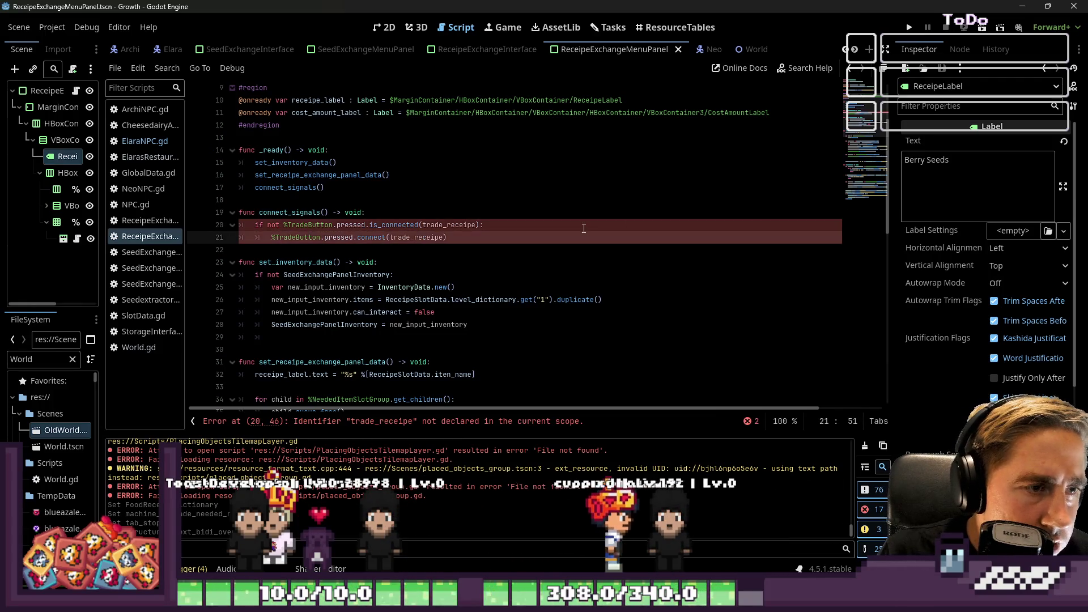
scroll(331, 234, down, 4)
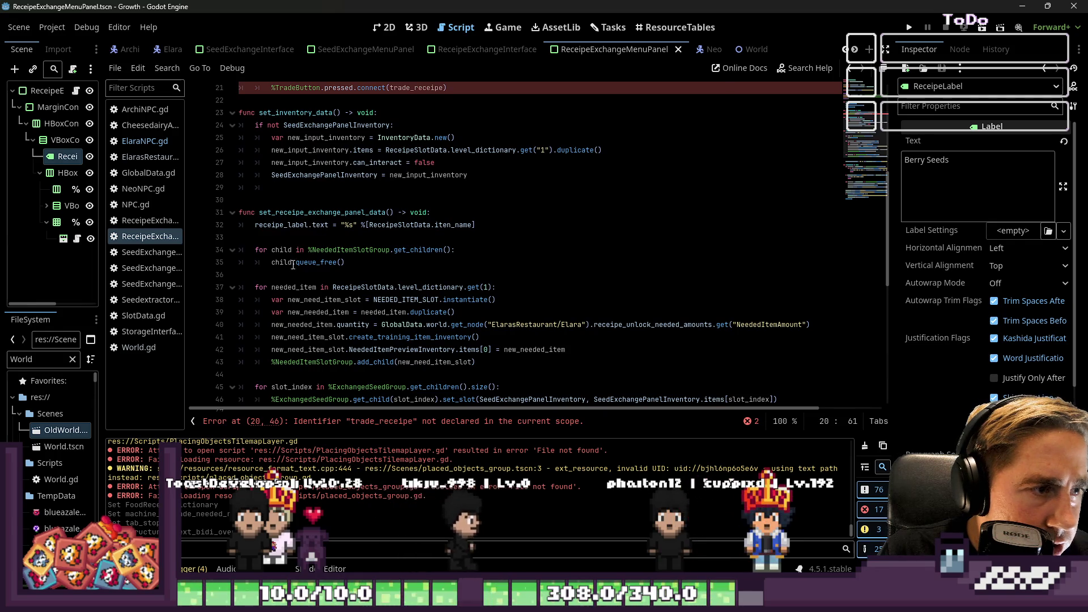
scroll(276, 251, down, 6)
click(274, 238)
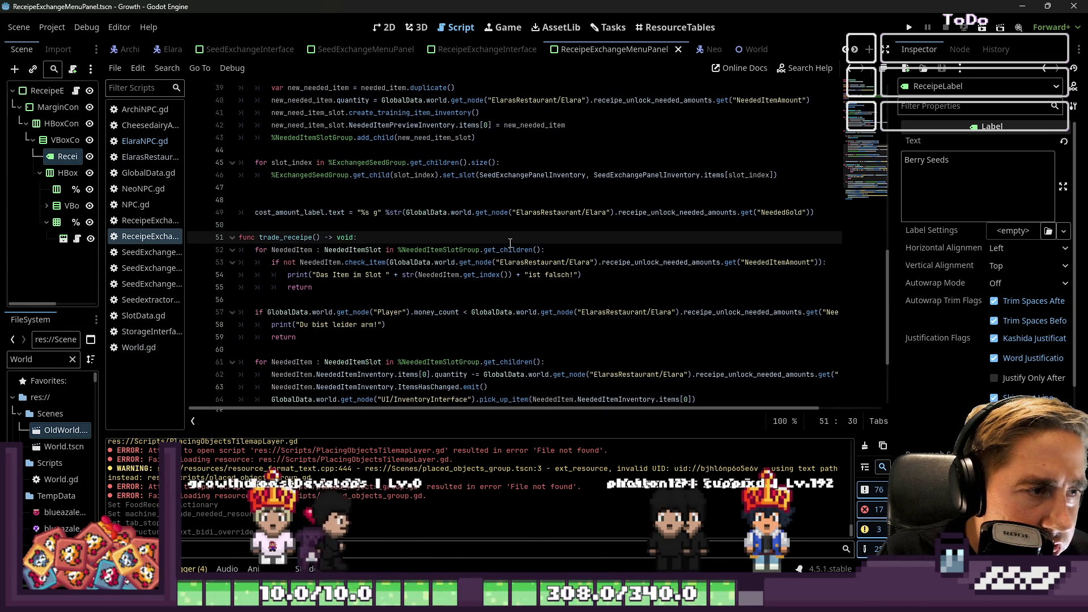
- Save the panel script with the renamed functions
scroll(510, 242, up, 2)
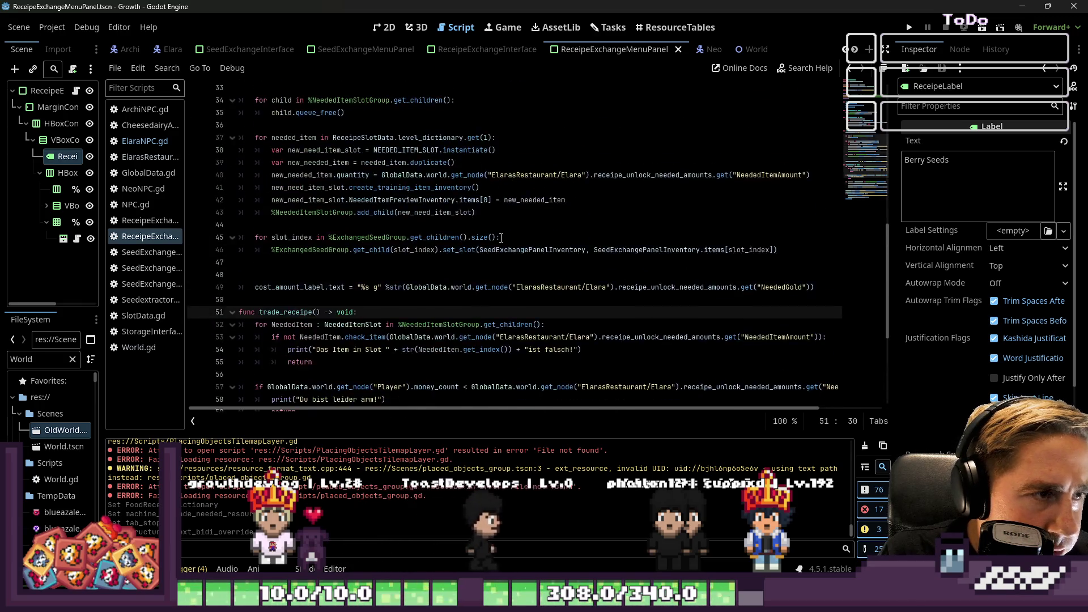
scroll(501, 237, up, 10)
key(ctrl+s)
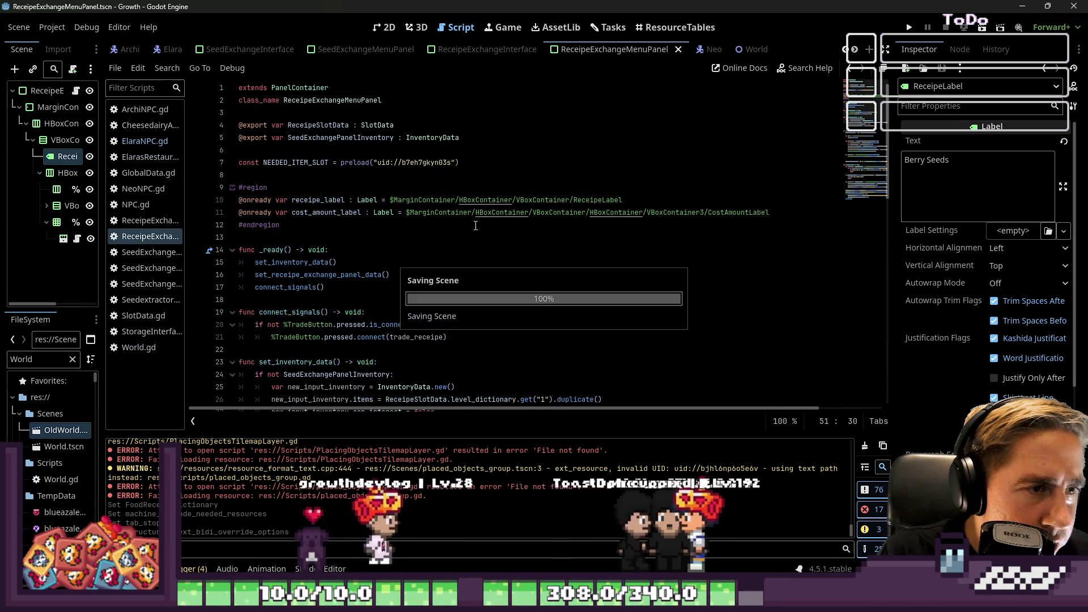
click(475, 225)
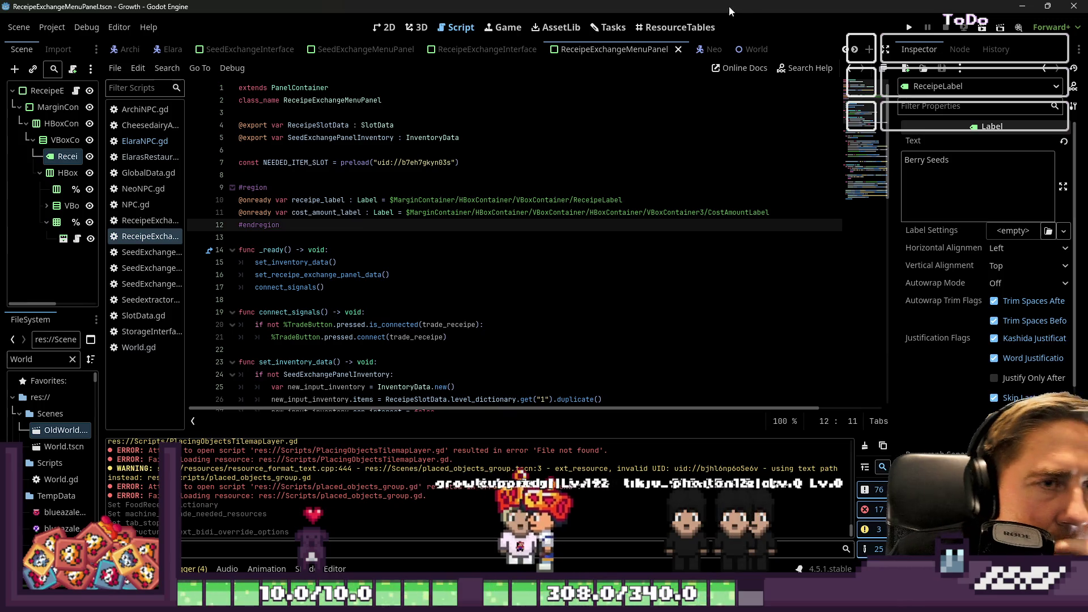
- Replace ReceipeExchangeInterface.gd's old code with the code copied from SeedExchangeInterface.gd
click(487, 49)
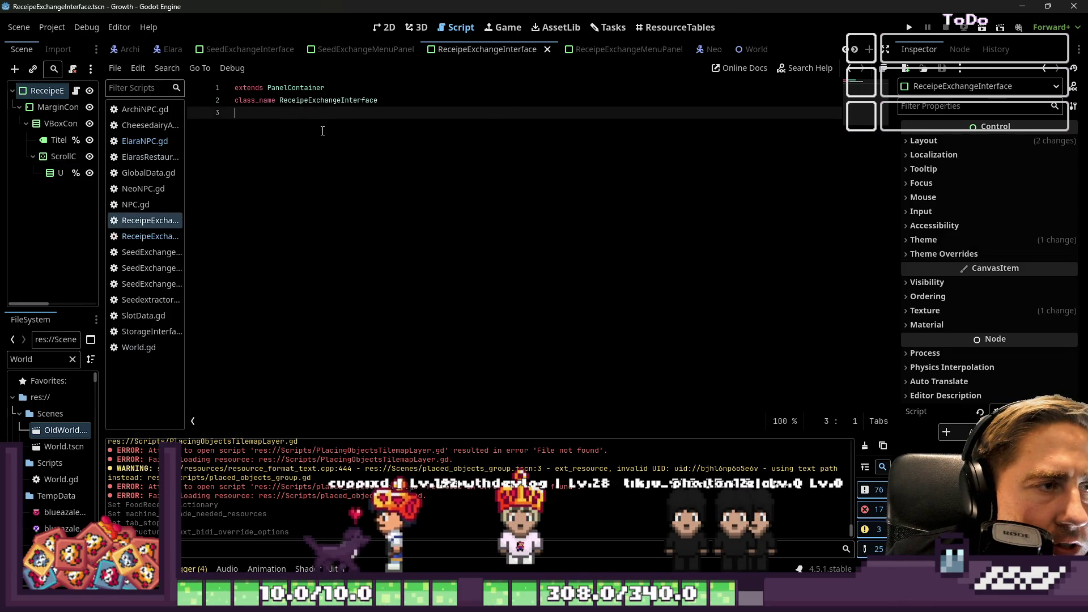
drag(181, 250, 282, 247)
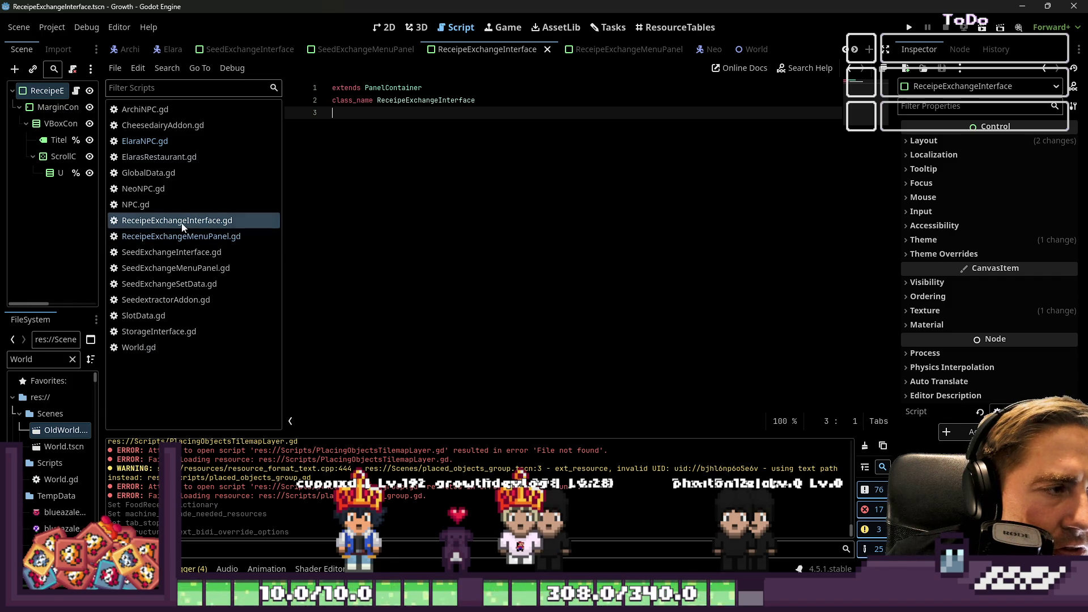
click(235, 258)
mouse_move(584, 337)
mouse_down()
mouse_move(329, 209)
mouse_move(265, 80)
mouse_move(293, 124)
mouse_up()
key(ctrl+c)
click(225, 220)
key(ctrl+shift+End)
key(BackSpace)
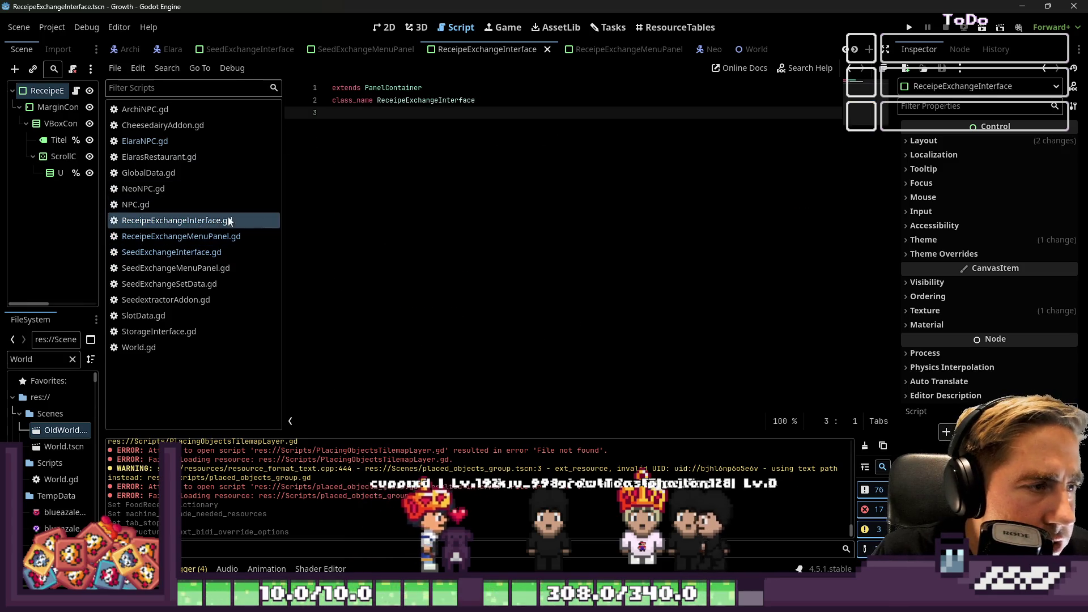
key(ctrl+v)
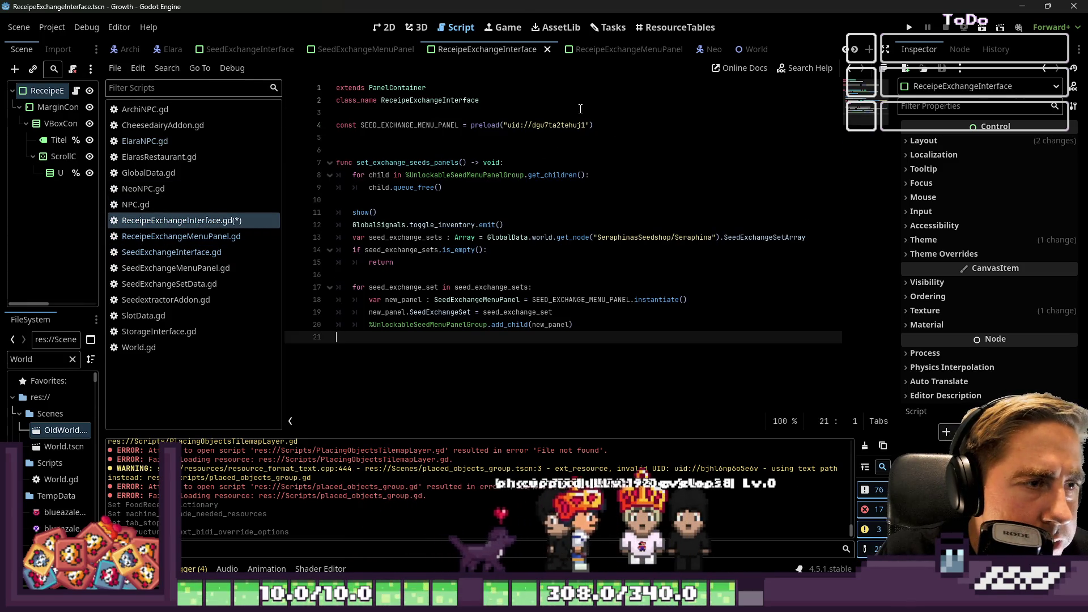
- Remove the seed panel preload and preload ReceipeExchangeMenuPanel.tscn as RECEIPE_EXCHANGE_MENU_PANEL
click(362, 138)
key(Up)
key(shift+End)
key(ctrl+x)
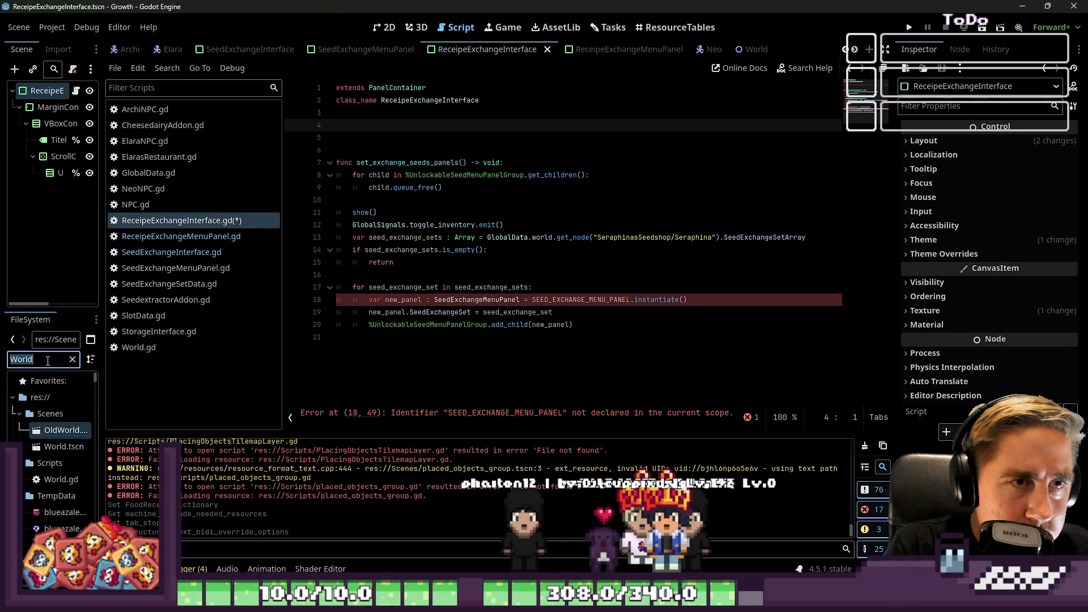
text(Receipe)
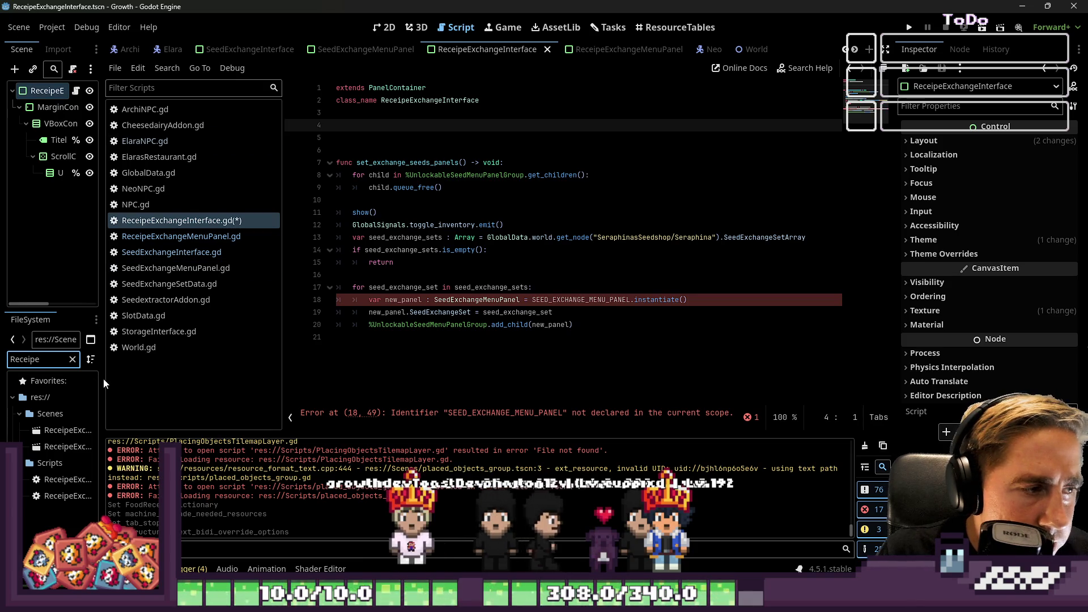
drag(103, 378, 202, 359)
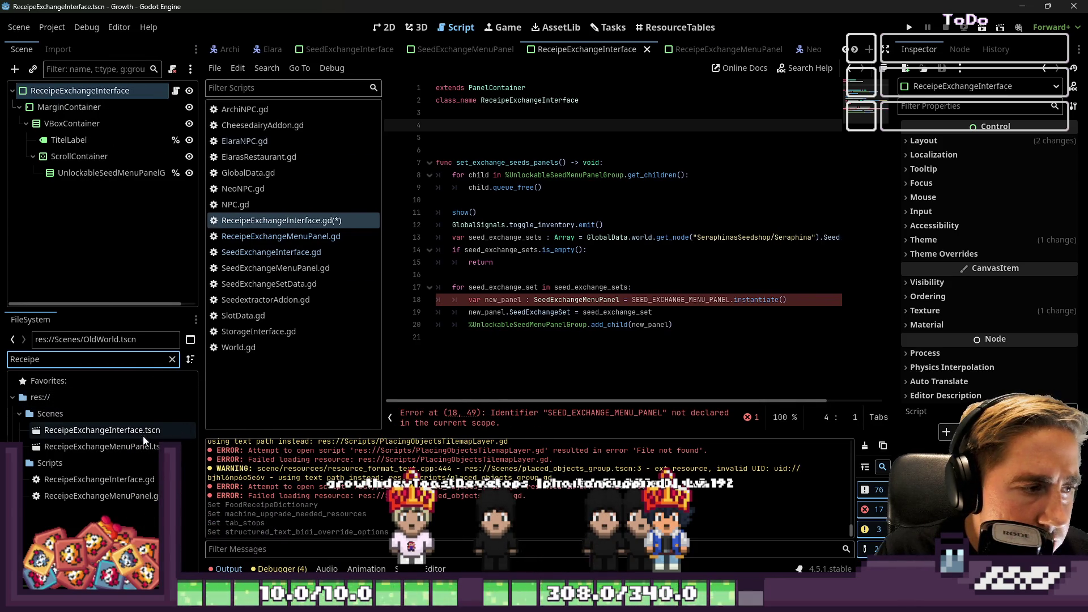
mouse_move(114, 447)
mouse_down()
mouse_move(563, 138)
mouse_move(526, 125)
mouse_up()
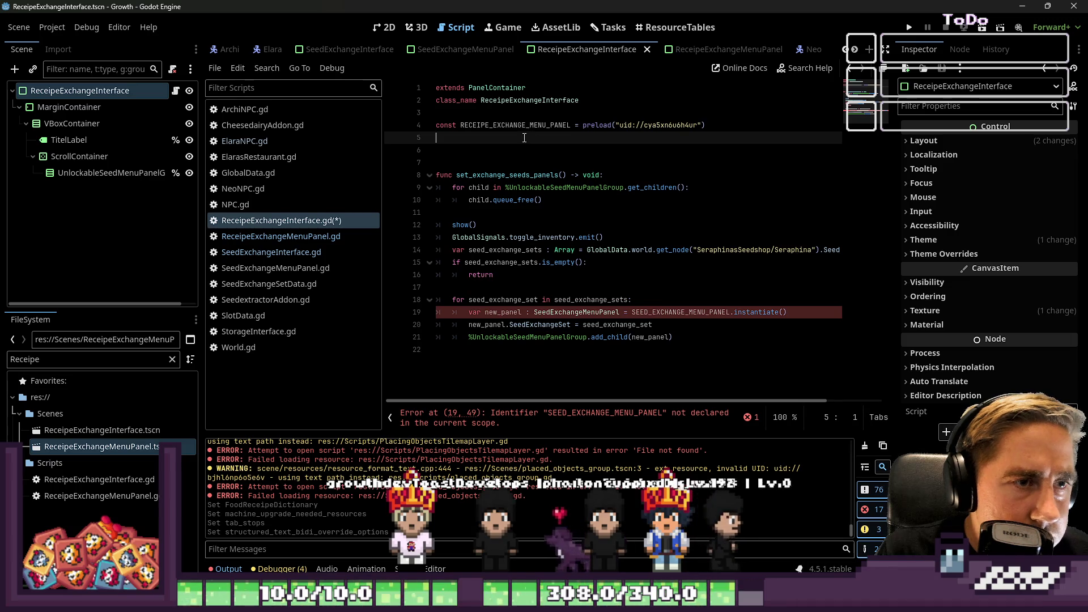
- Delete the extra blank lines and switch the loop to RECEIPE_EXCHANGE_MENU_PANEL and ReceipeSlotData
click(473, 153)
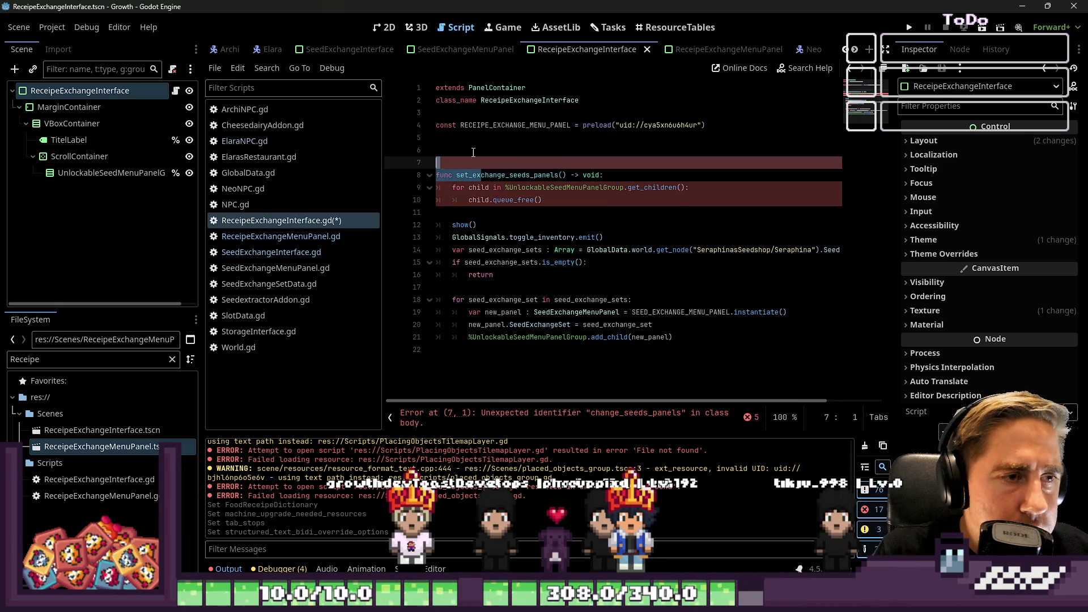
key(BackSpace)
key(BackSpace)
key(Left)
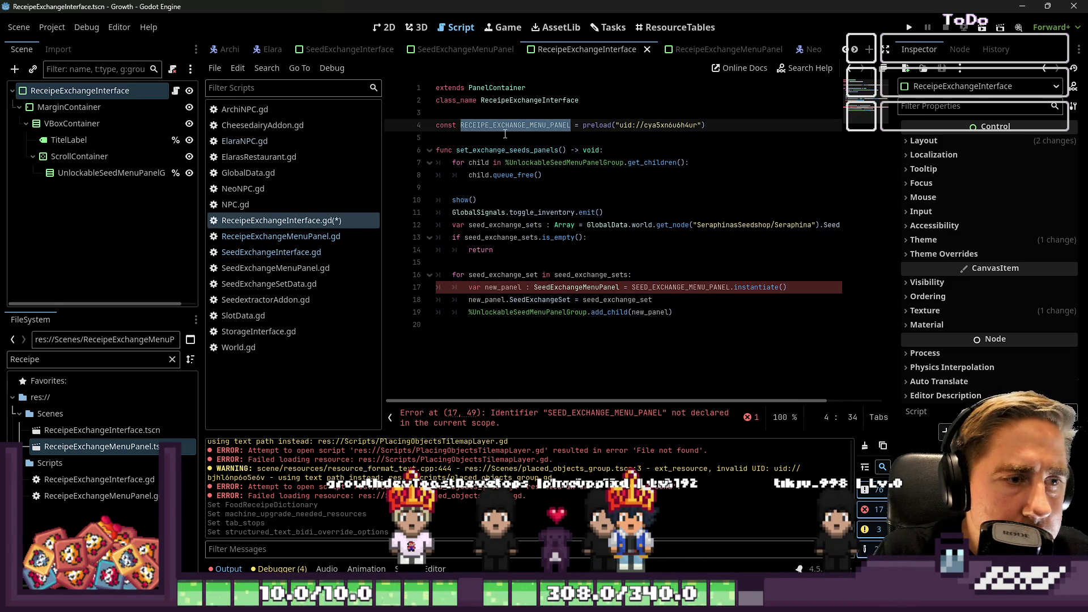
double_click(665, 288)
click(725, 262)
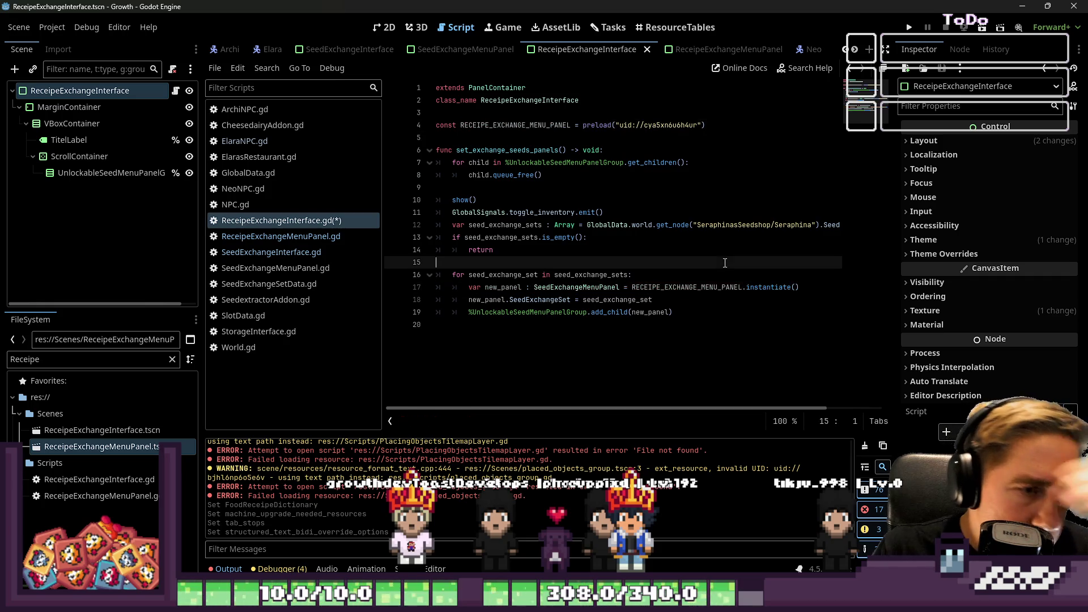
double_click(536, 300)
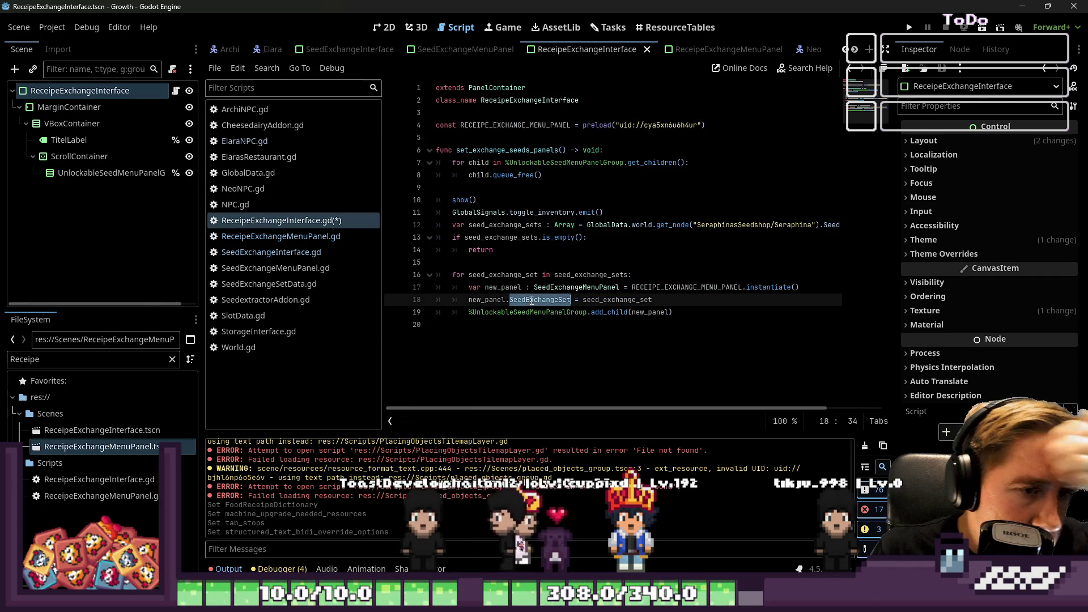
click(719, 50)
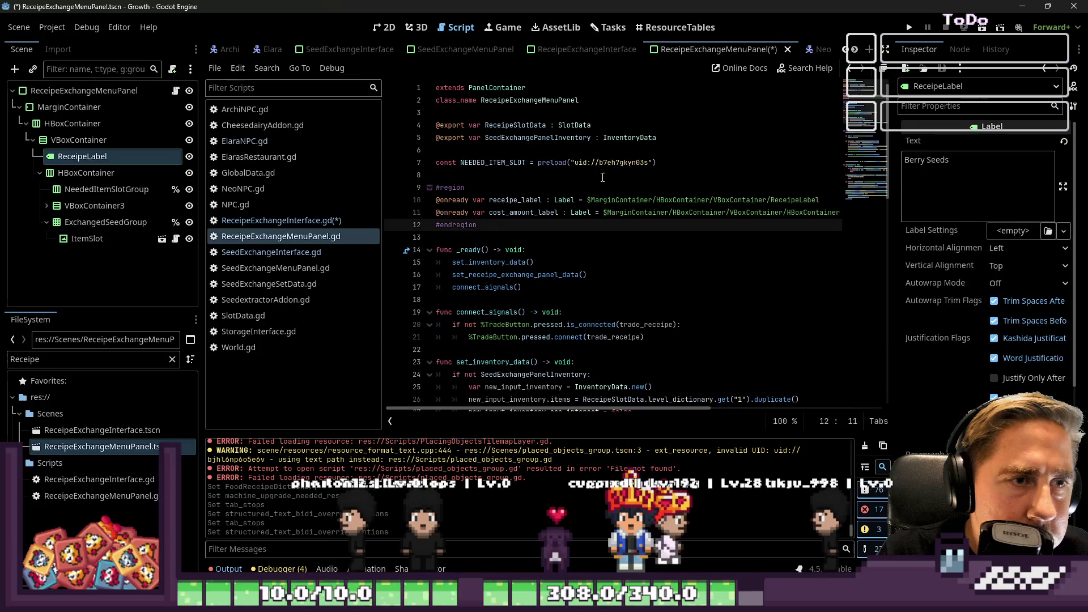
click(549, 50)
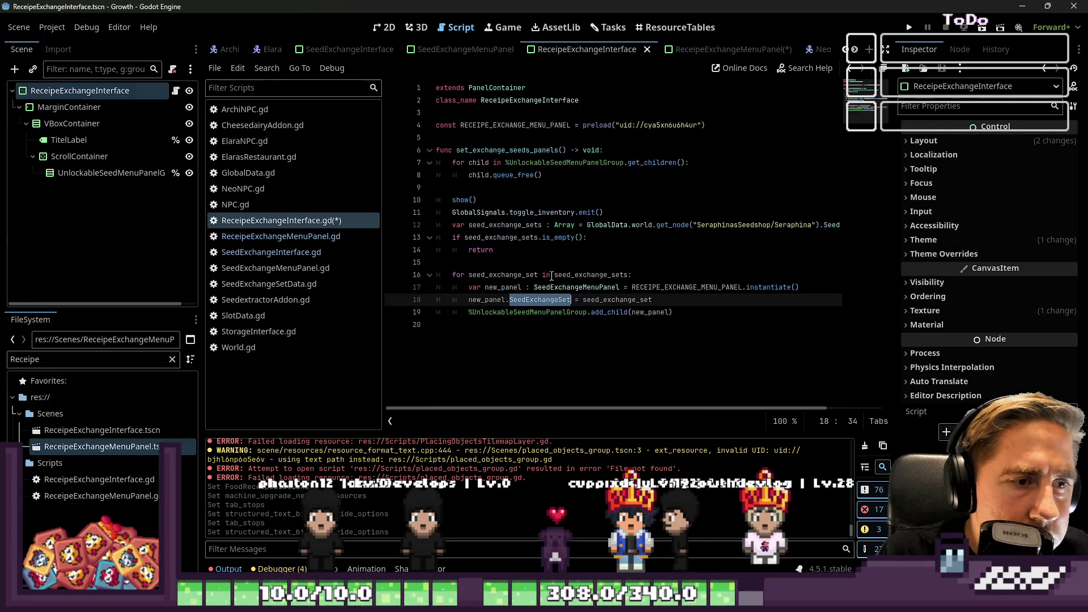
text(ReceipeSlotData)
- Review seed_exchange_sets usages and begin replacing the SeraphinasSeedshop part of line 12's node path
double_click(499, 276)
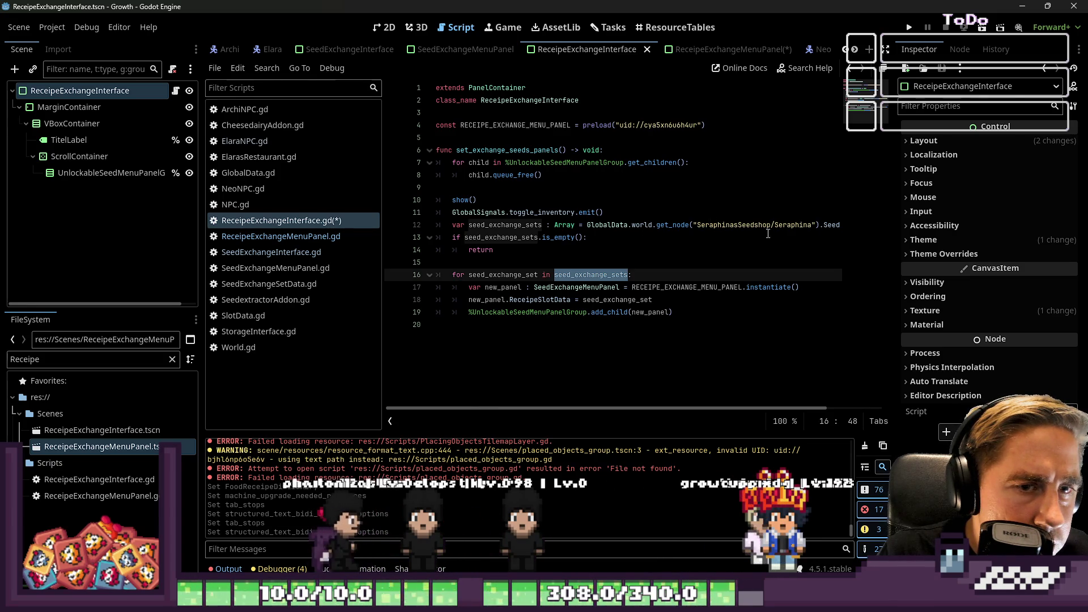
double_click(737, 225)
drag(711, 409, 778, 414)
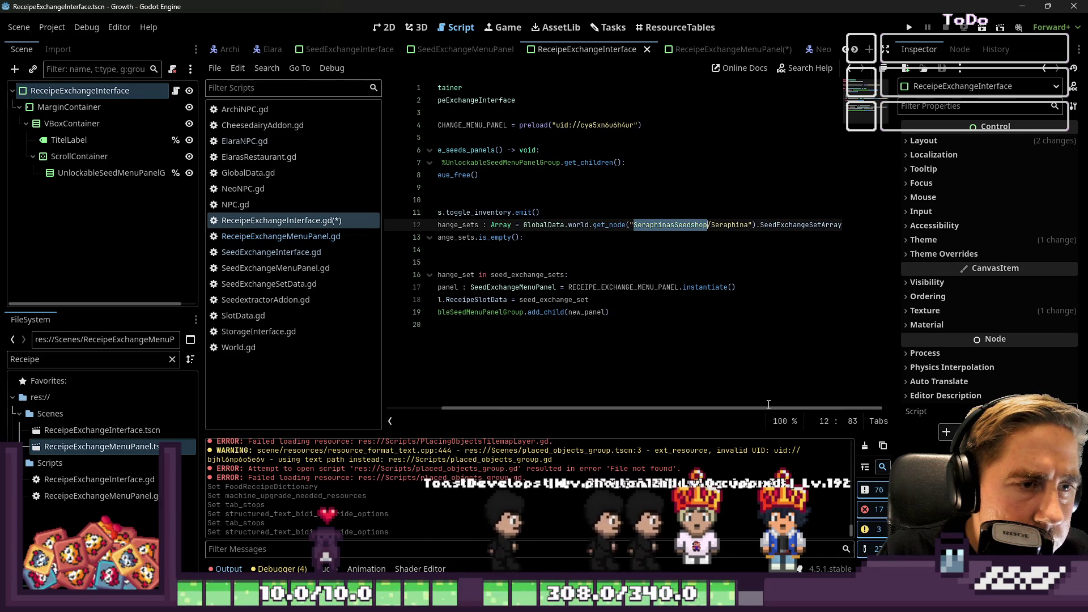
drag(668, 410, 613, 410)
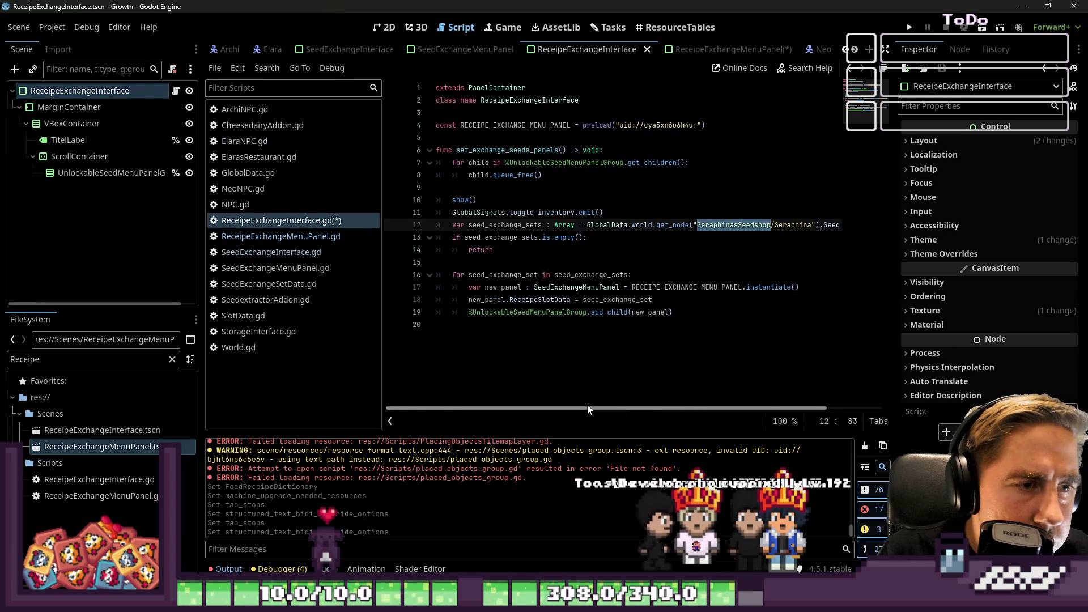
double_click(506, 241)
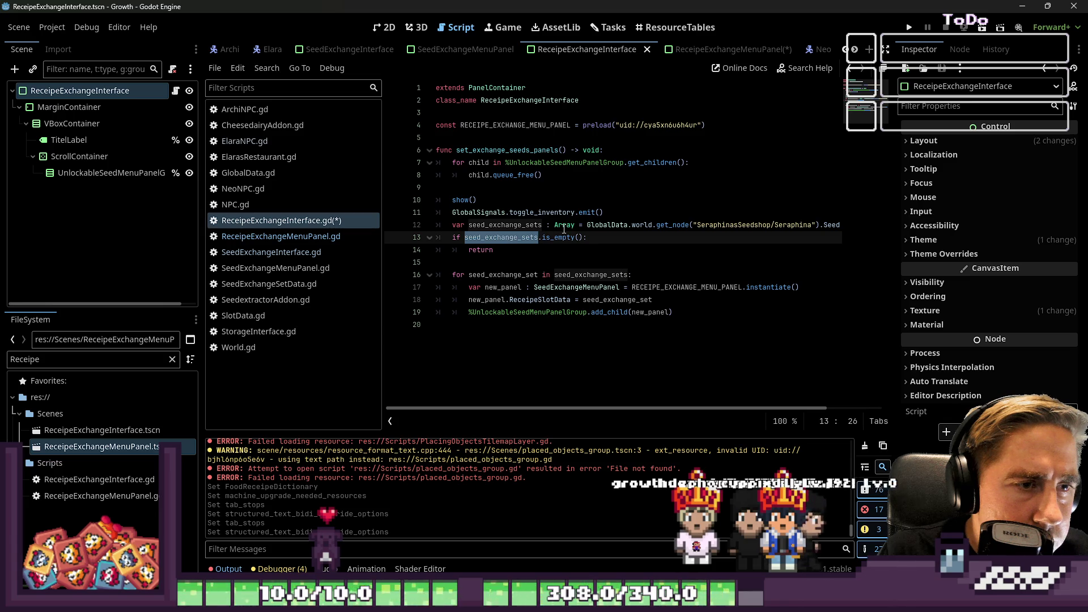
drag(711, 225, 735, 225)
drag(580, 253, 436, 237)
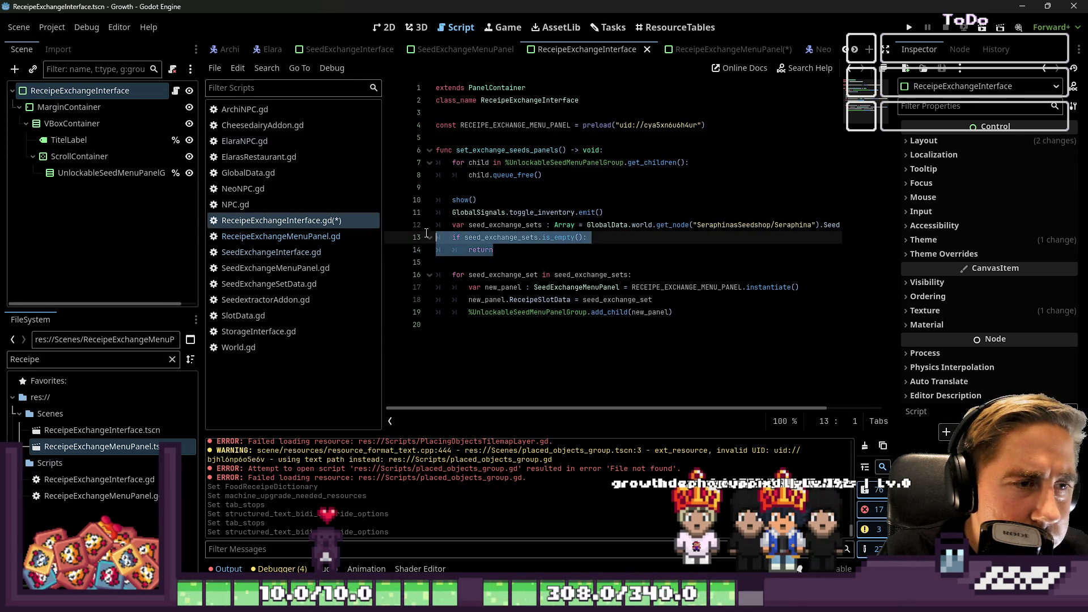
drag(715, 409, 758, 402)
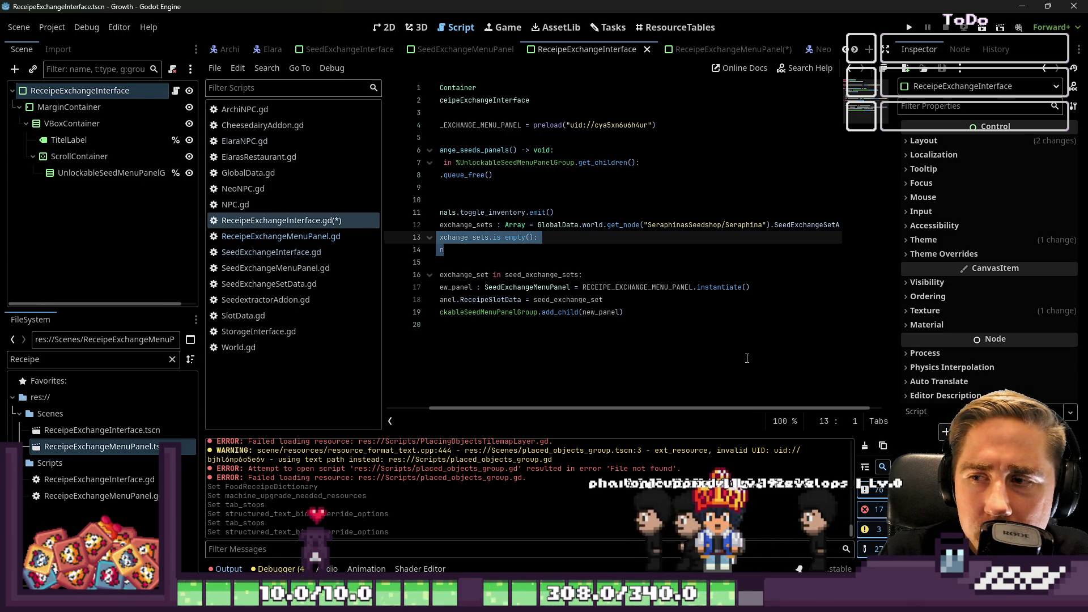
drag(530, 404, 403, 373)
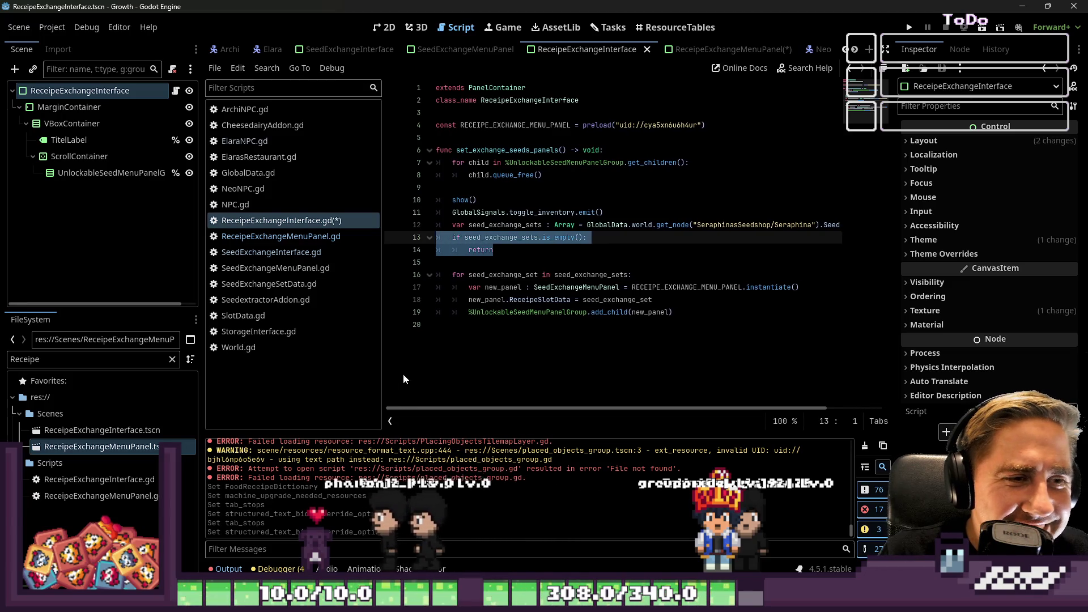
click(497, 261)
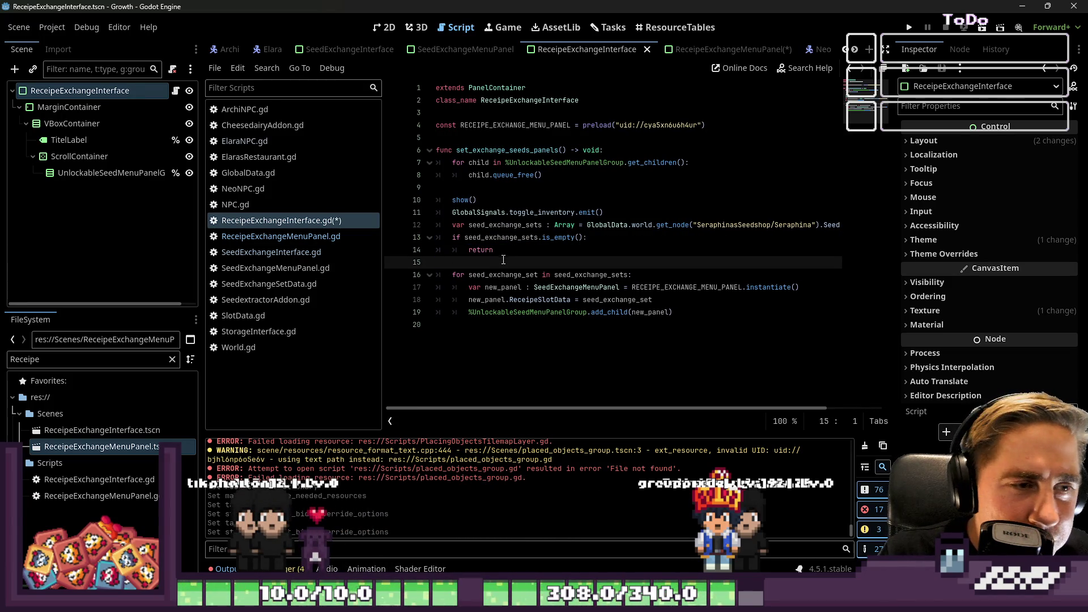
drag(504, 260, 434, 238)
double_click(755, 220)
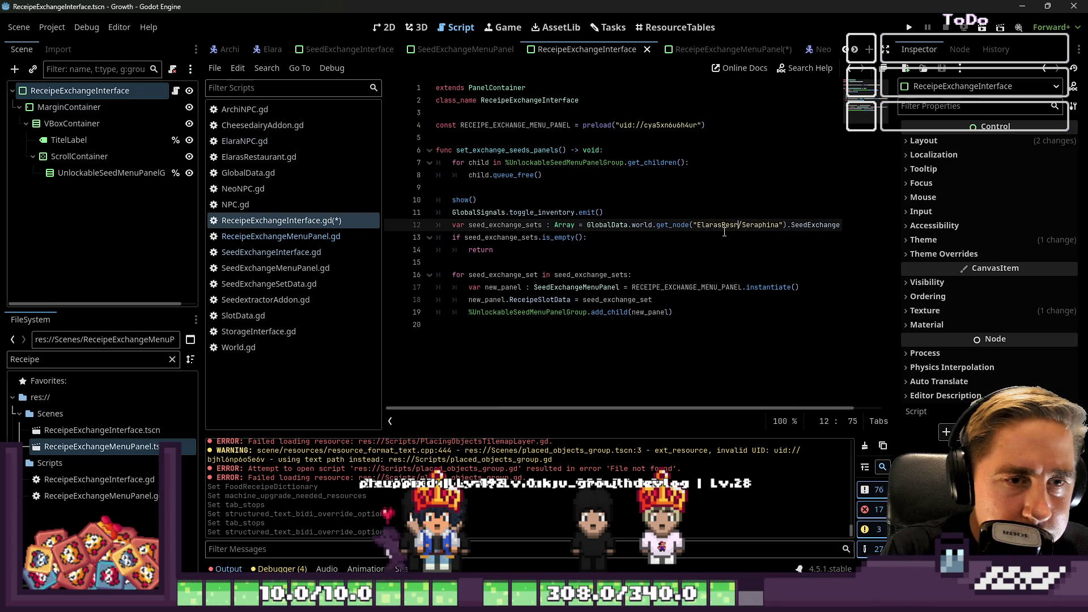
text(taurant)
- Point line 12 at ElarasRestaurant/Elara and take FoodReceipeDictionary from Elara's script in place of SeedExchangeSetArray
key(ctrl+shift+Right)
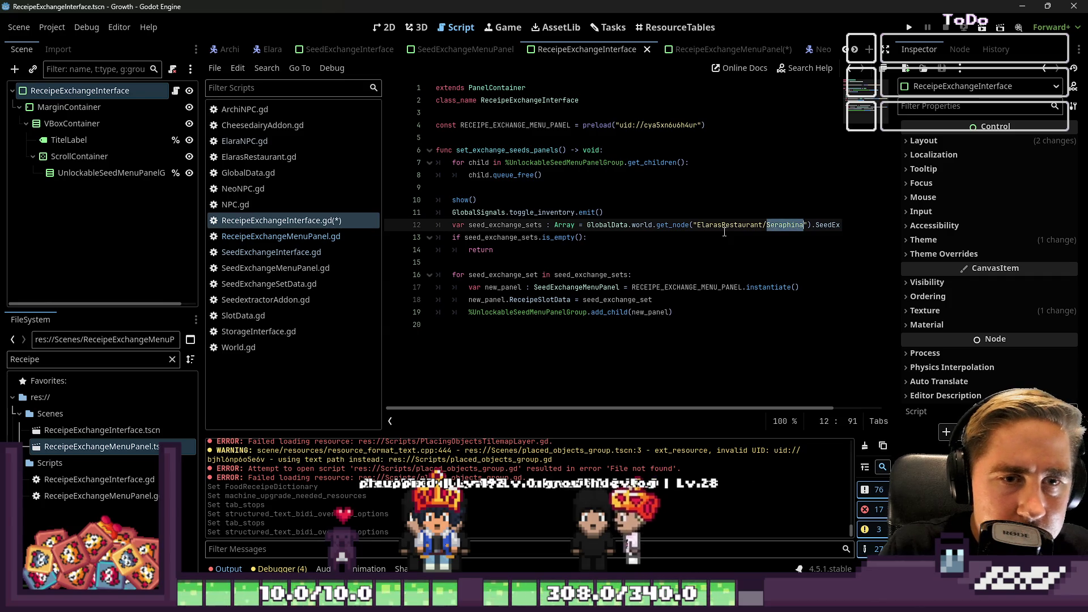
text(Elara)
key(Home)
key(Home)
key(End)
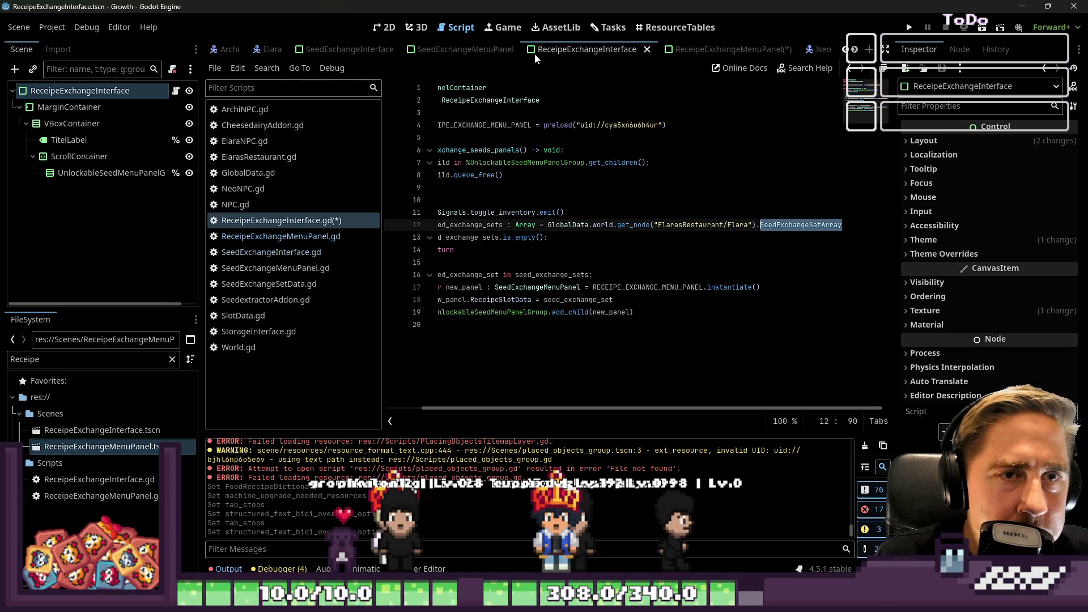
click(271, 50)
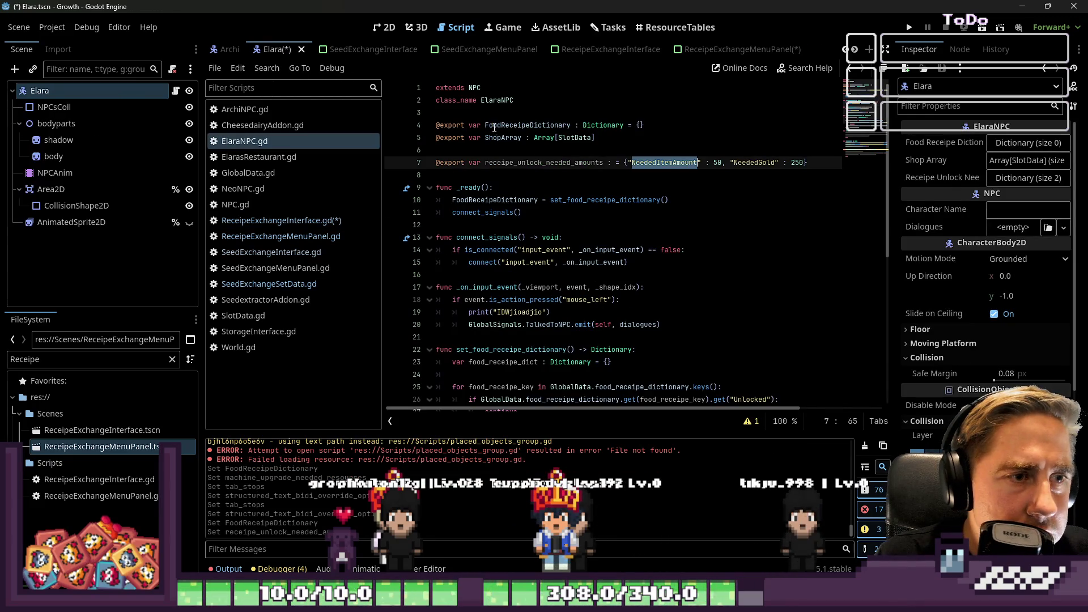
double_click(512, 125)
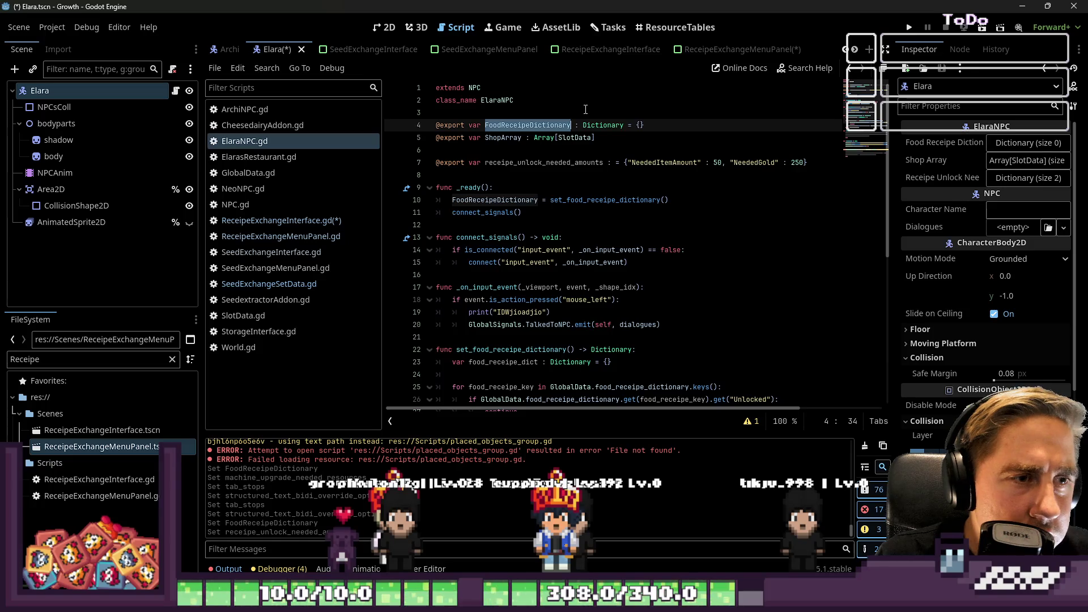
click(606, 53)
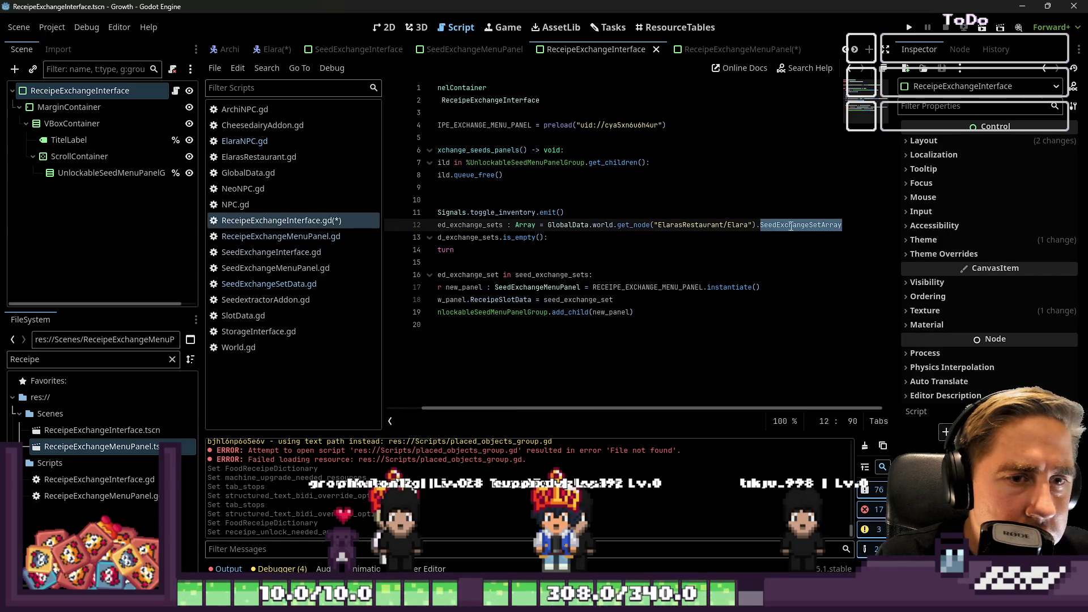
key(ctrl+z)
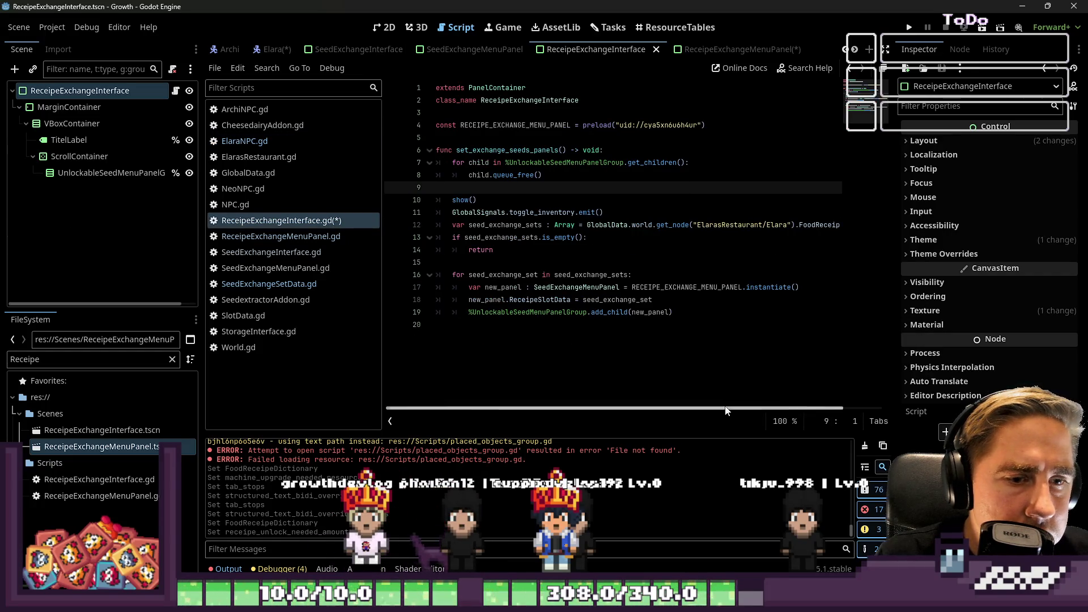
- Declare seed_exchange_sets as a Dictionary from Elara's FoodReceipeDictionary and tidy the script's trailing line
mouse_move(726, 410)
mouse_down()
mouse_move(851, 411)
mouse_move(671, 426)
mouse_up()
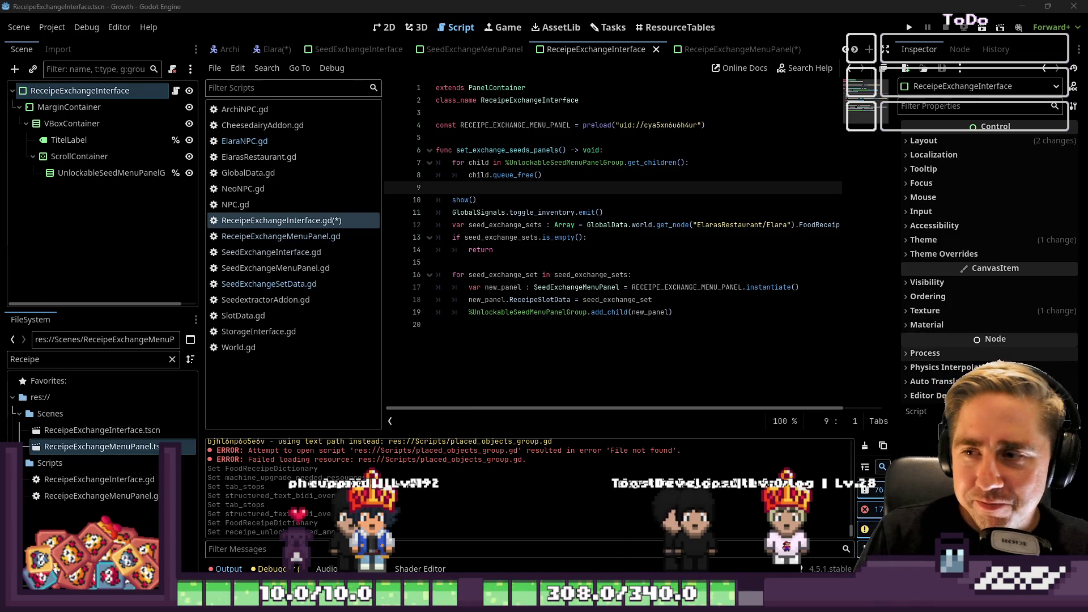
click(591, 312)
click(540, 384)
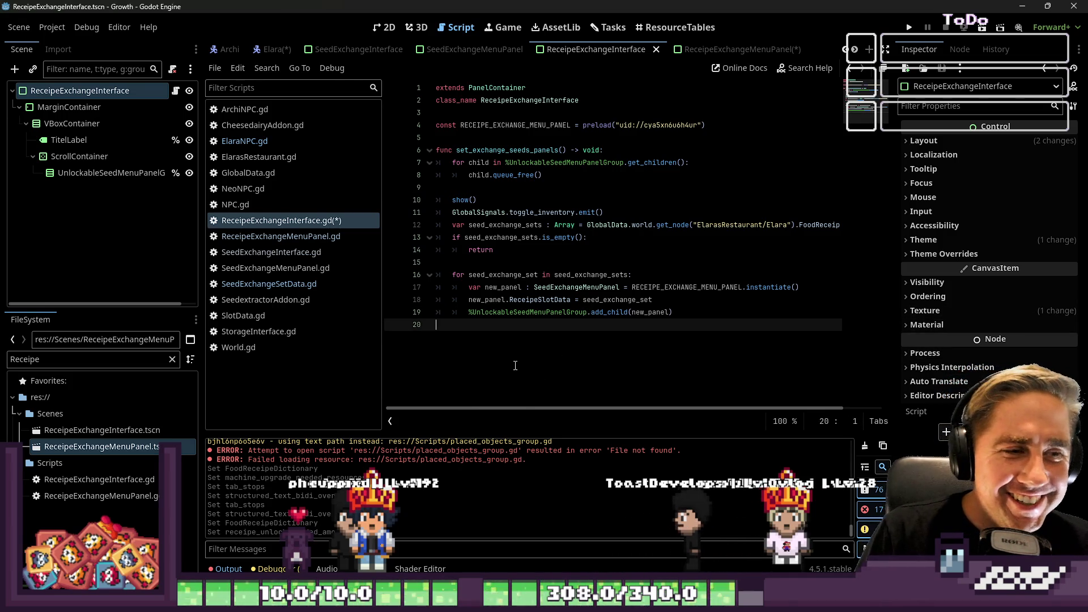
key(Return)
key(BackSpace)
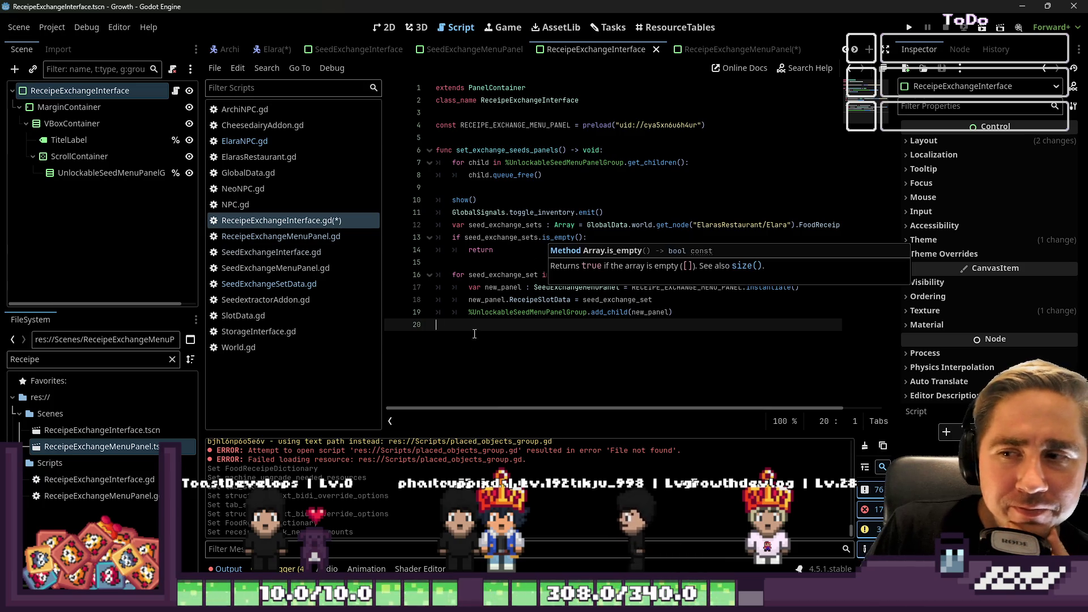
click(519, 226)
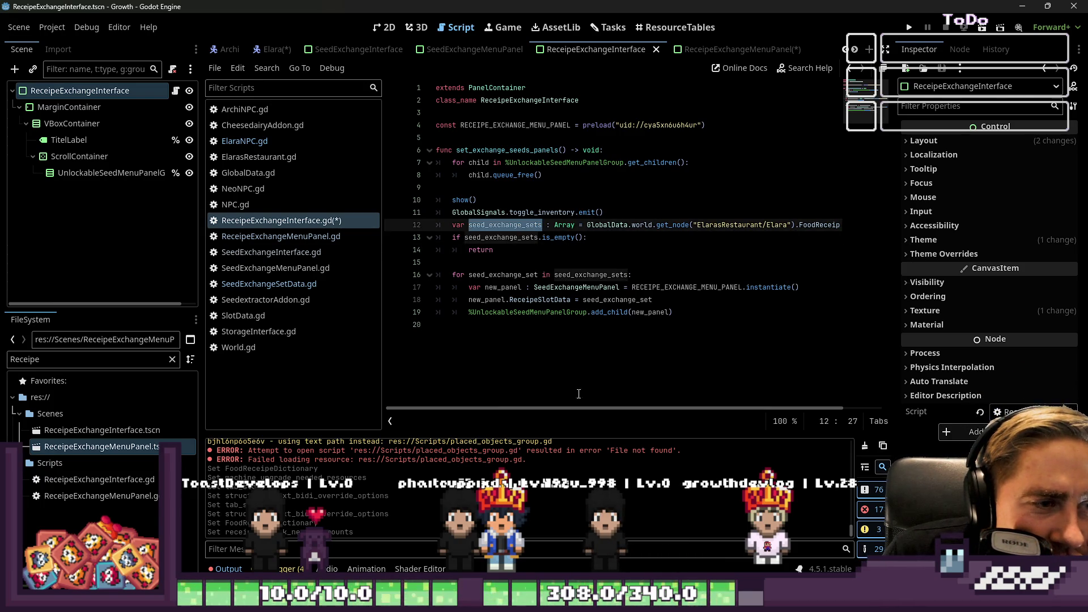
mouse_move(586, 409)
mouse_down()
mouse_move(659, 409)
mouse_move(580, 383)
mouse_up()
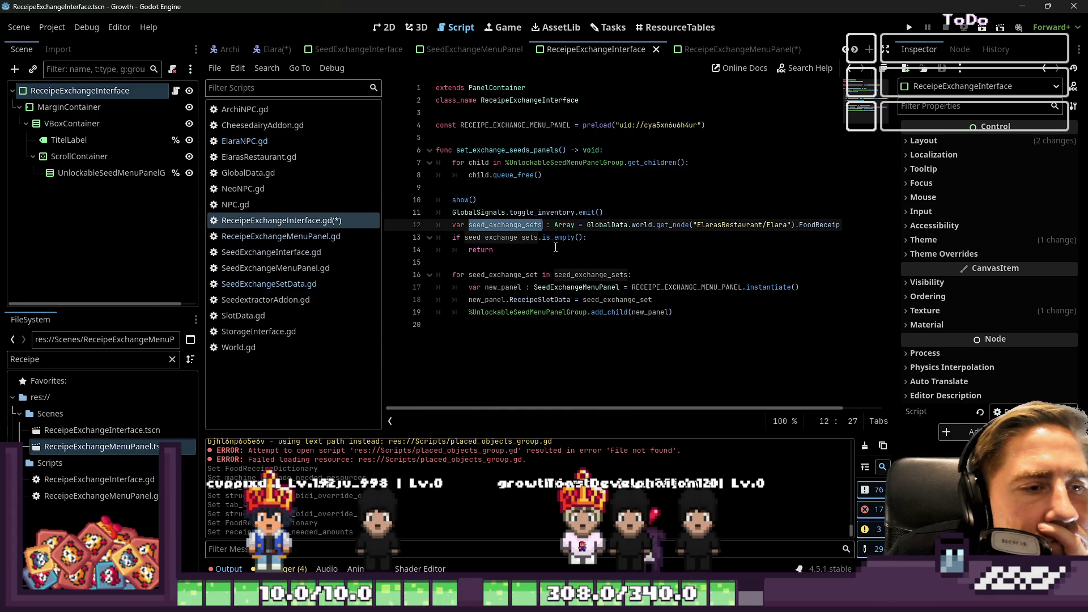
text(D)
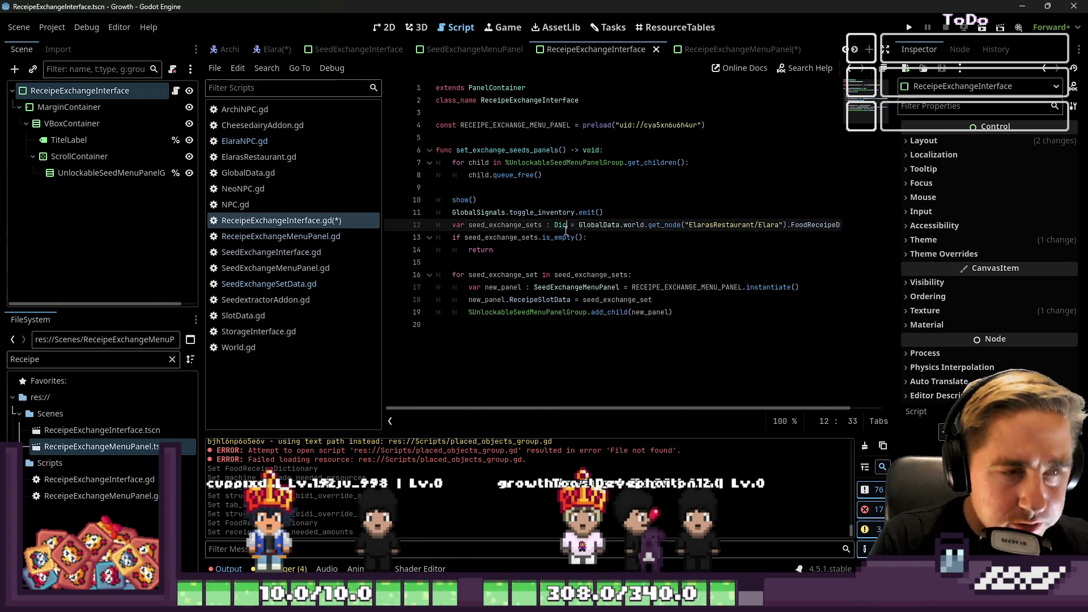
text(ictionary)
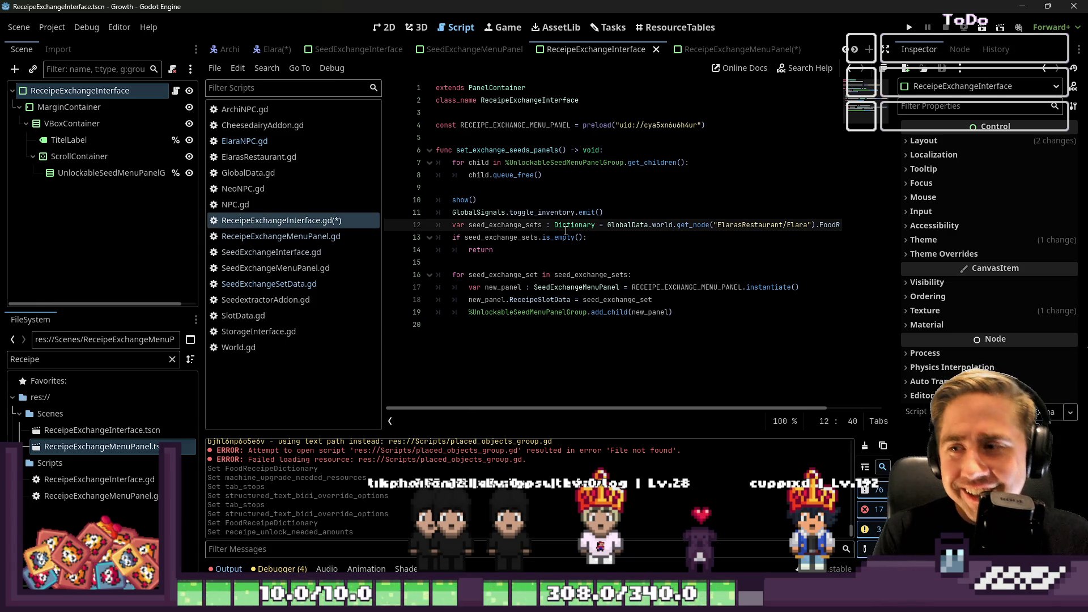
click(543, 262)
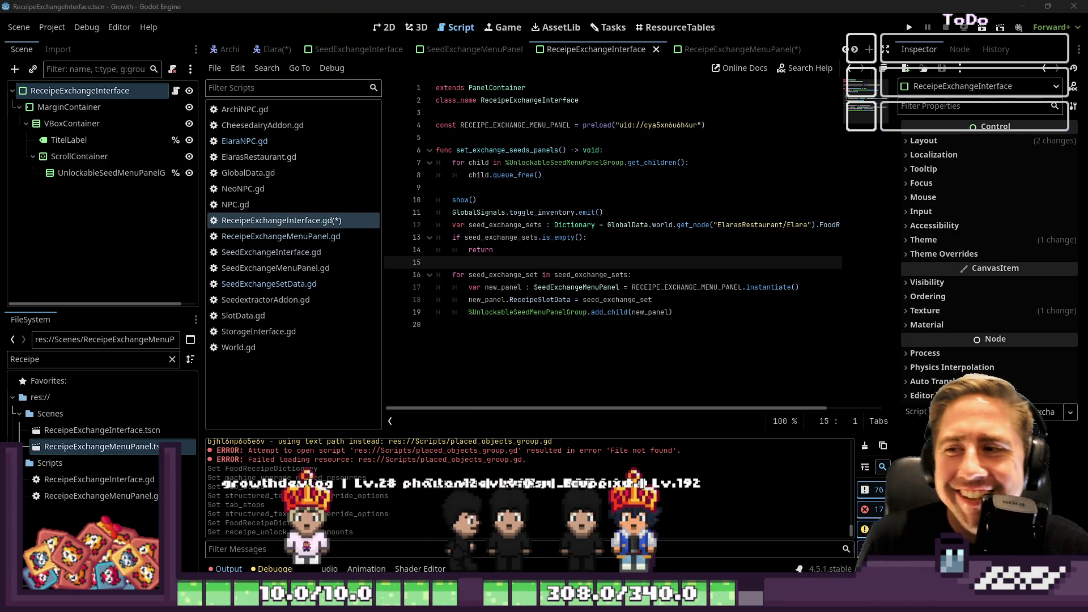
- Rename the line 12 dictionary variable from seed_exchange_sets to receipe_exchange_sets
click(547, 254)
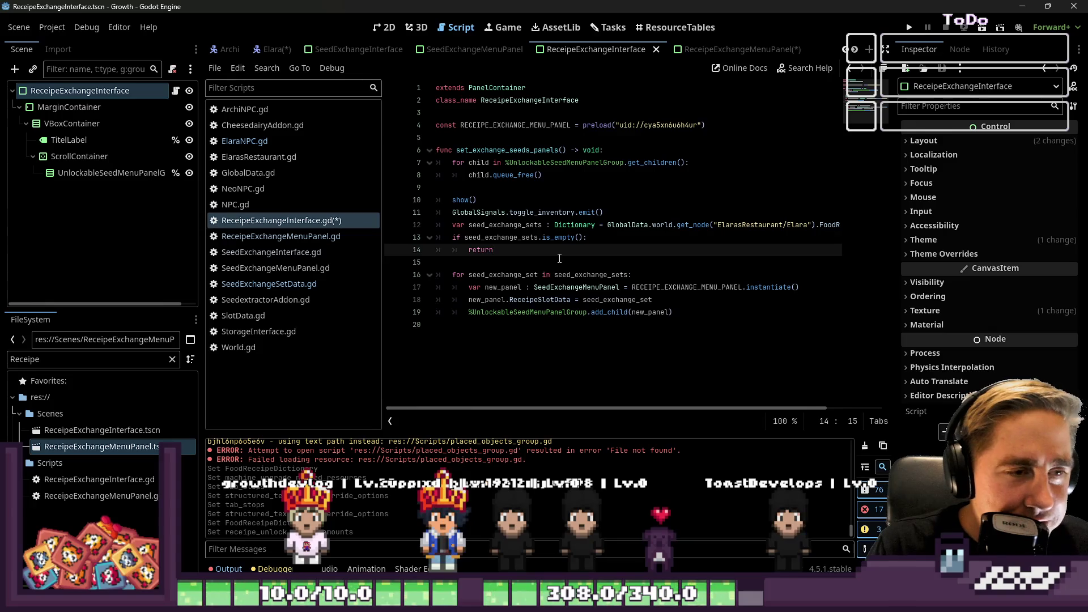
click(637, 238)
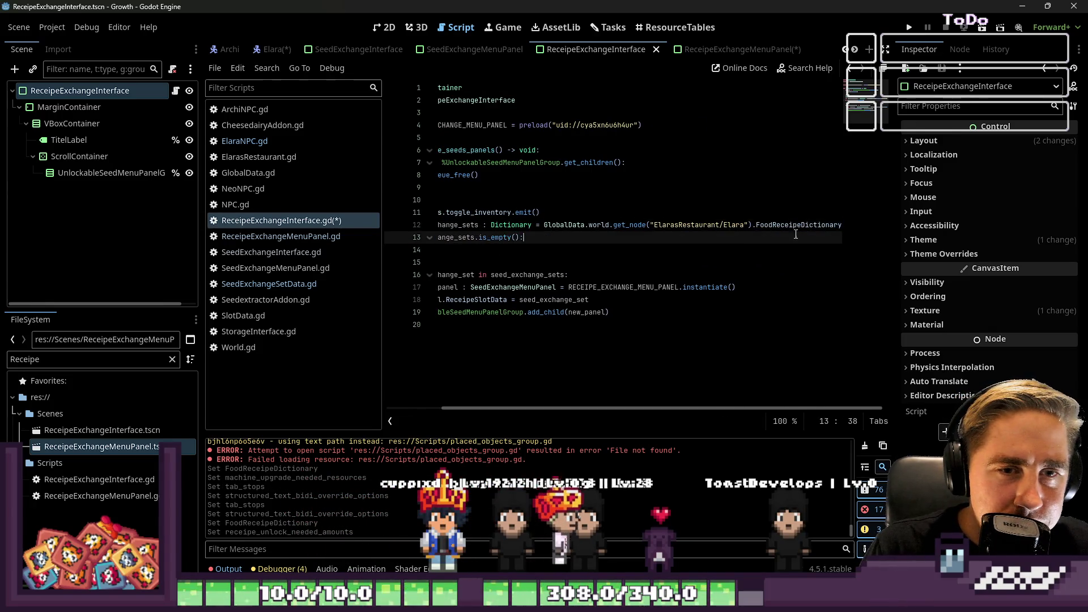
double_click(833, 225)
mouse_move(524, 408)
mouse_down()
mouse_move(581, 408)
mouse_move(518, 408)
mouse_up()
click(470, 277)
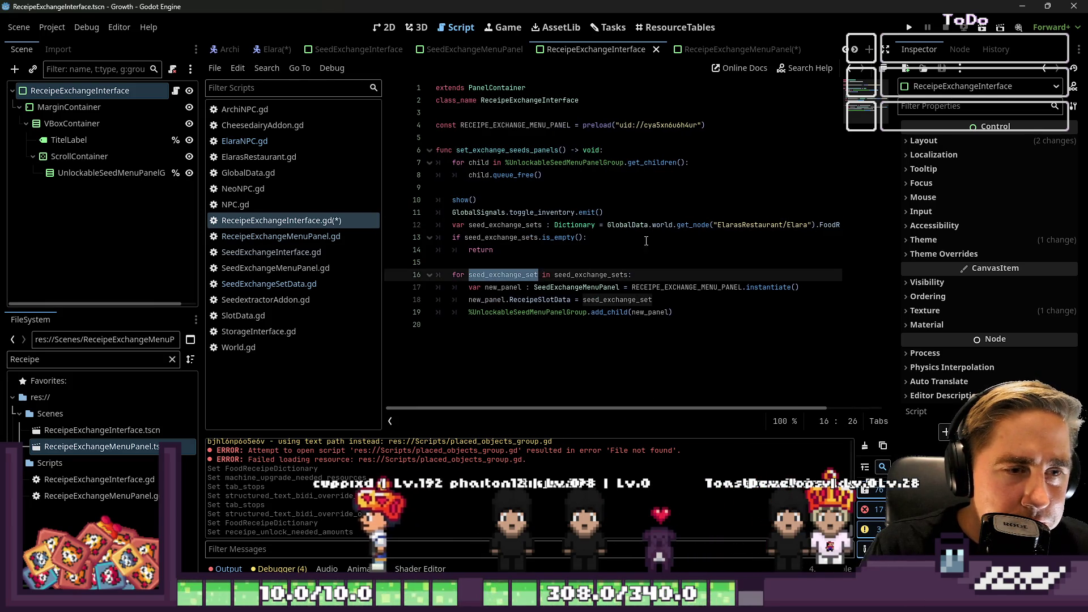
click(512, 225)
drag(468, 225, 484, 225)
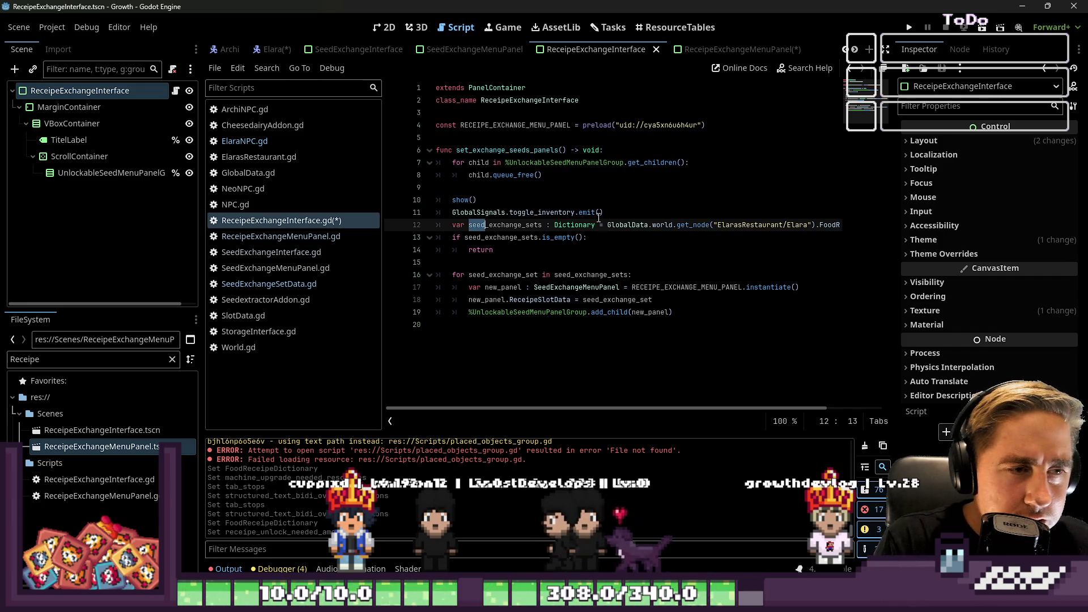
text(receipe)
key(ctrl+shift+Right)
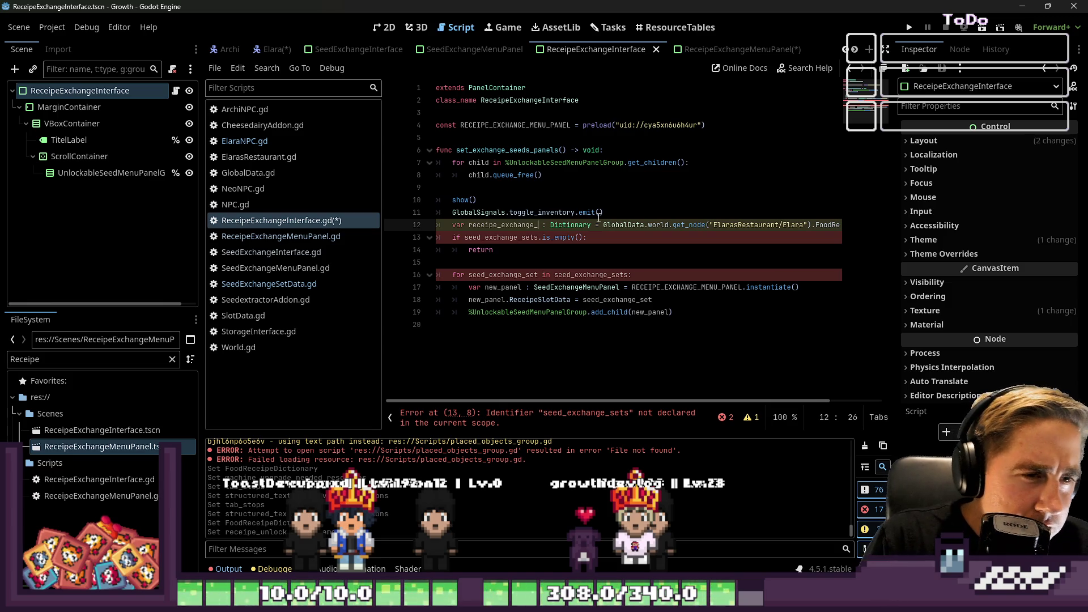
key(BackSpace)
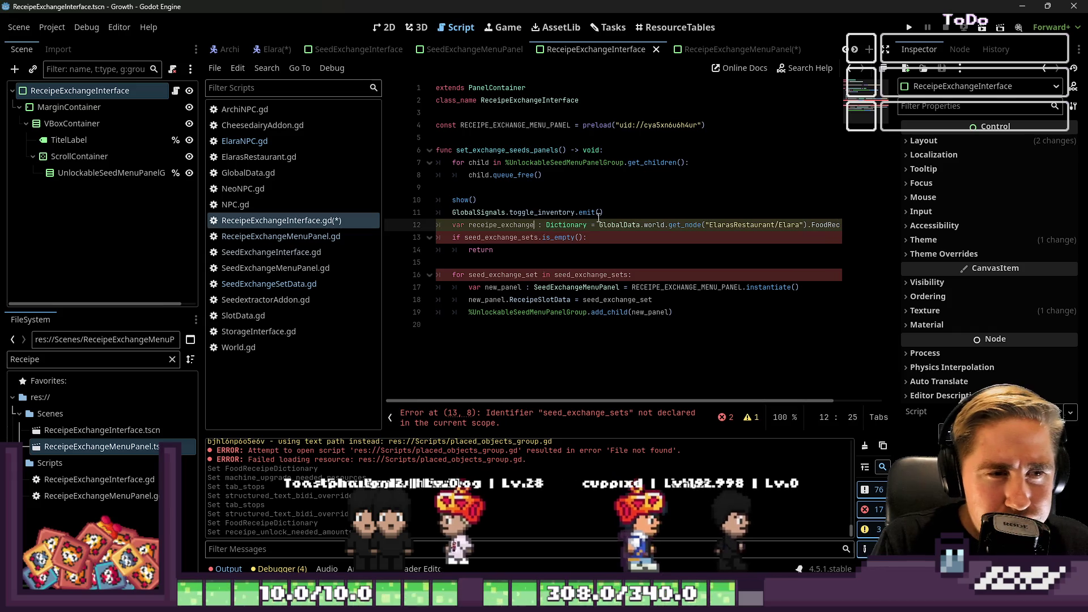
text(_data)
key(ctrl+shift+Left)
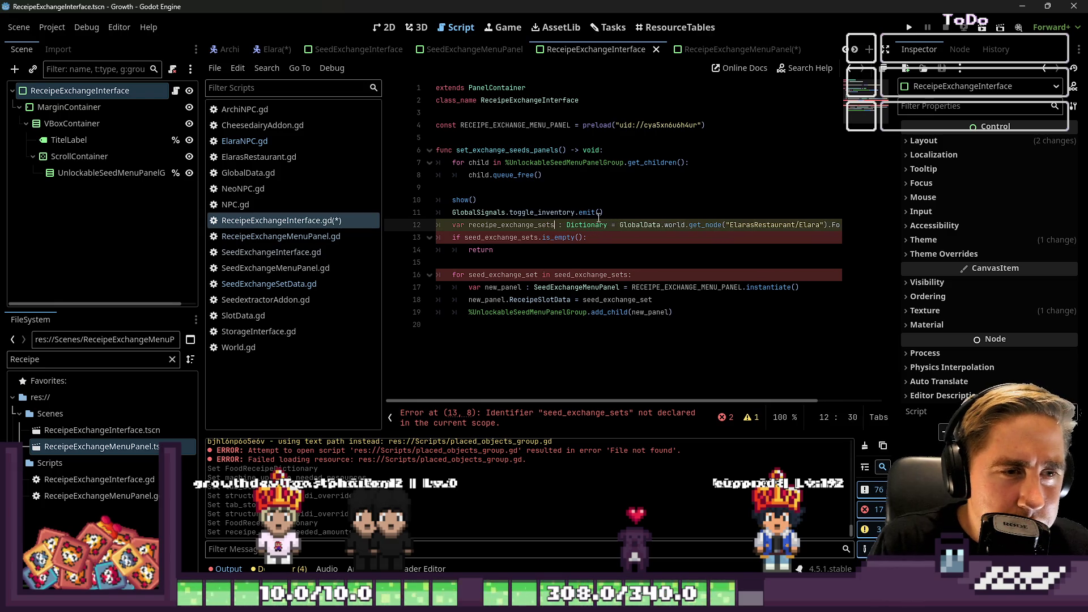
- Make the for loop iterate receipe_exchange_set over receipe_exchange_sets and start a new line inside it
key(Down)
key(Down)
key(Down)
key(ctrl+Left)
key(ctrl+Left)
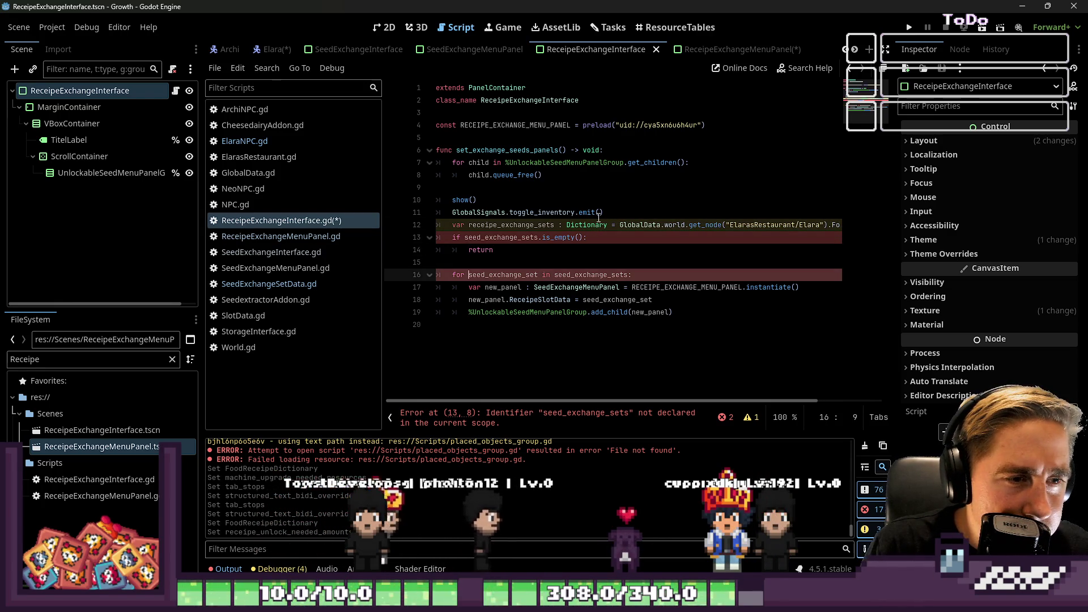
key(ctrl+Right)
key(ctrl+Right)
key(Right)
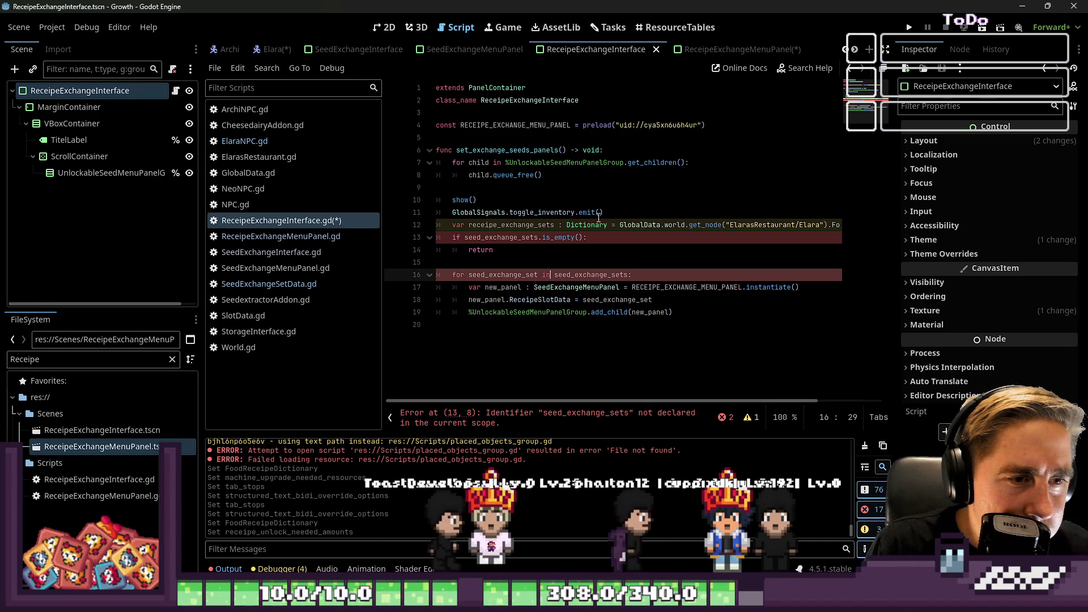
key(ctrl+shift+Right)
text(receipe_exchange_sets)
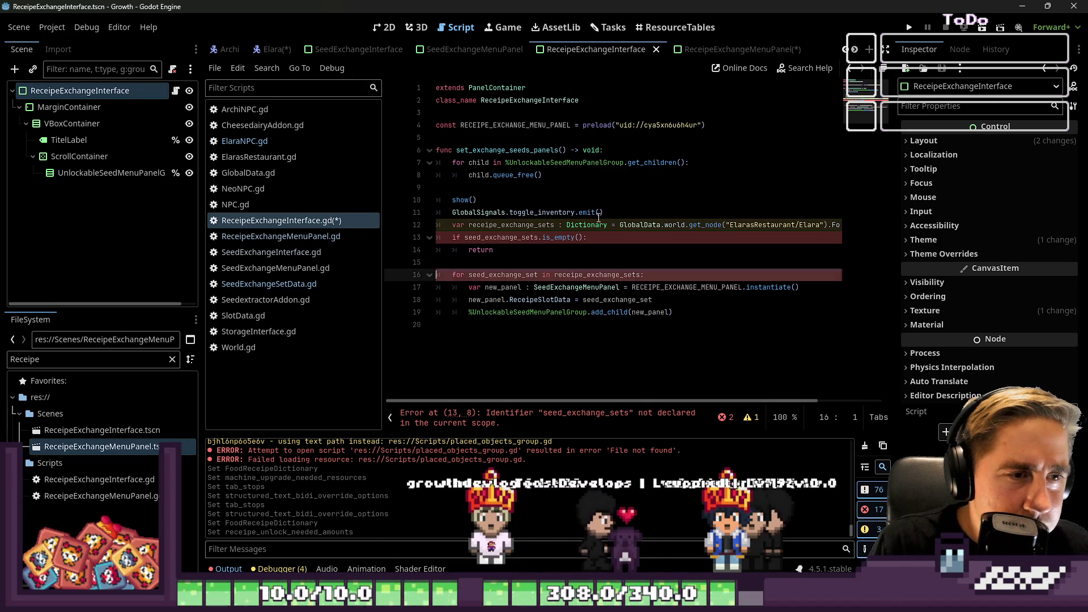
key(Home)
key(Right)
key(Right)
key(Right)
key(Right)
key(shift+Right)
key(shift+Right)
key(shift+Right)
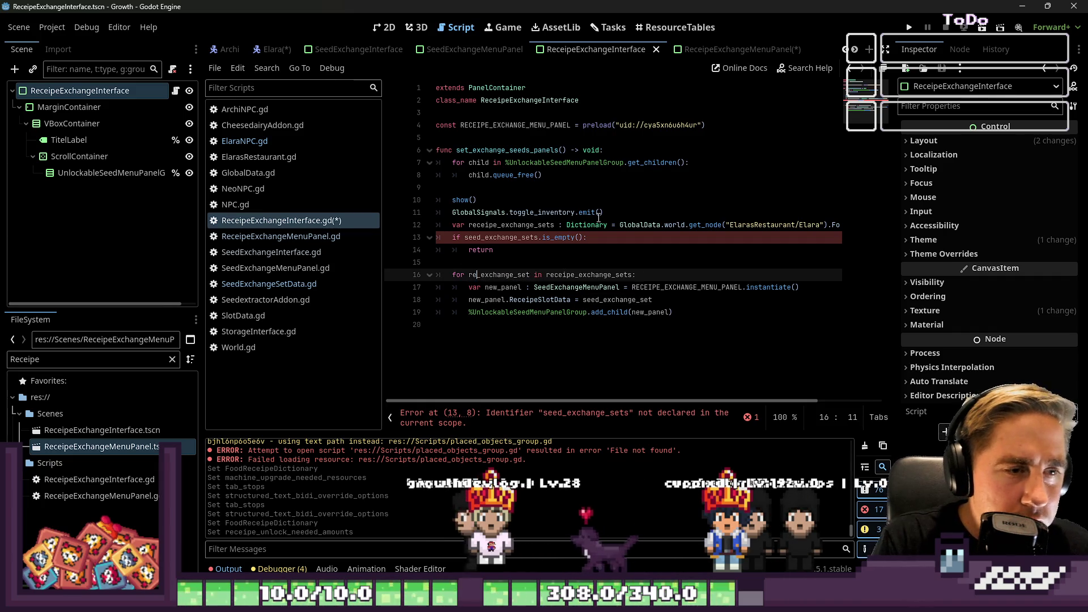
text(ceip)
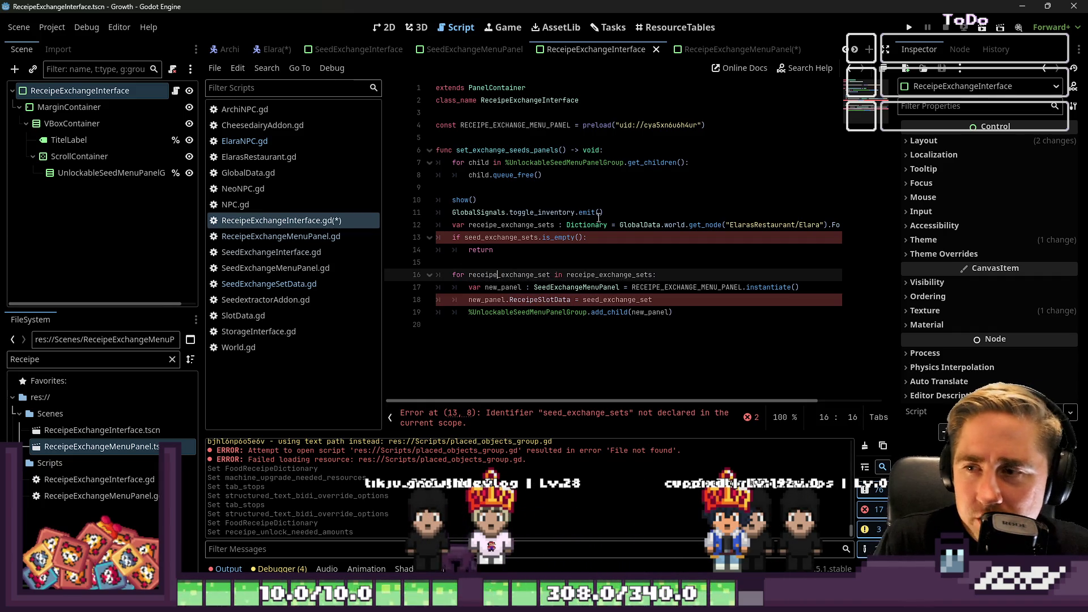
key(ctrl+shift+Right)
key(Right)
key(Right)
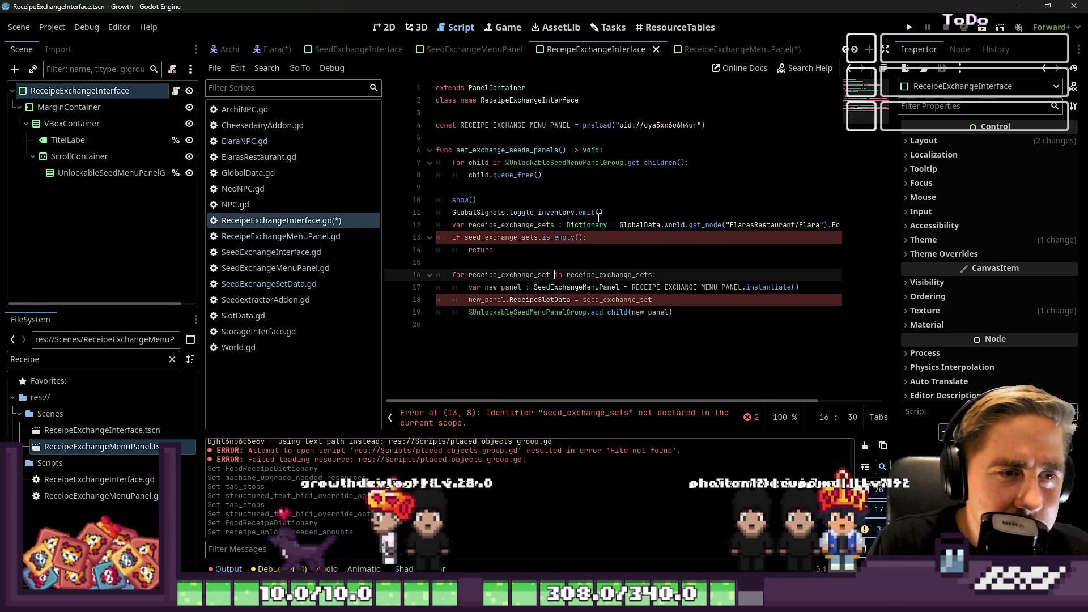
key(Down)
key(Up)
key(End)
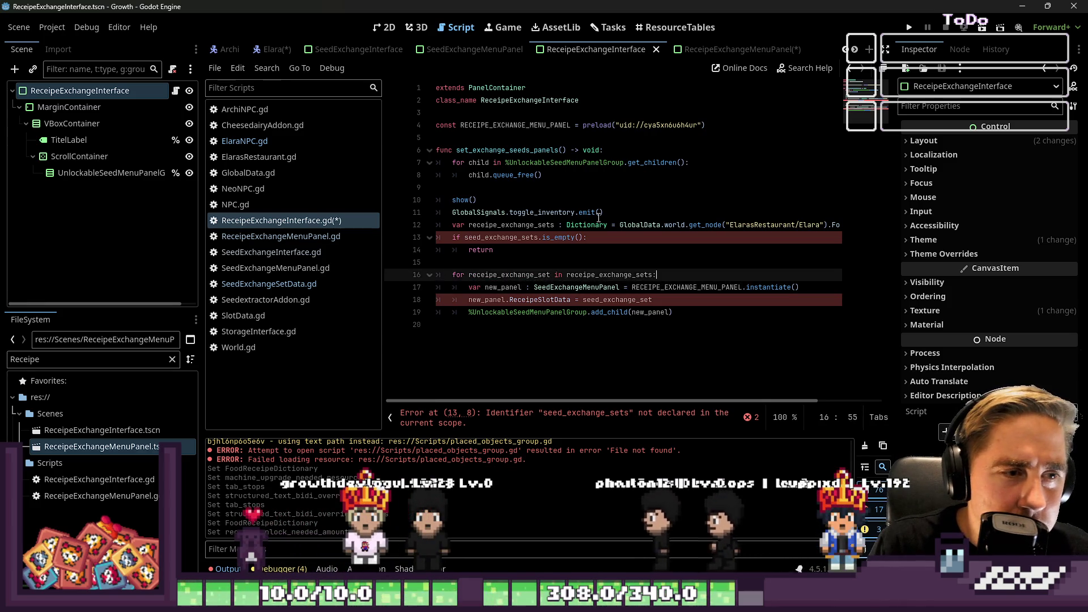
key(Return)
- Change the loop to iterate receipe_exchange_set_key over receipe_exchange_sets.keys()
text(o)
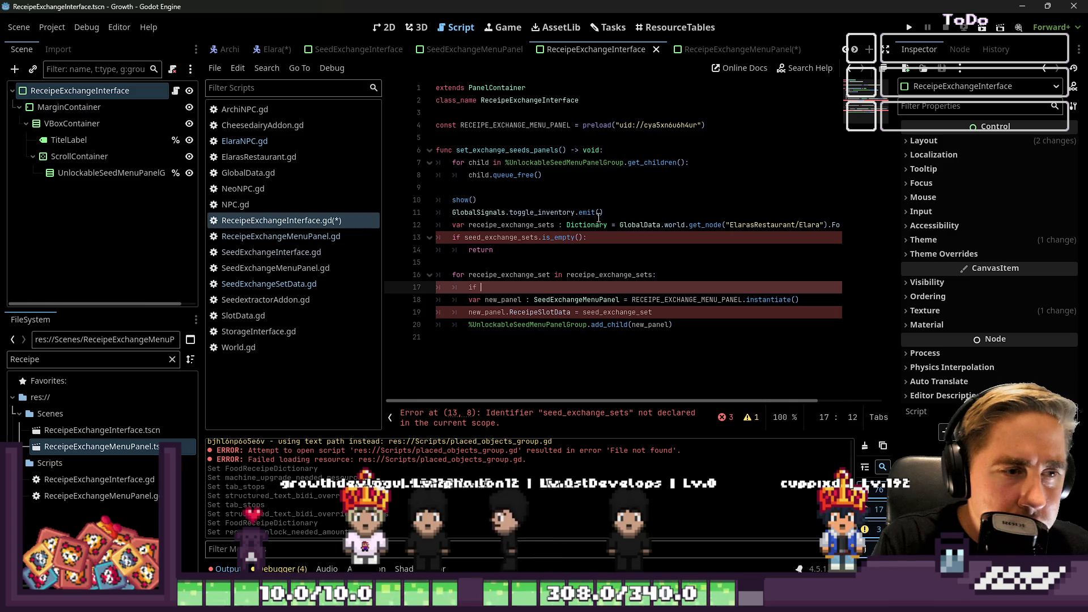
key(Up)
key(BackSpace)
text(_ke)
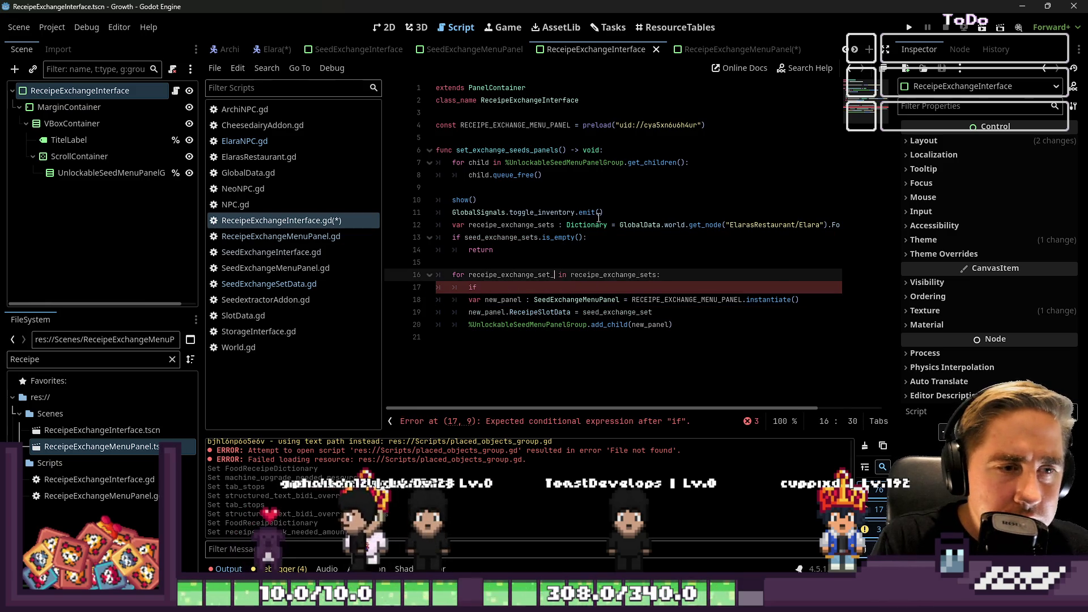
text(y)
key(ctrl+shift+Left)
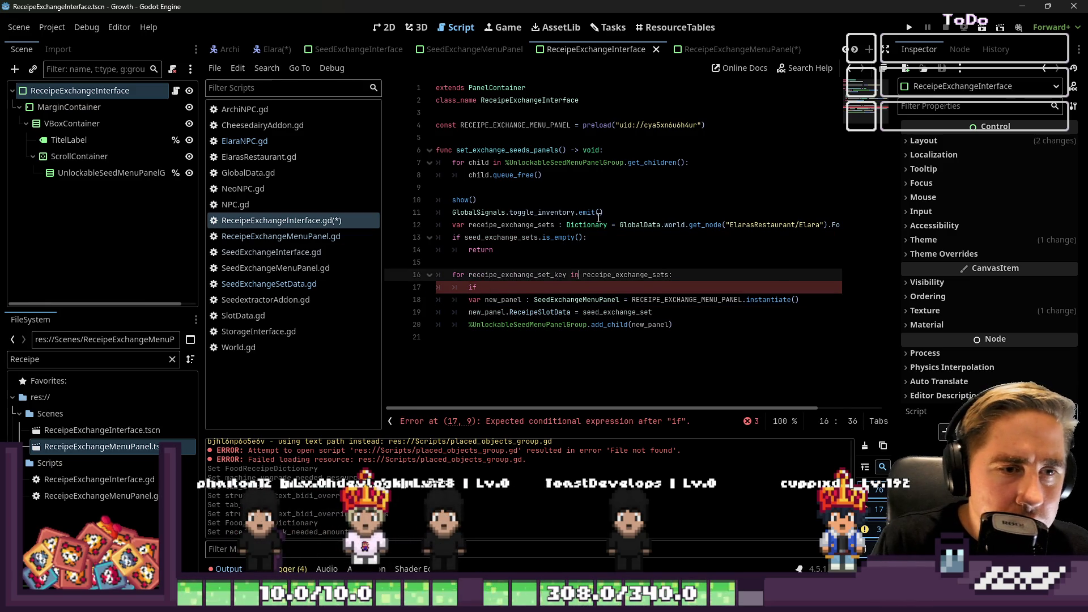
text(.keys()
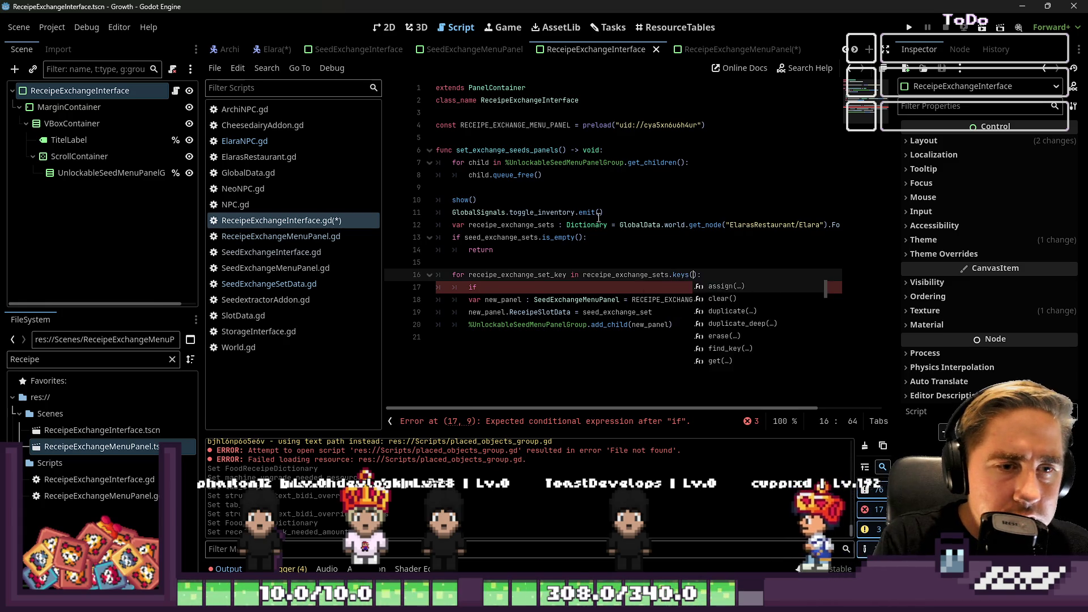
key(Return)
text(:)
- Add an if on receipe_exchange_sets.get(receipe_exchange_set_key).get("Unlocked") that calls continue
key(Down)
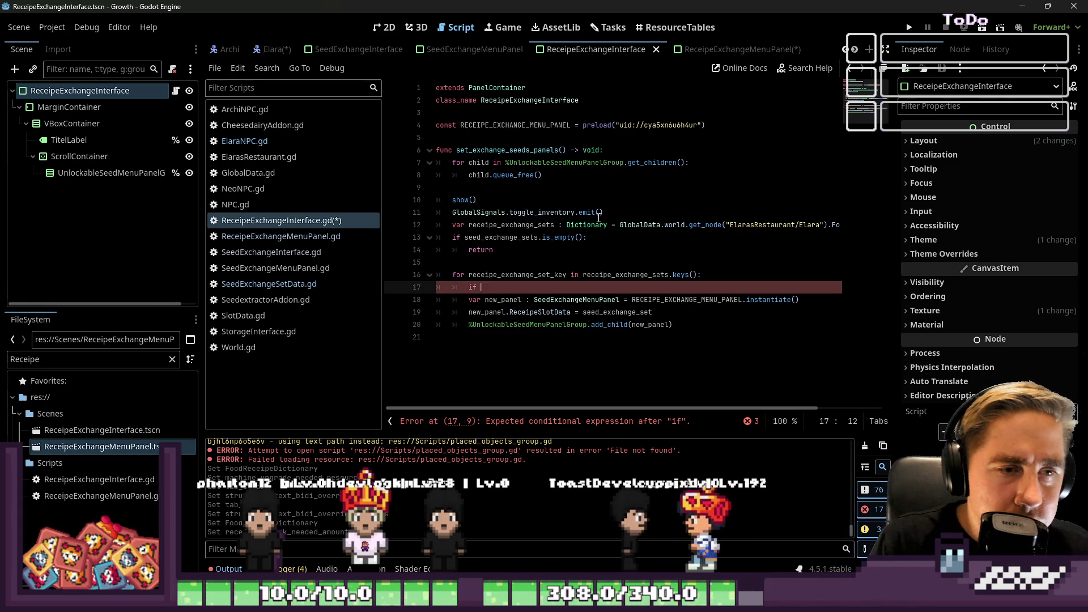
text(receipe_exchange_sets)
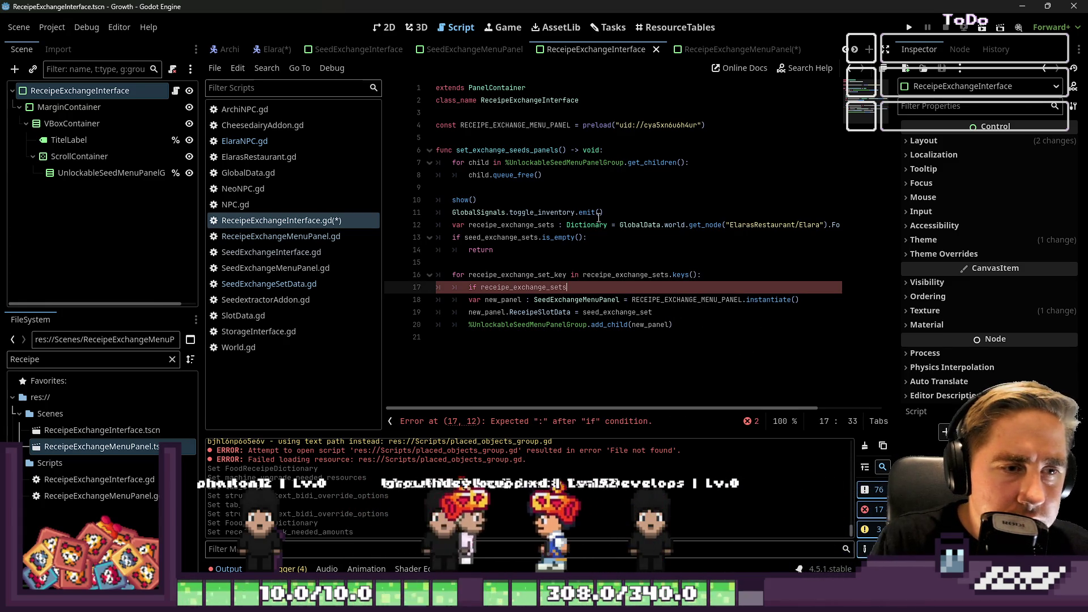
text(.g)
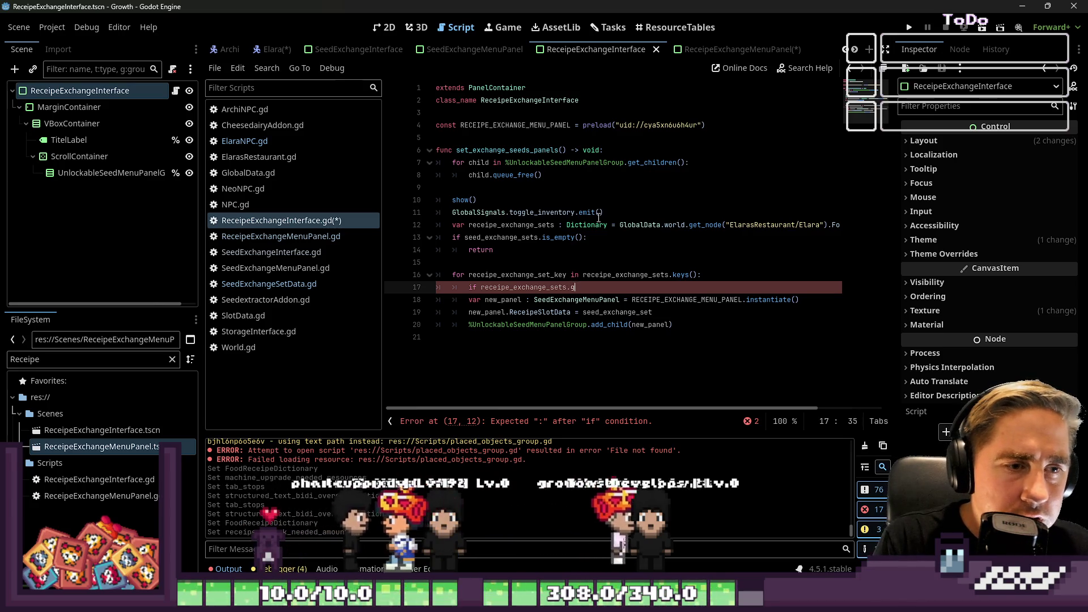
text(et(receipe_exchange_set_key))
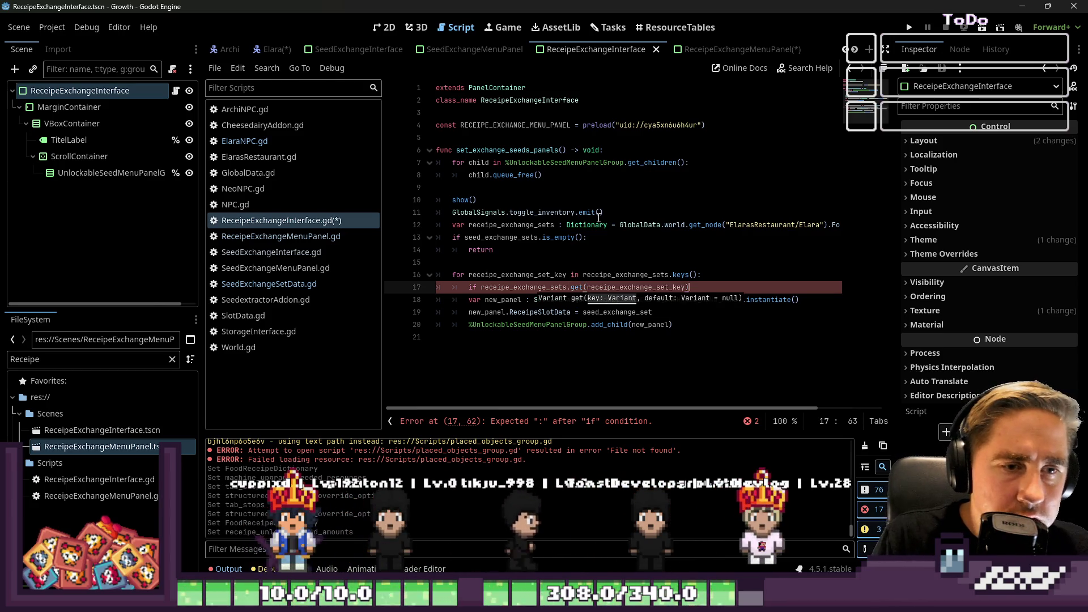
text(.get("Unlocked"):)
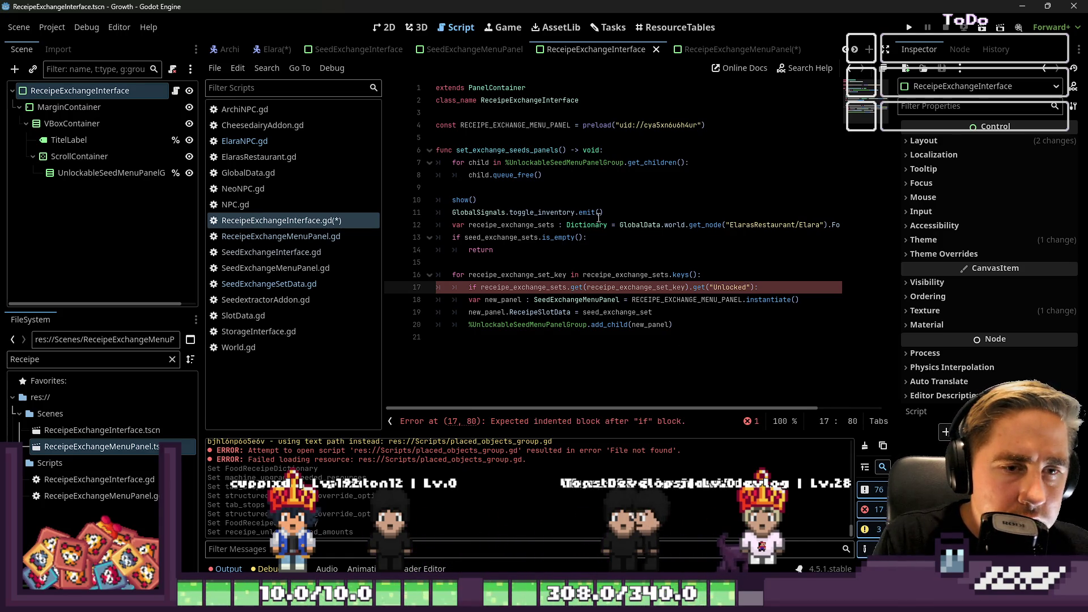
key(Return)
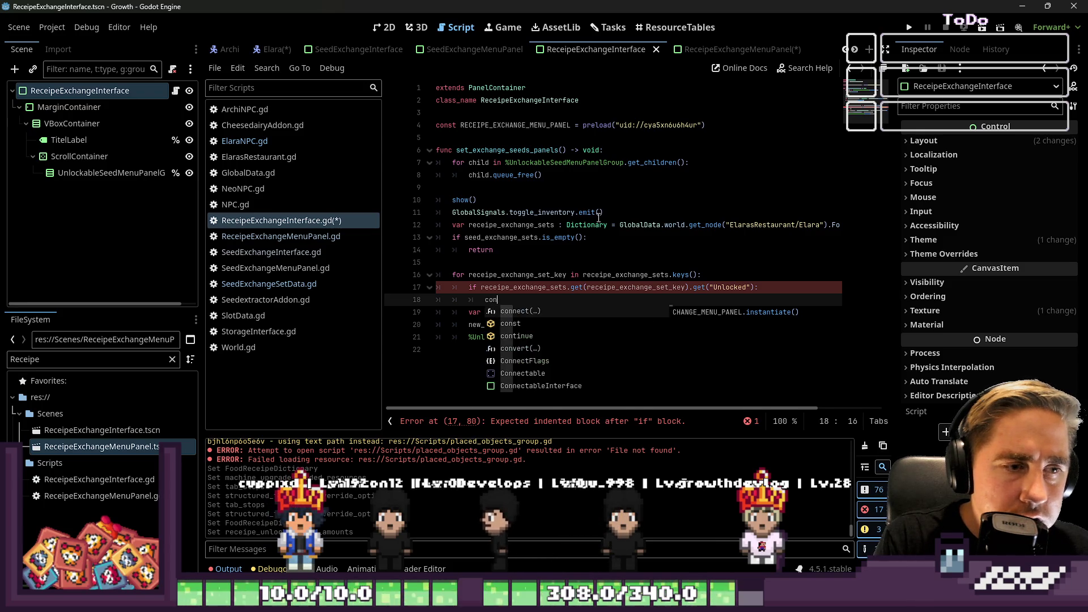
key(BackSpace)
text(ontiue)
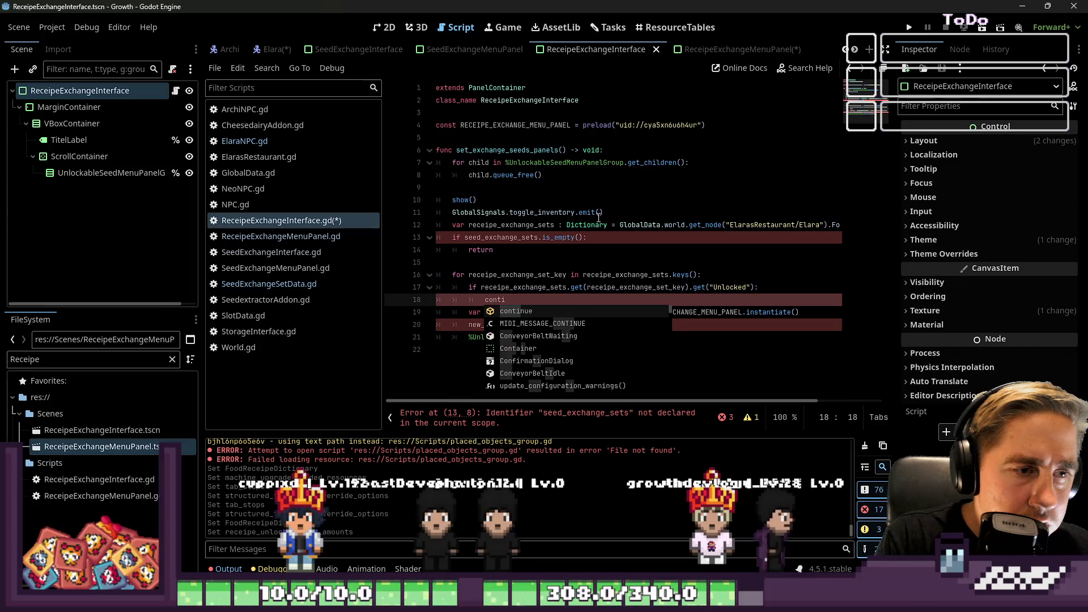
key(Return)
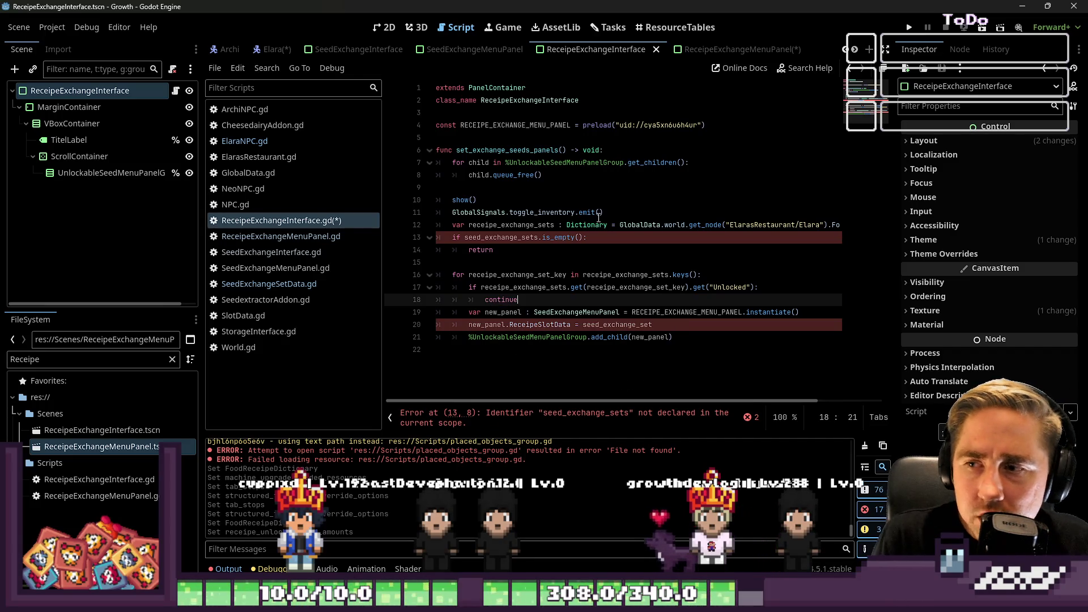
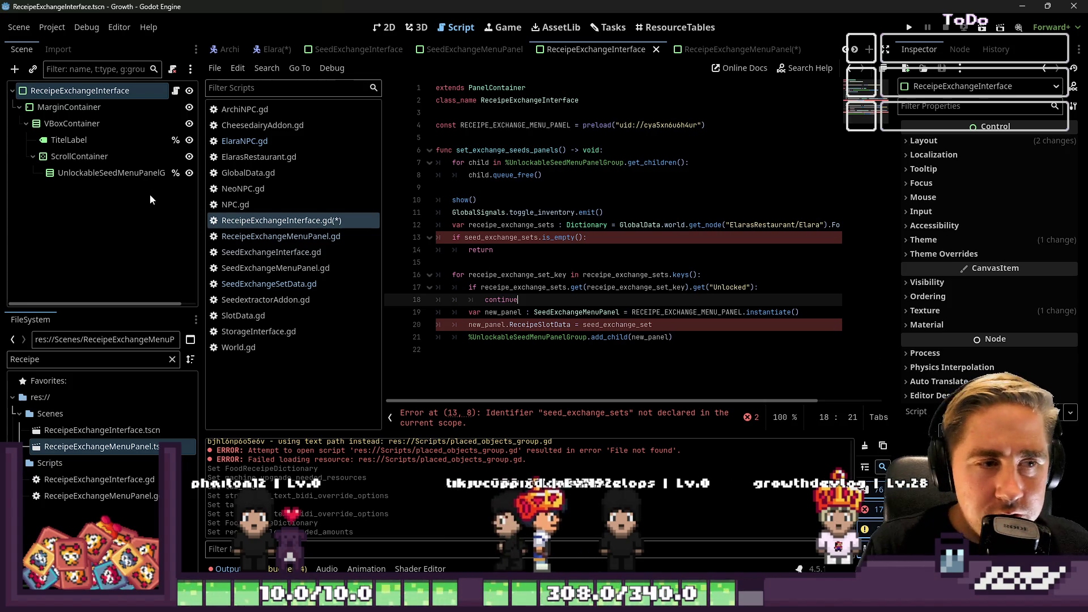
- Review the receipe_exchange_sets lookup on line 17 and the new_panel assignment on line 20
click(579, 305)
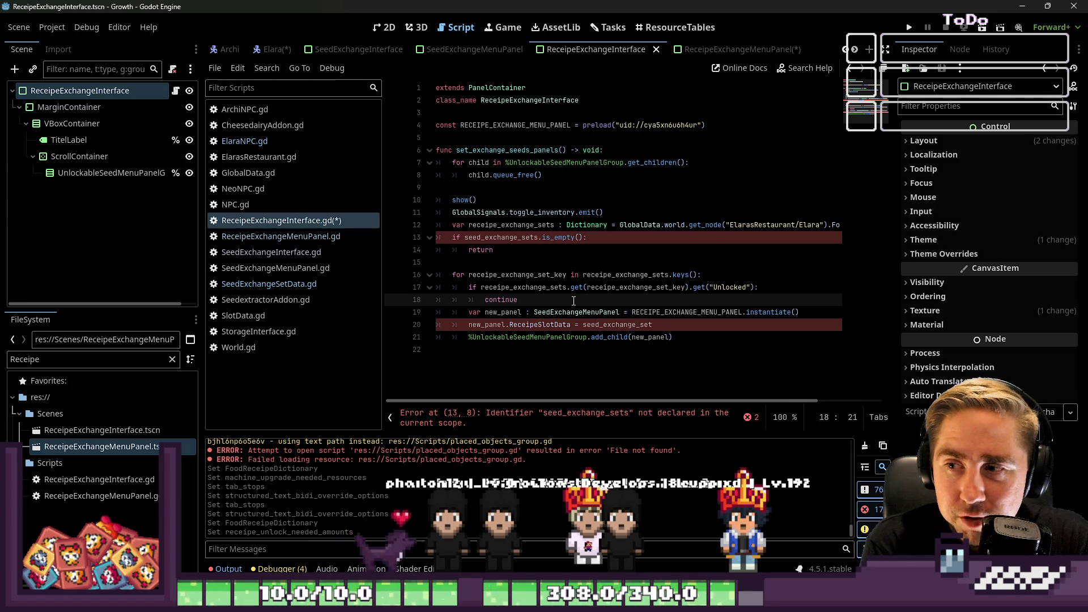
click(618, 313)
double_click(532, 288)
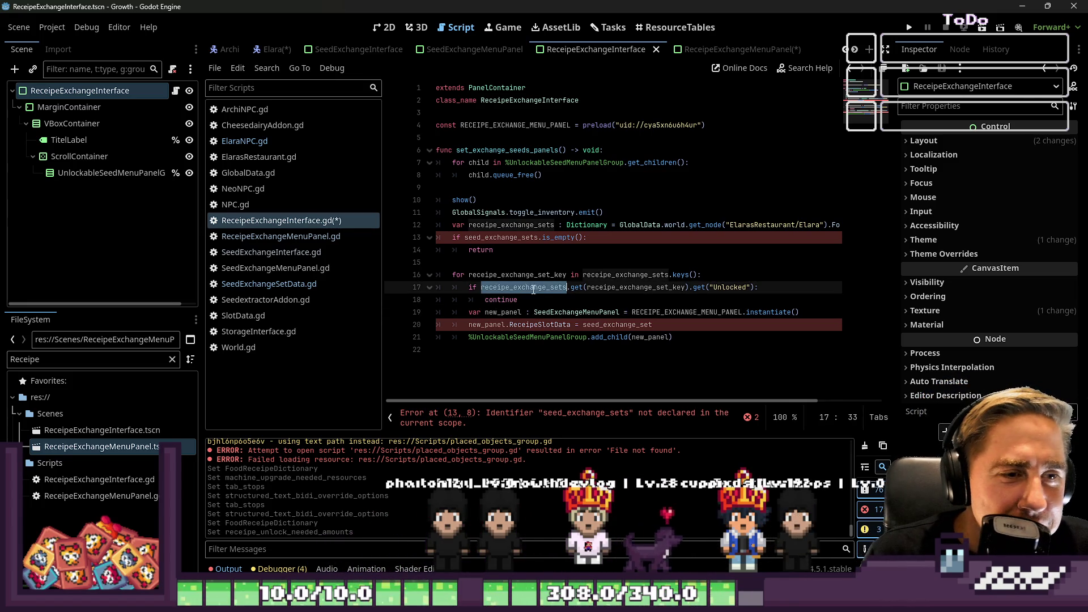
double_click(588, 287)
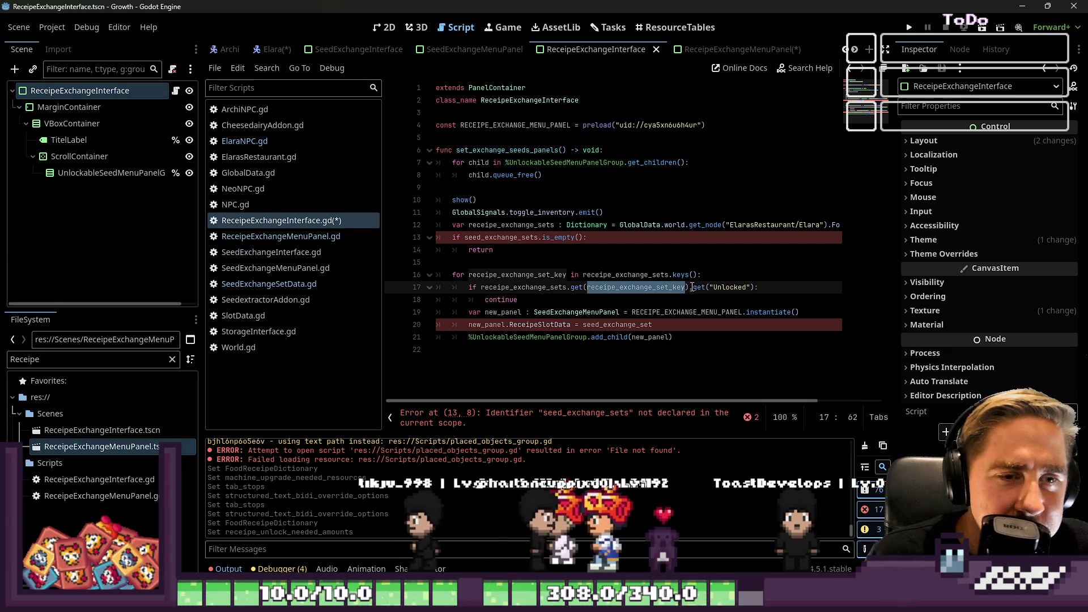
click(757, 288)
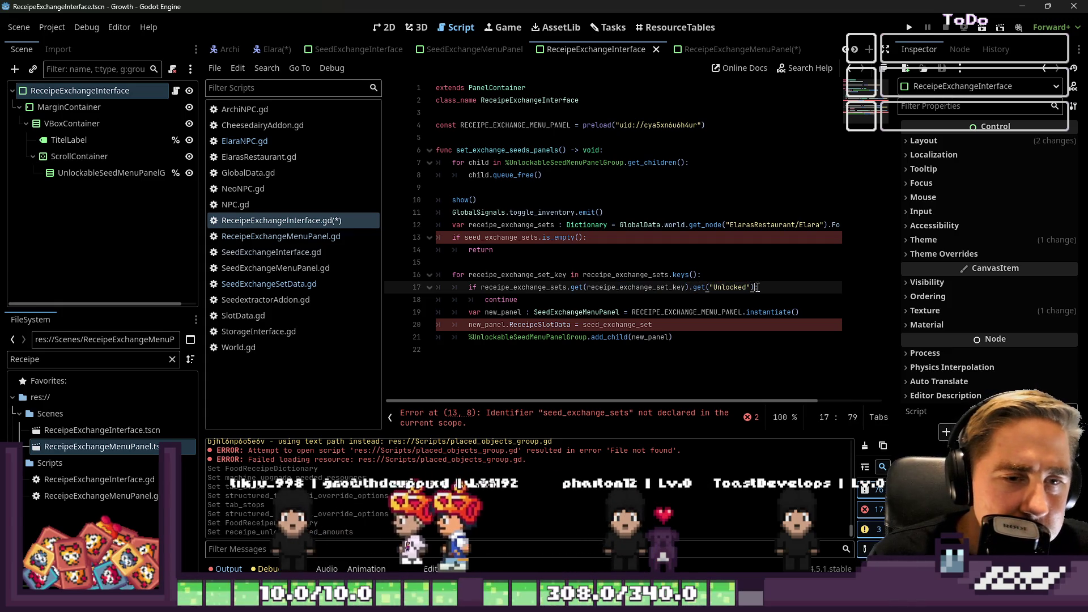
click(538, 298)
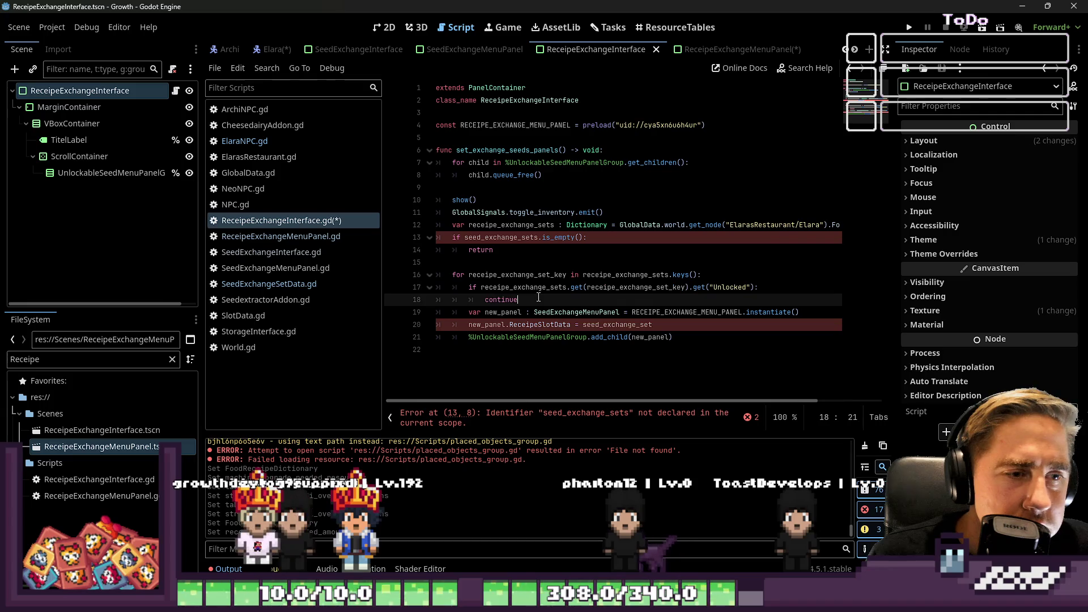
click(680, 320)
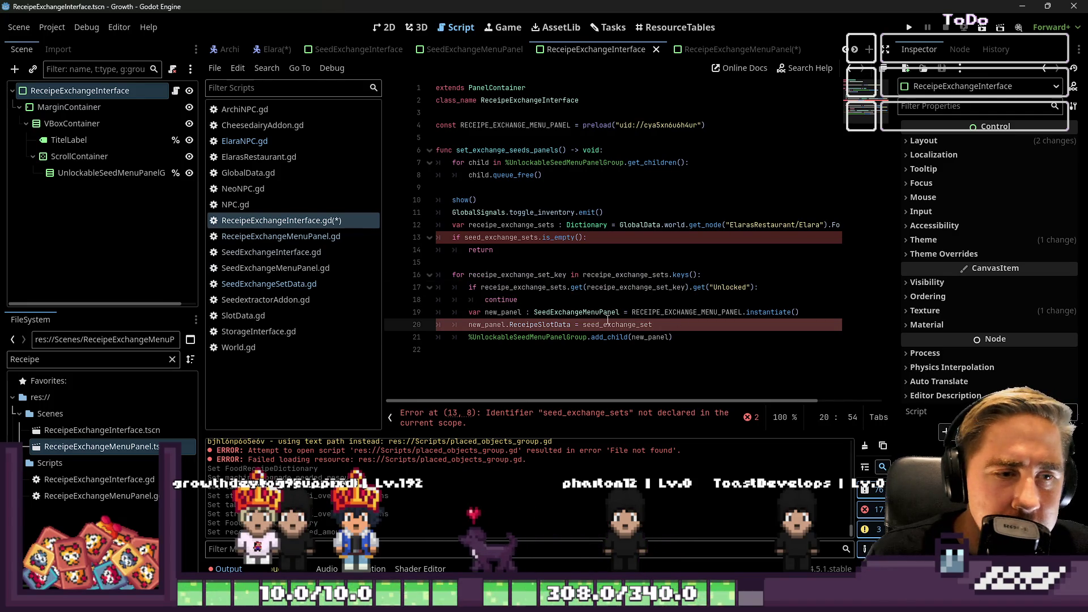
click(534, 287)
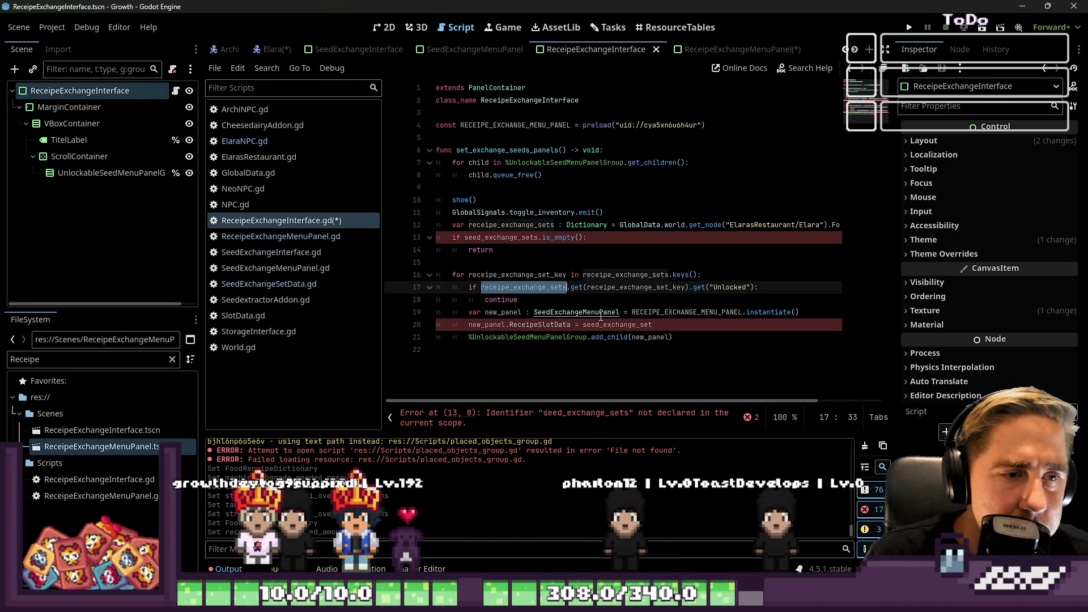
- Replace seed_exchange_set on line 20 with receipe_exchange_sets.get(receipe_exchange_set_key)
double_click(622, 324)
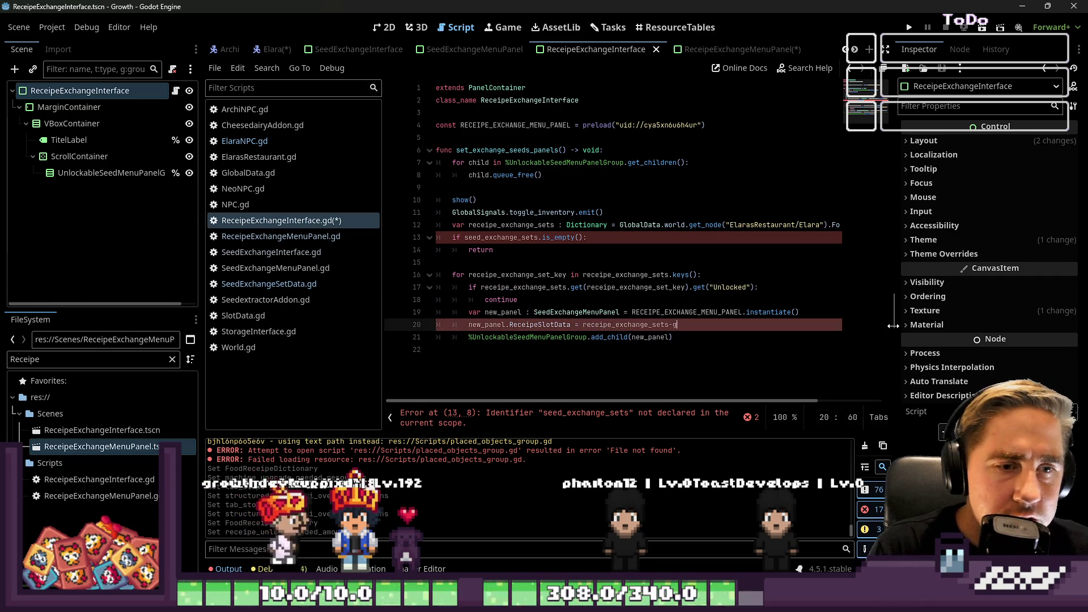
text(et)
key(Return)
key(Up)
key(Up)
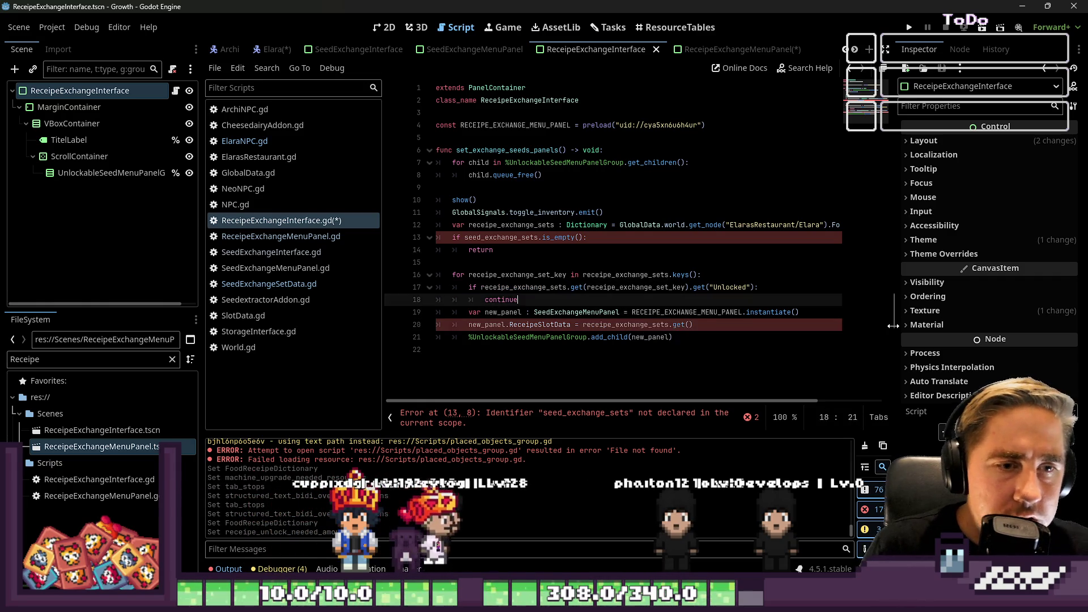
key(Up)
key(Up)
key(End)
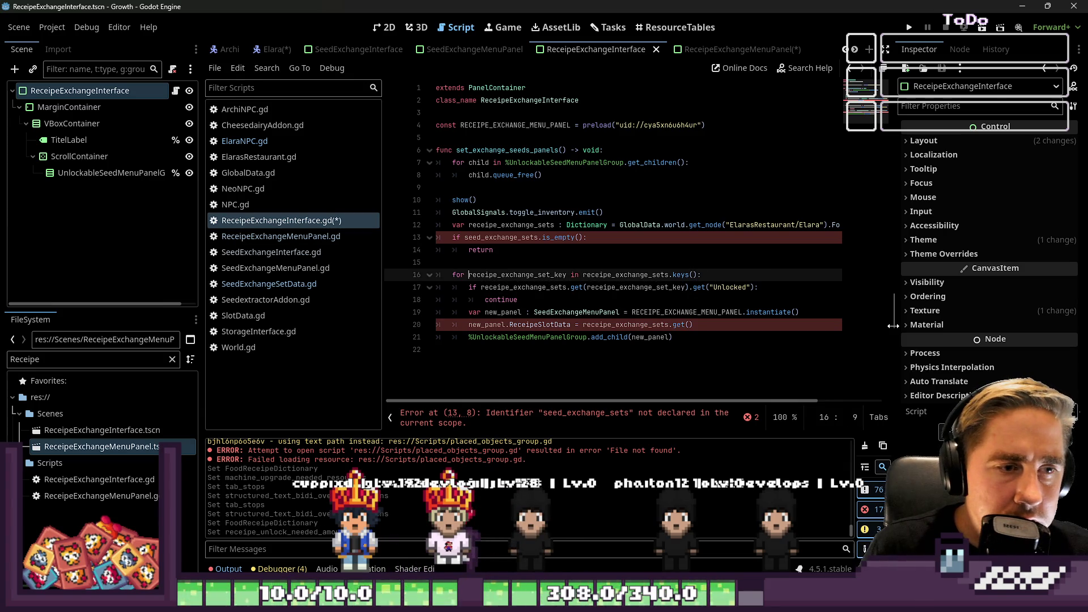
key(Down)
key(Down)
key(Down)
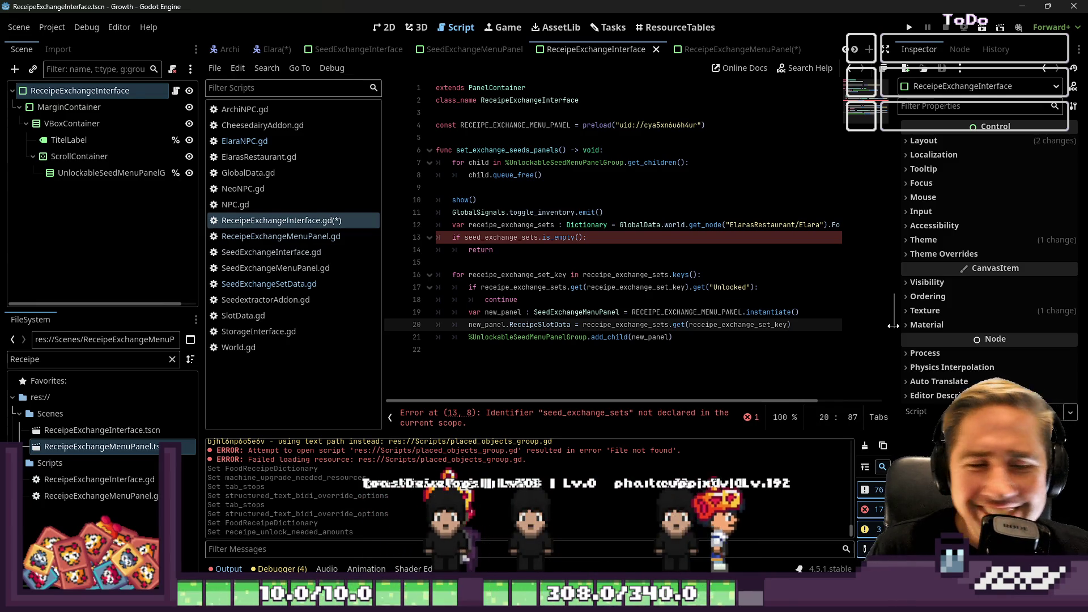
- Chain .get("Receipe") onto the lookup on line 20
key(Right)
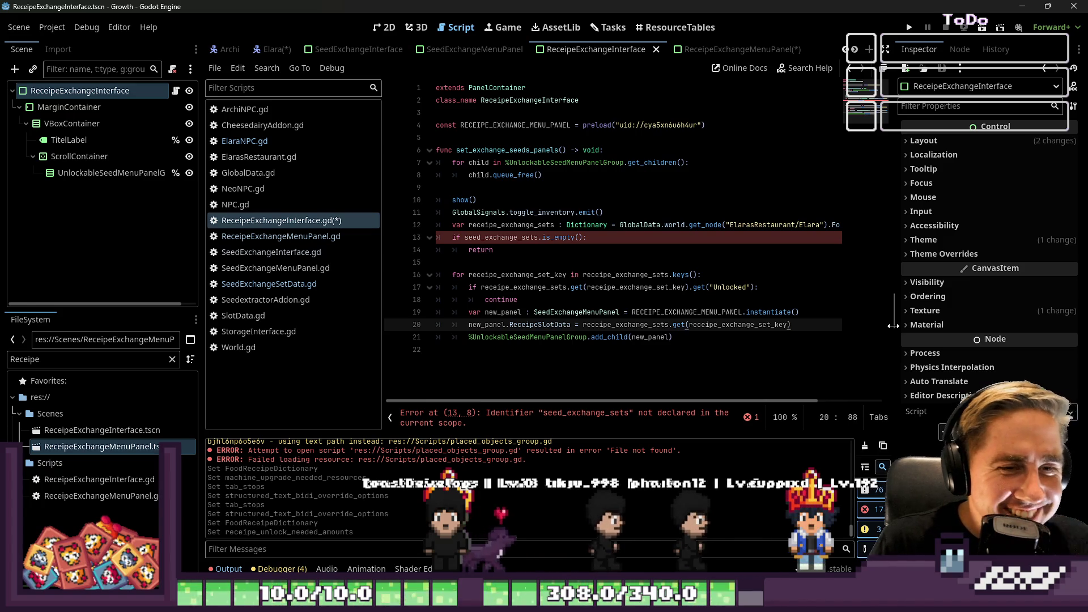
text(.()
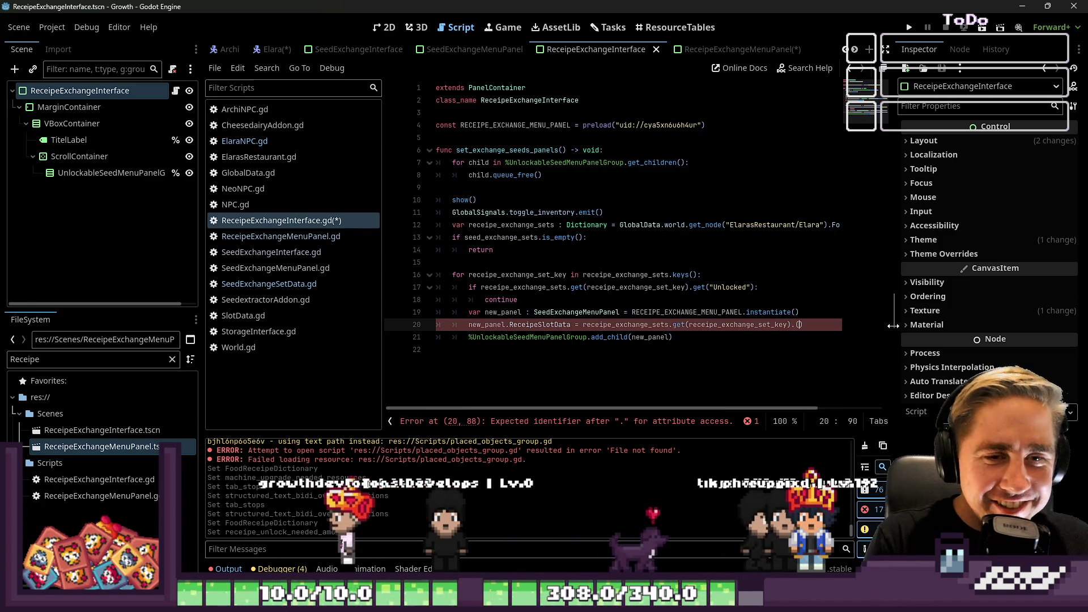
key(BackSpace)
text(get()
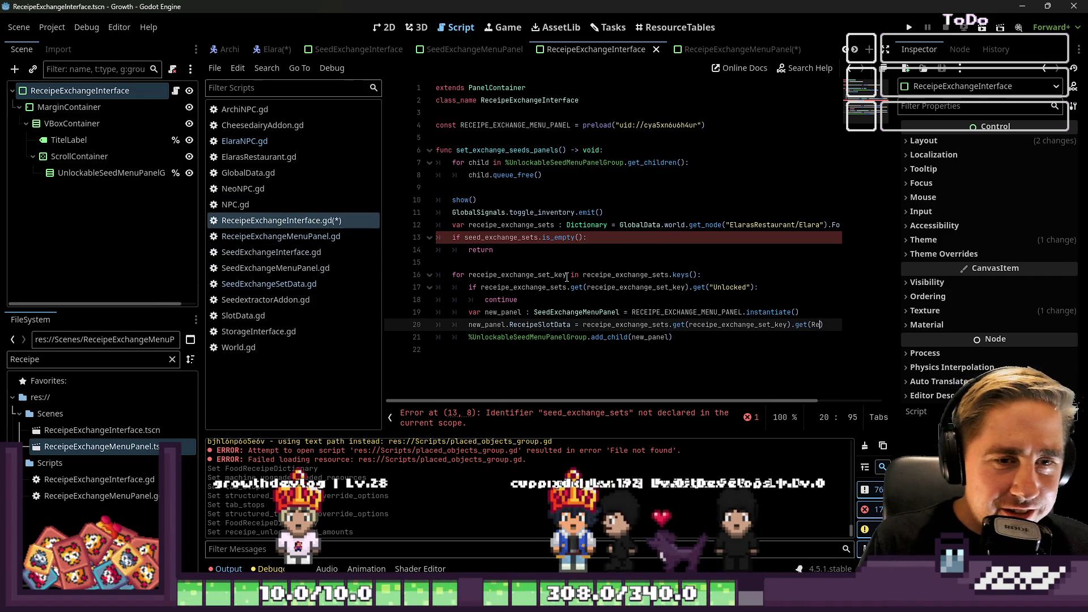
key(ctrl+space)
key(Escape)
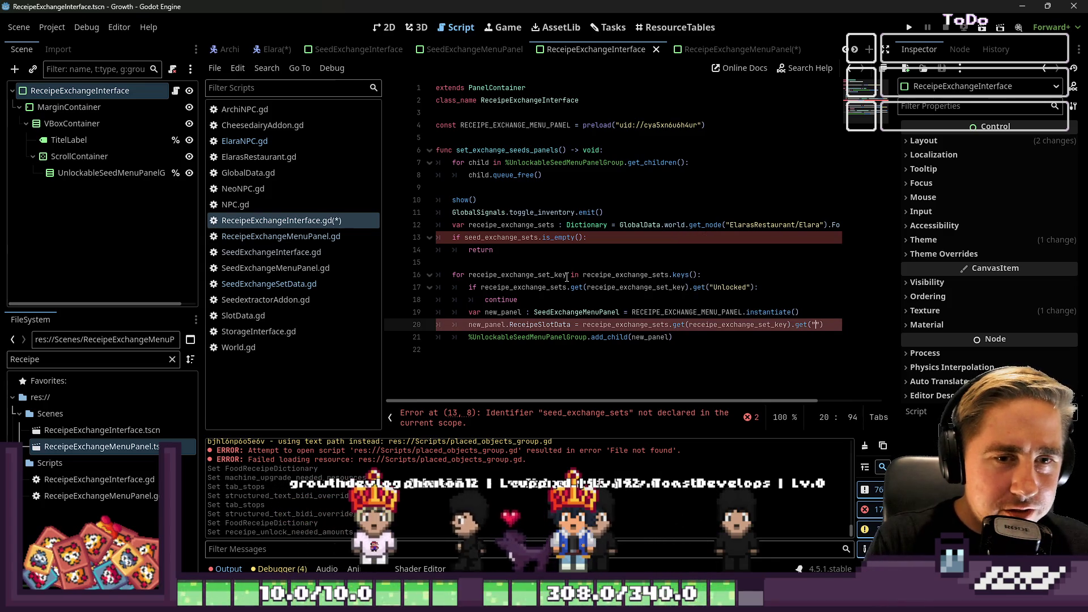
text("Receipe)
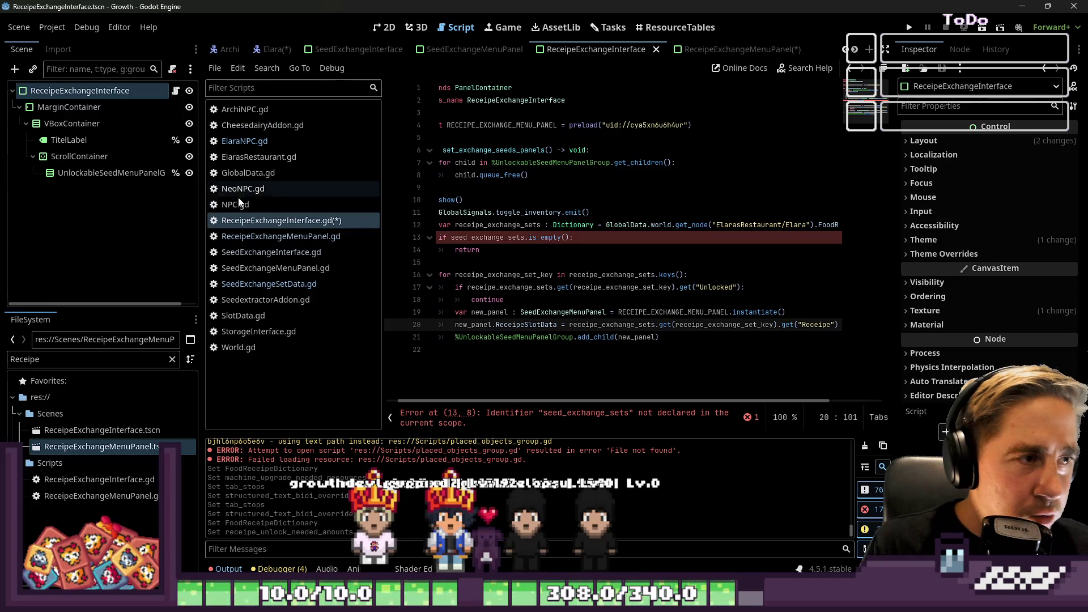
- Change the "FoodResource" key on GlobalData.gd line 1079 to "ReceipeResource" and save
click(265, 177)
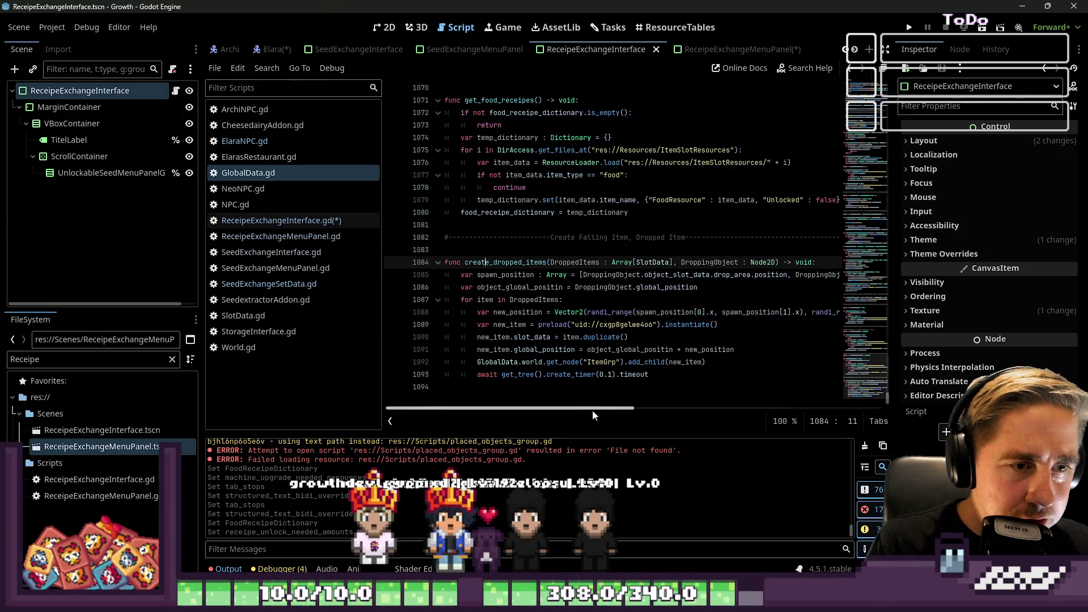
scroll(592, 361, up, 1)
double_click(655, 238)
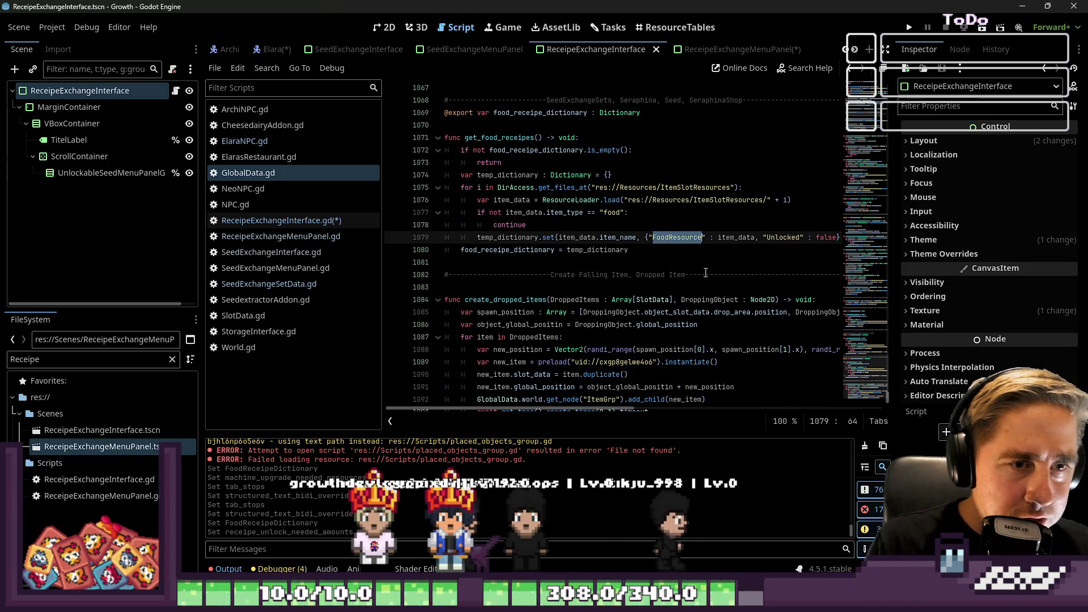
key(shift+Left)
key(shift+Left)
key(shift+Left)
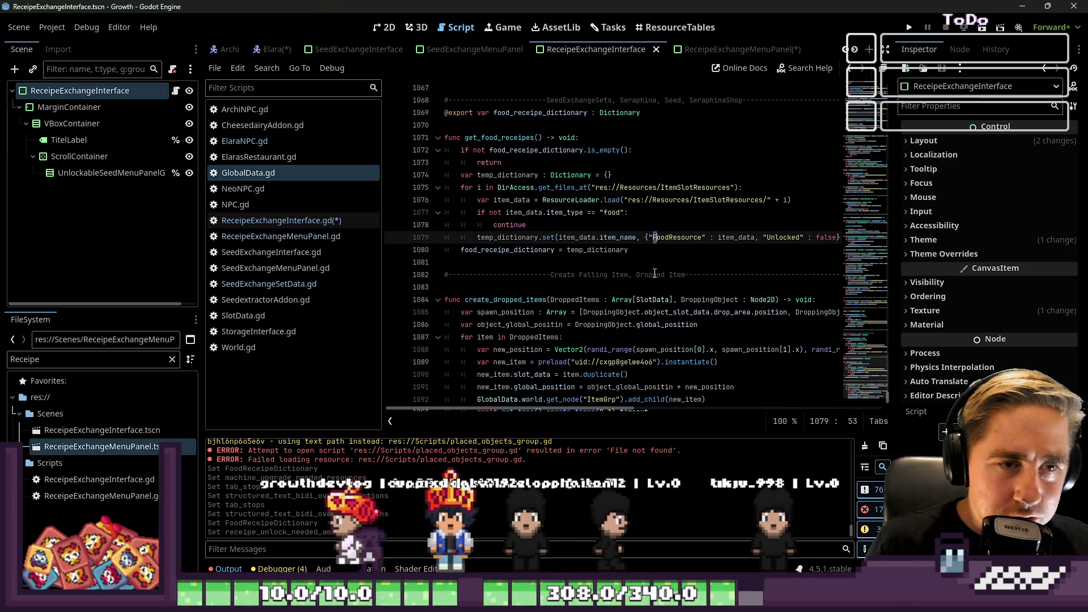
text(Recei)
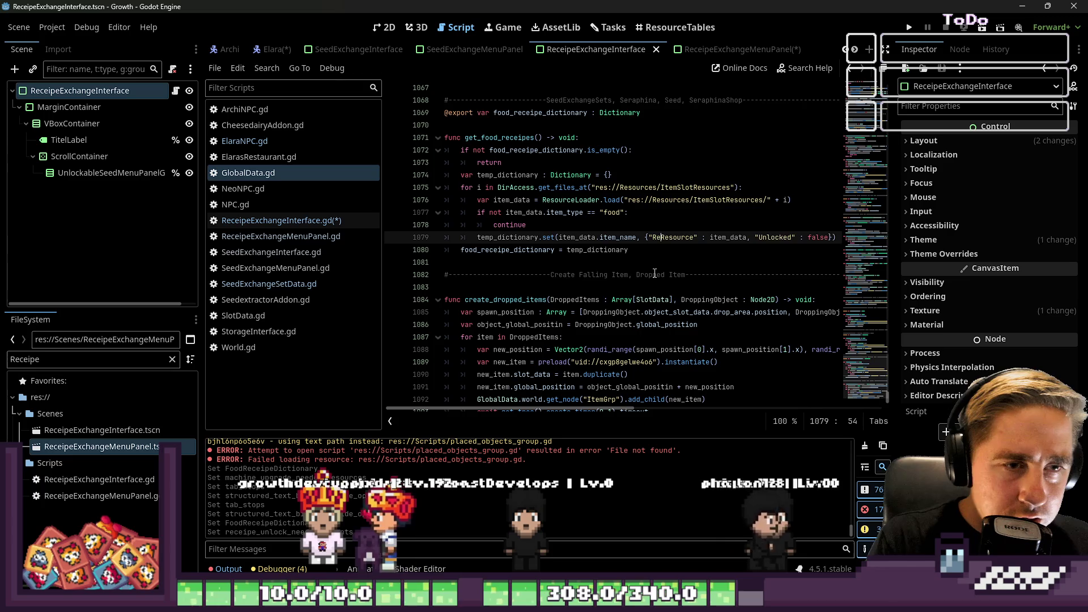
text(pe)
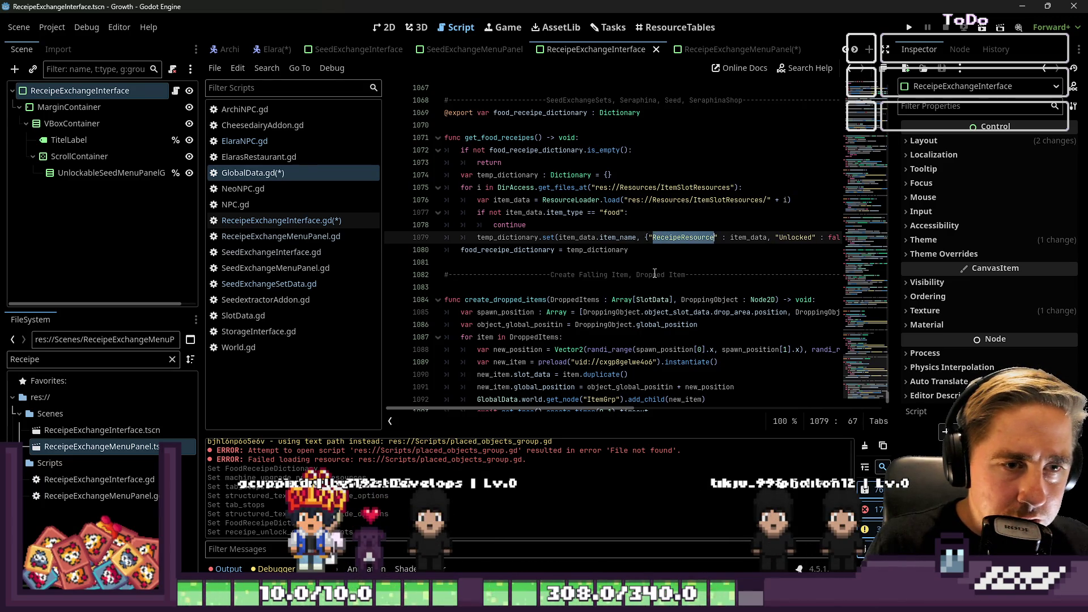
key(ctrl+s)
click(301, 225)
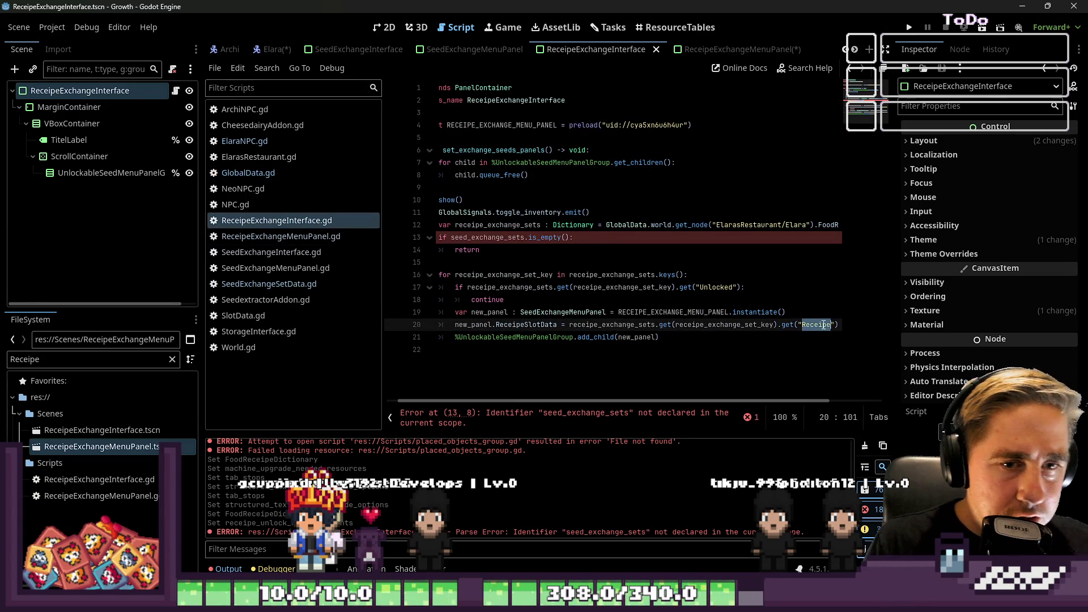
- Make line 20 read "ReceipeResource" and confirm a project search for FoodResource finds no matches
text(ReceipeResource)
key(ctrl+shift+f)
text(F)
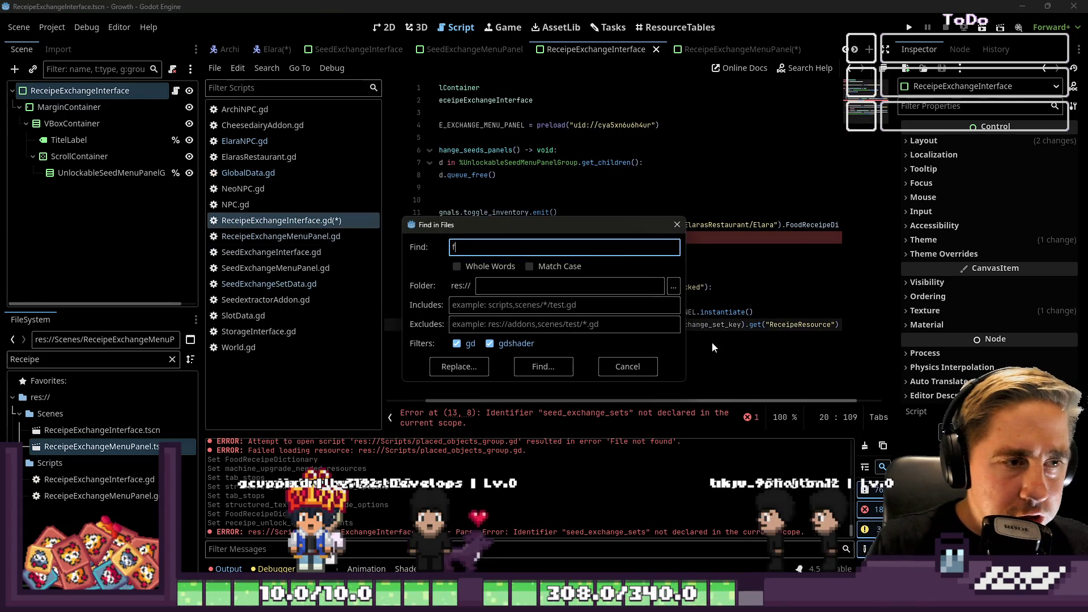
text(oodRe)
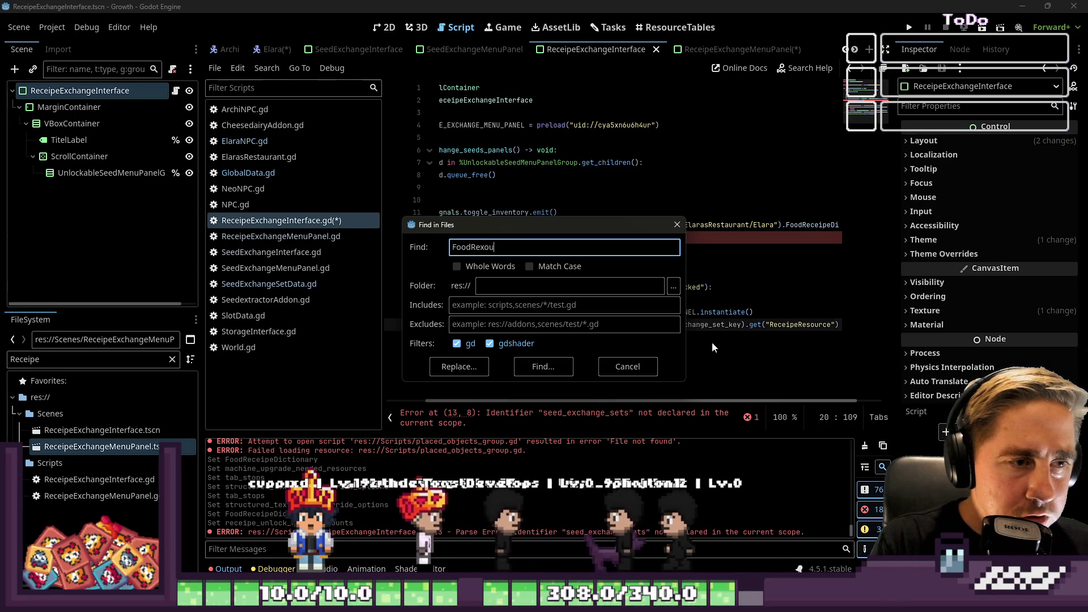
text(source)
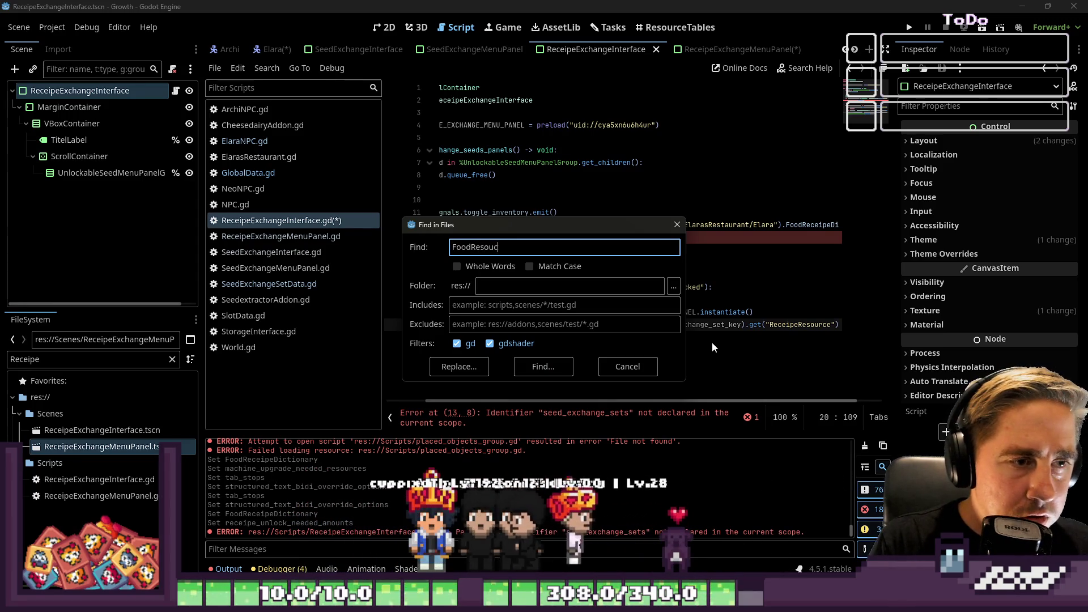
key(Return)
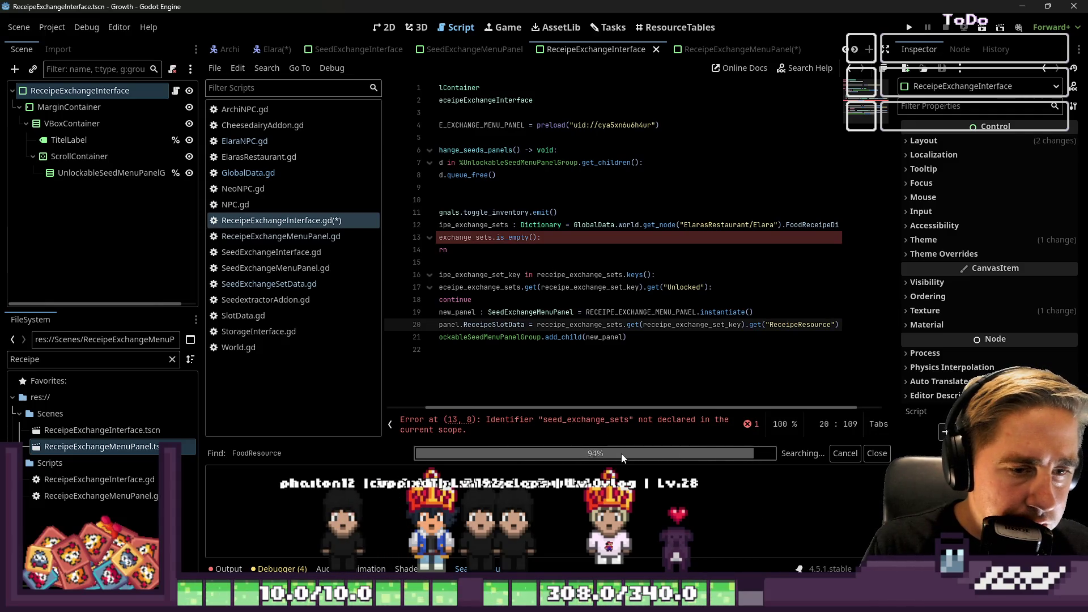
key(ctrl+shift+f)
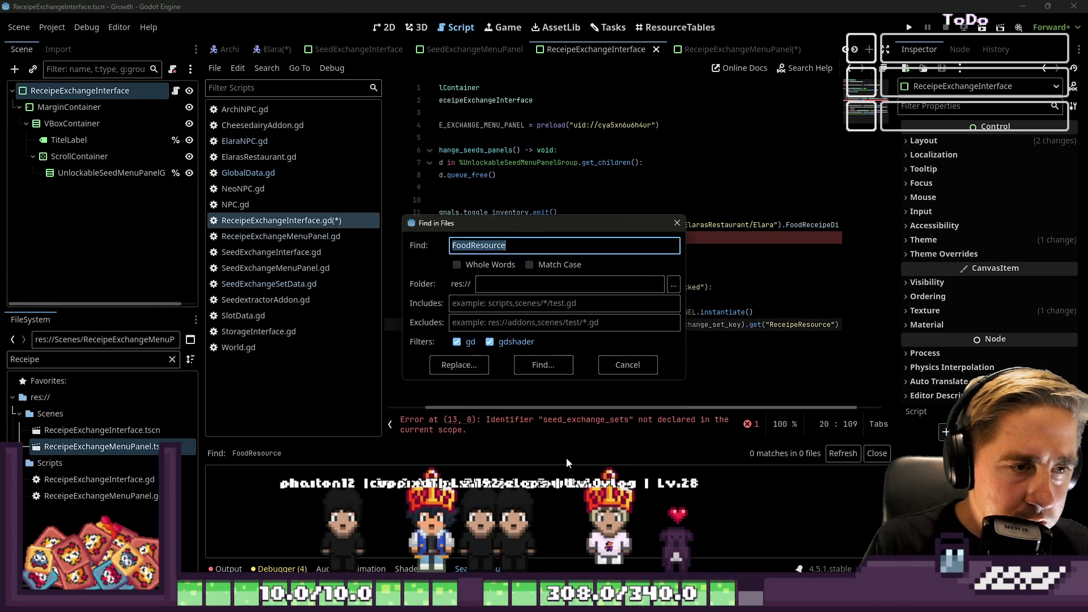
key(Escape)
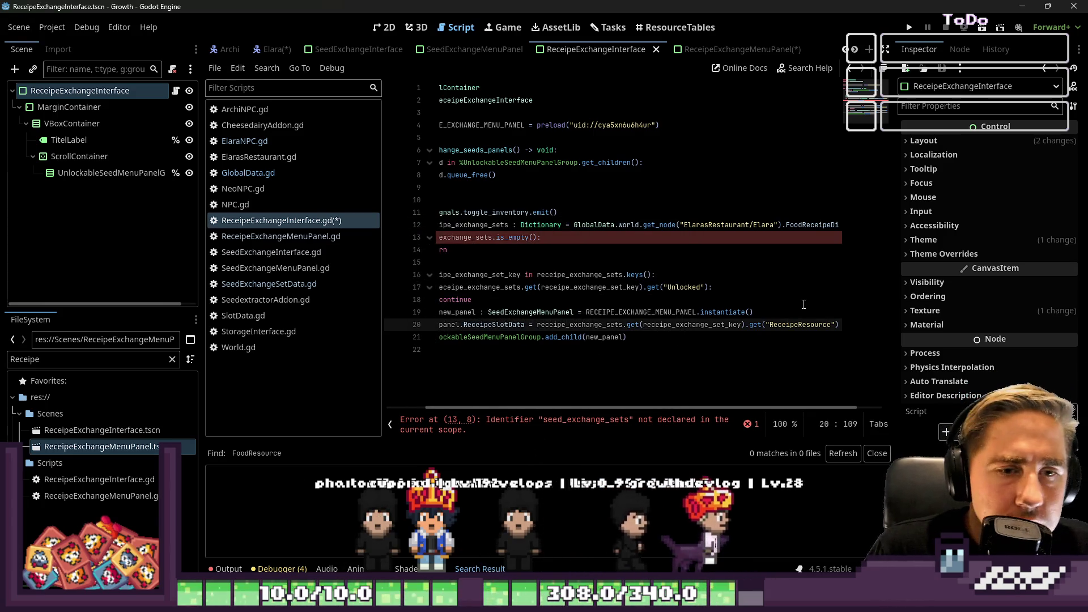
- Move from the end of line 20 down to the next line of the loop
click(817, 328)
key(Home)
key(Home)
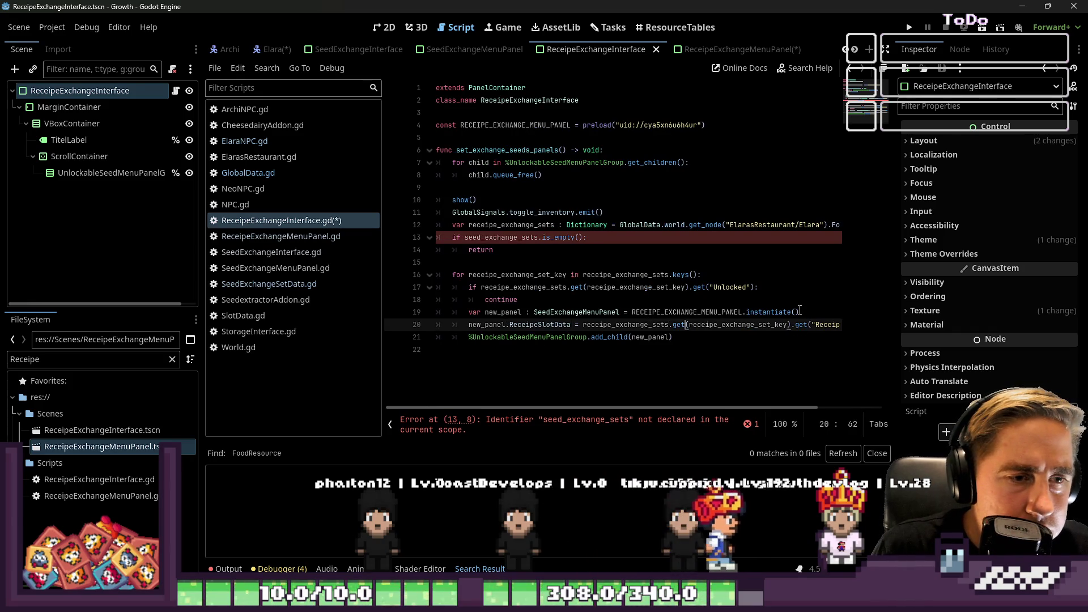
key(End)
key(Left)
key(Left)
key(Home)
key(Home)
key(Down)
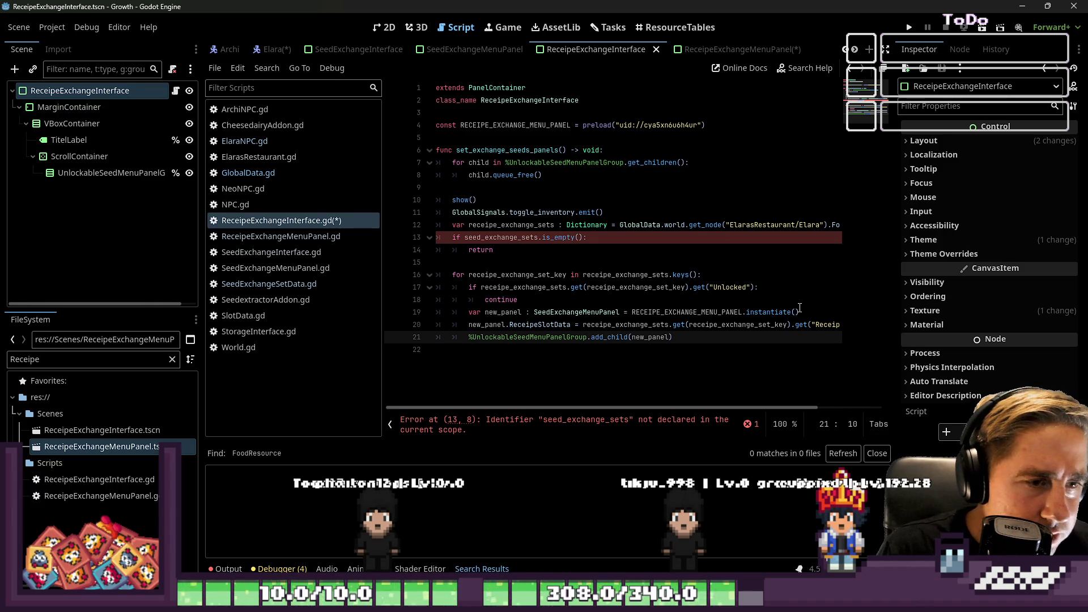
- Rename the Scene dock node to UnlockableReceipeMenuPanelGroup
click(79, 173)
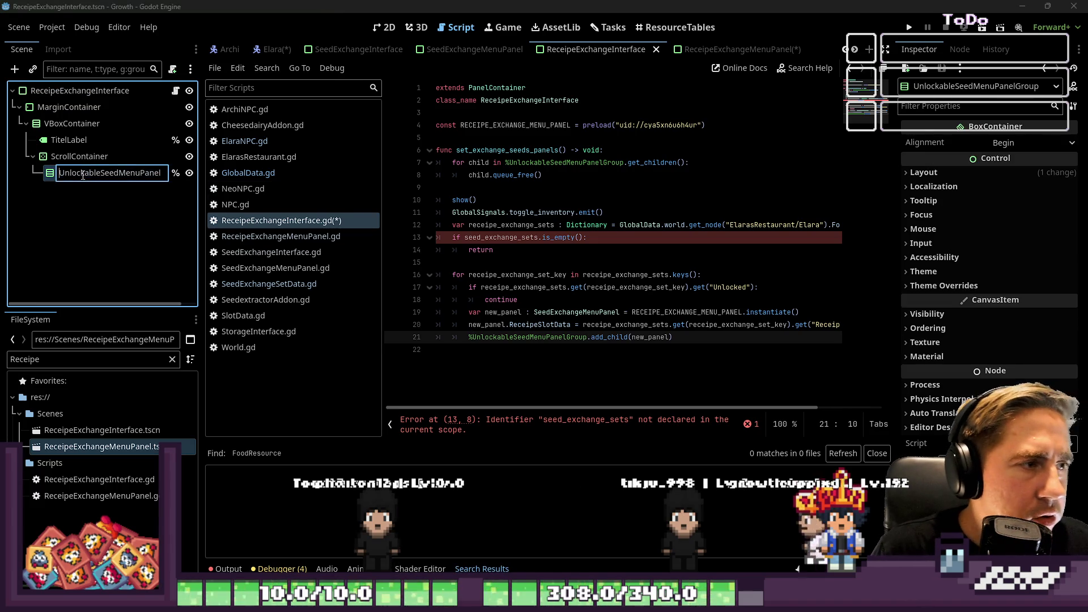
key(Right)
key(Right)
key(Right)
key(shift+Right)
key(shift+Right)
key(shift+Right)
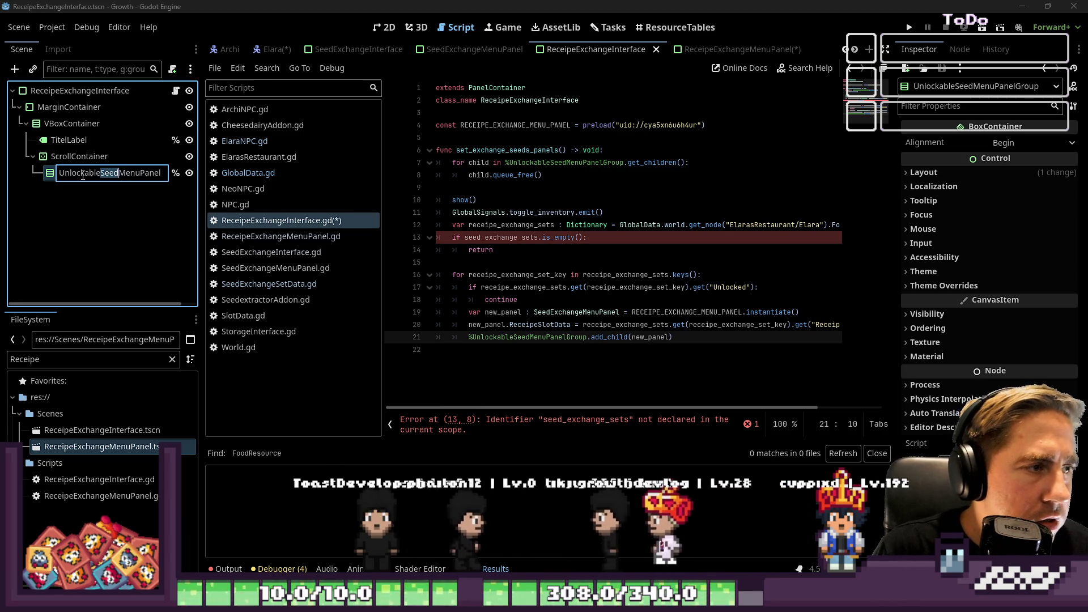
text(Receipe)
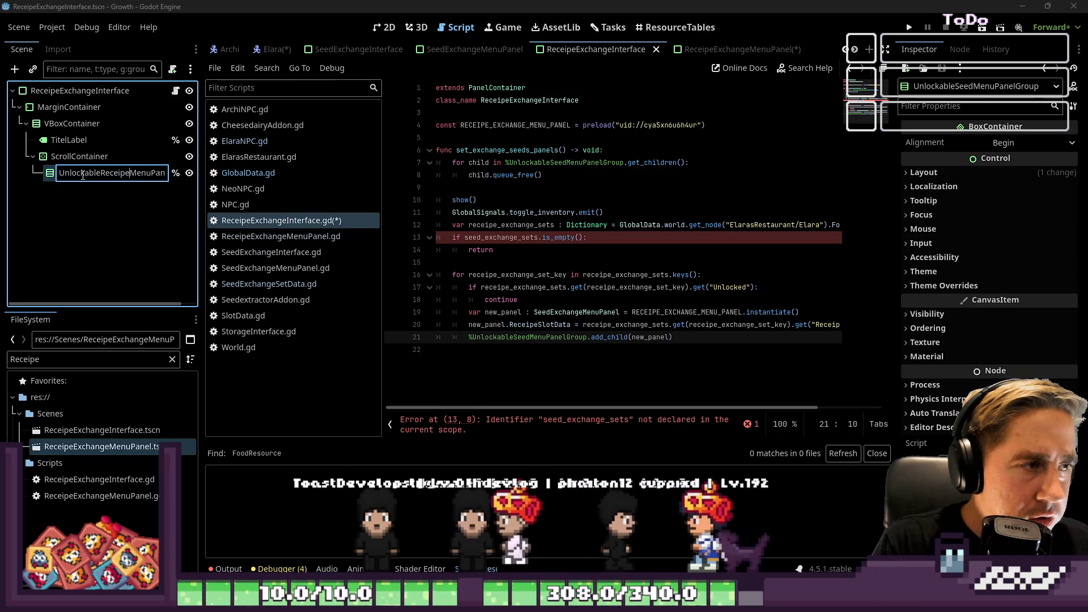
key(Return)
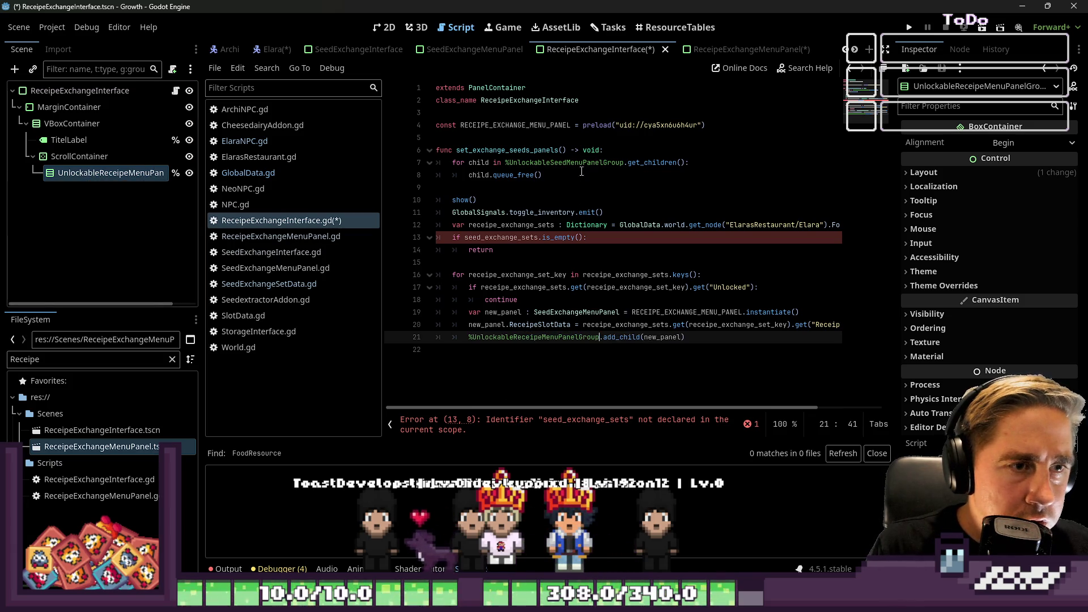
- Update the %UnlockableReceipeMenuPanelGroup reference on line 7 and save
double_click(566, 163)
text(UnlockableReceipeMenuPanelGroup)
click(590, 187)
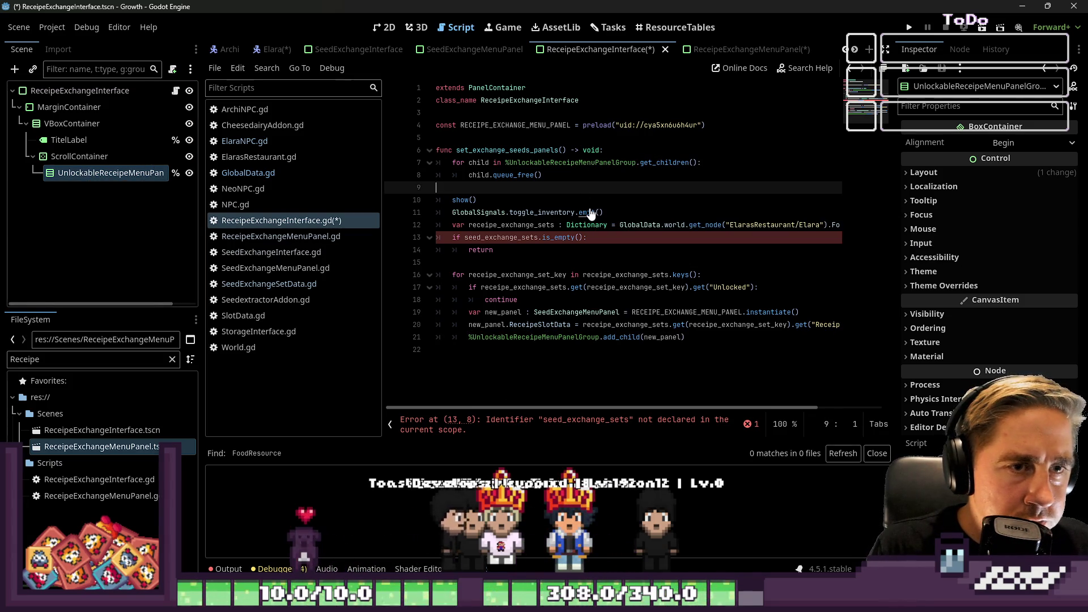
key(ctrl+s)
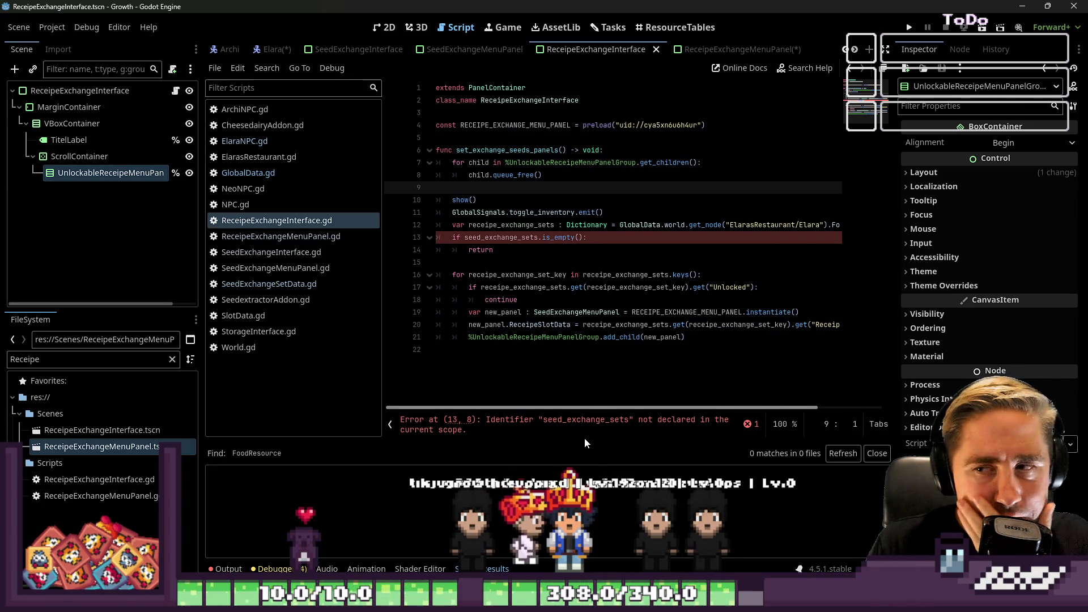
- Run the game and go to the undeclared seed_exchange_sets error on line 13
click(912, 27)
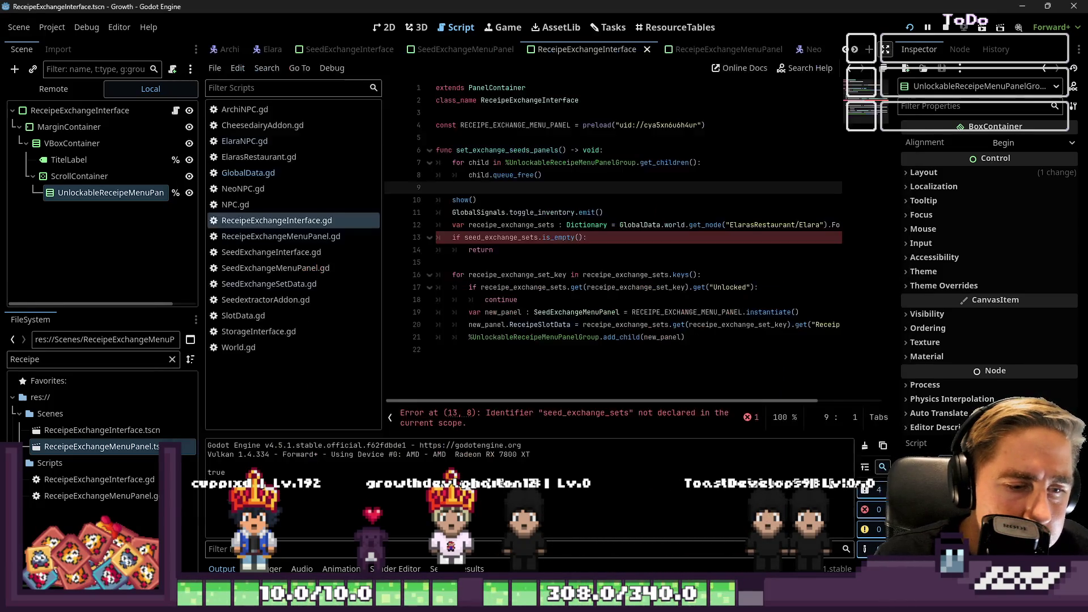
click(508, 275)
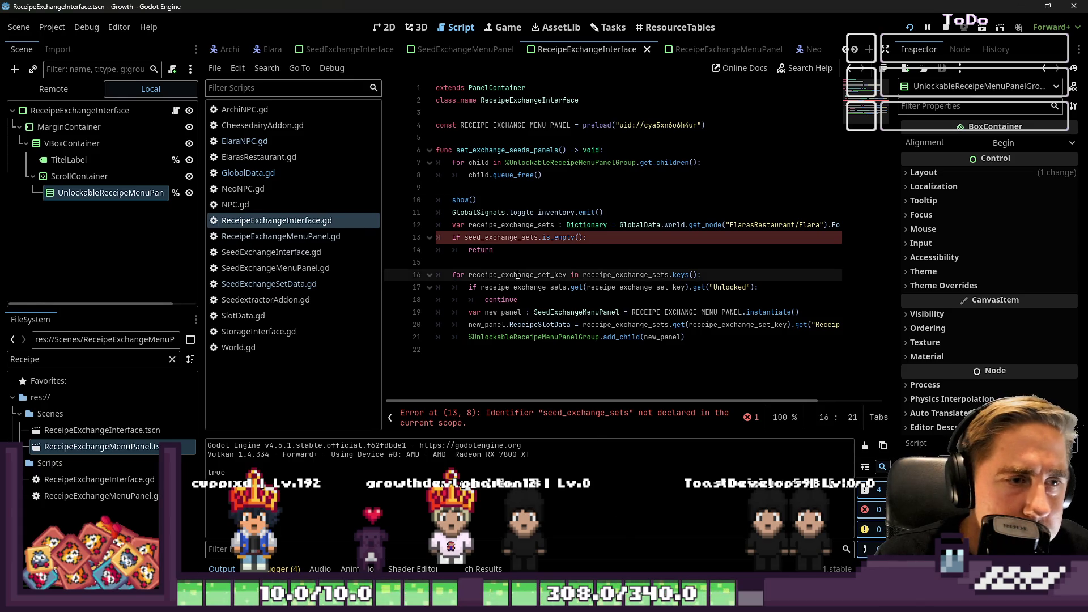
click(501, 238)
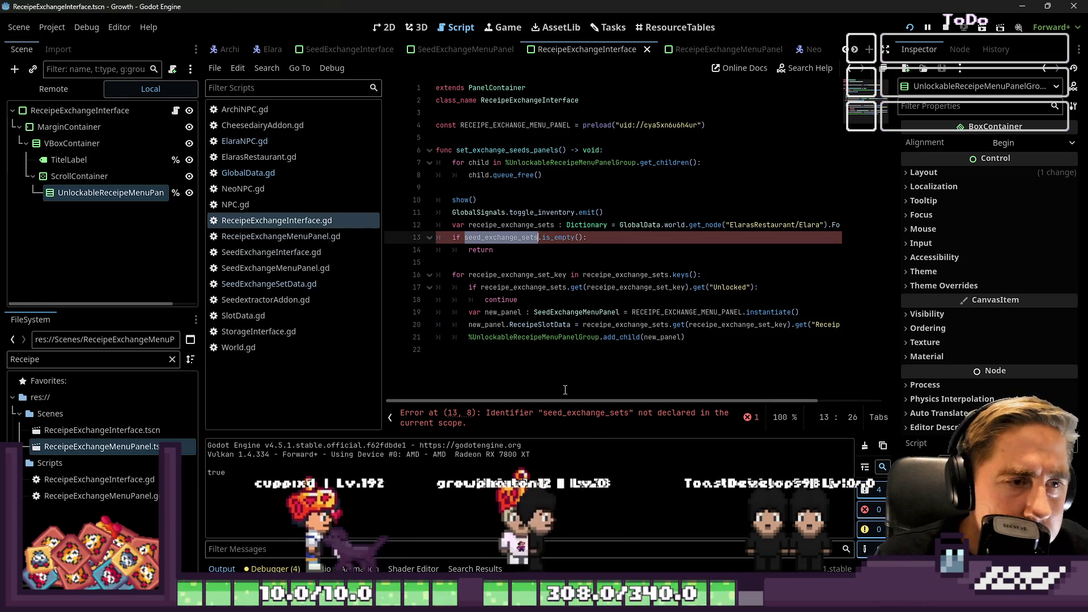
- Replace seed_exchange_sets on line 13 with receipe_exchange_sets from line 12 and rerun with F5
double_click(506, 227)
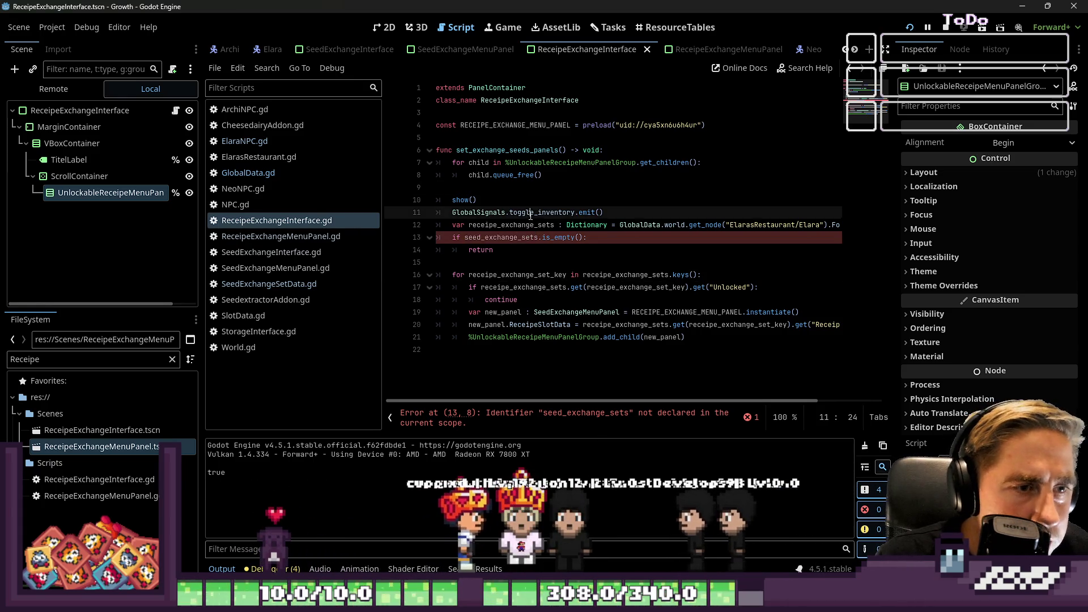
key(ctrl+c)
double_click(502, 238)
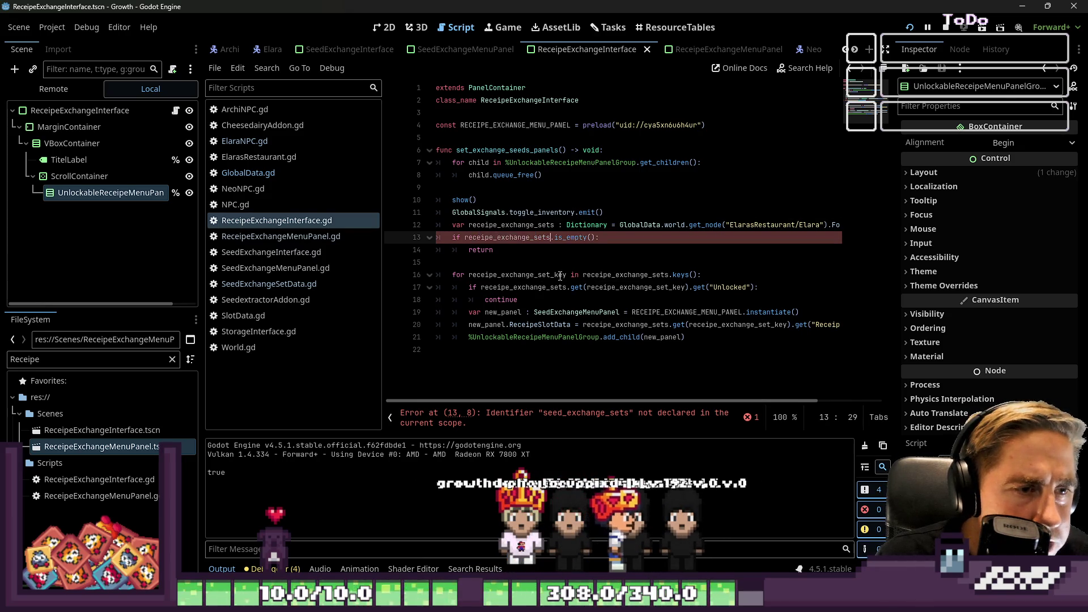
key(ctrl+v)
click(538, 254)
key(F5)
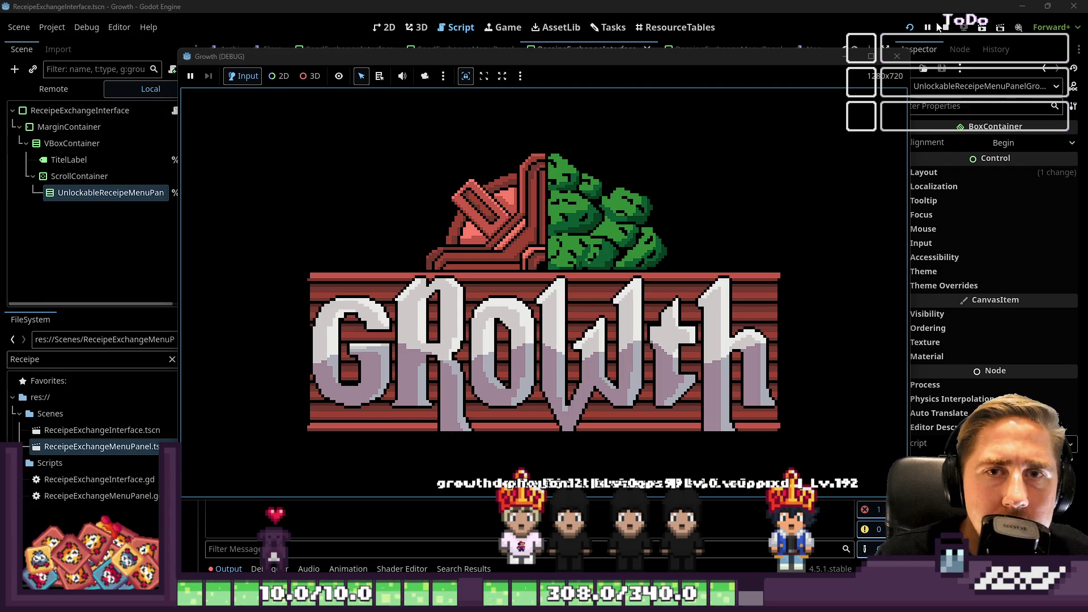
- Stop the game, open InventoryInterface.tscn in the 2D view and select VBoxContainer
click(946, 27)
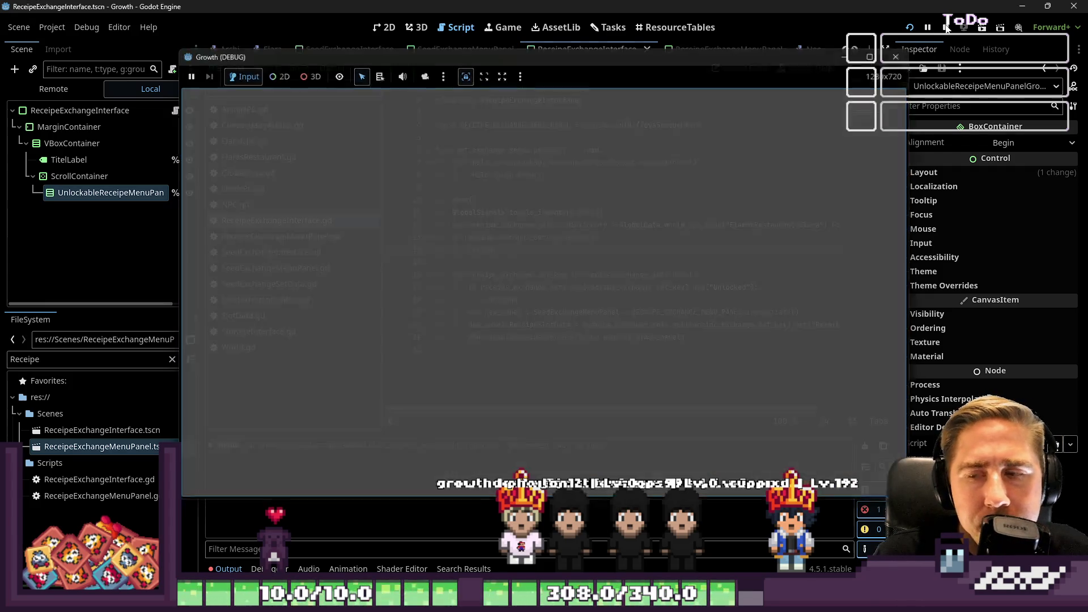
scroll(376, 53, up, 2)
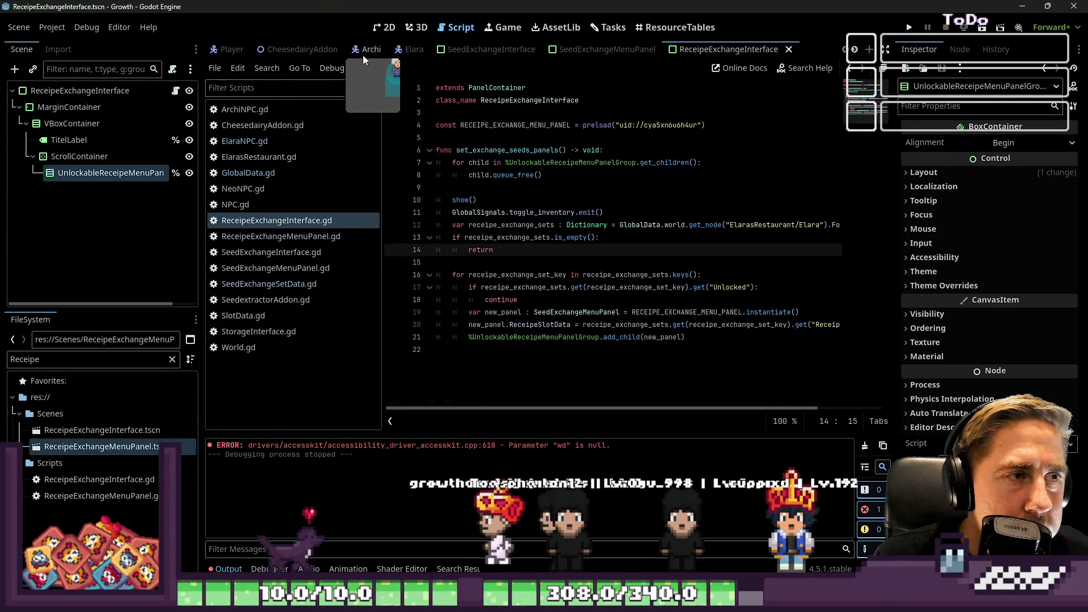
double_click(102, 360)
text(Inventory)
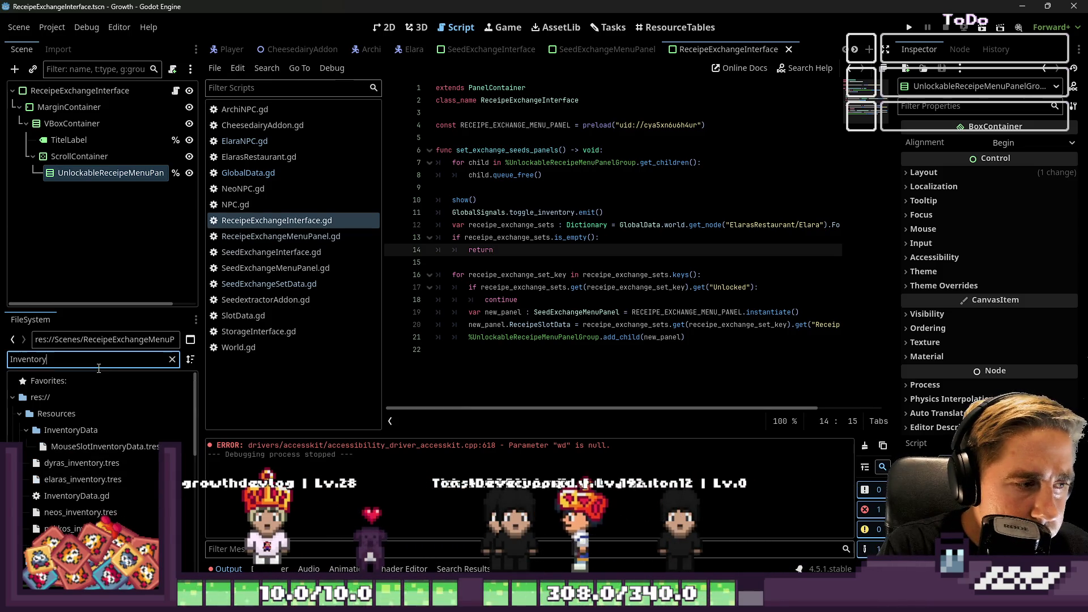
text(Inter)
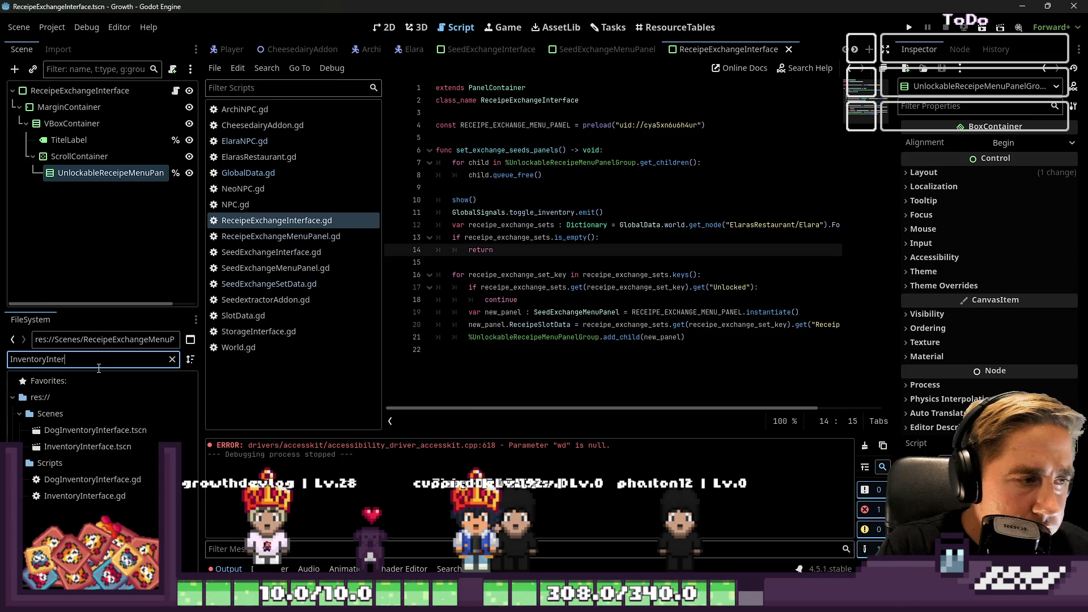
double_click(78, 445)
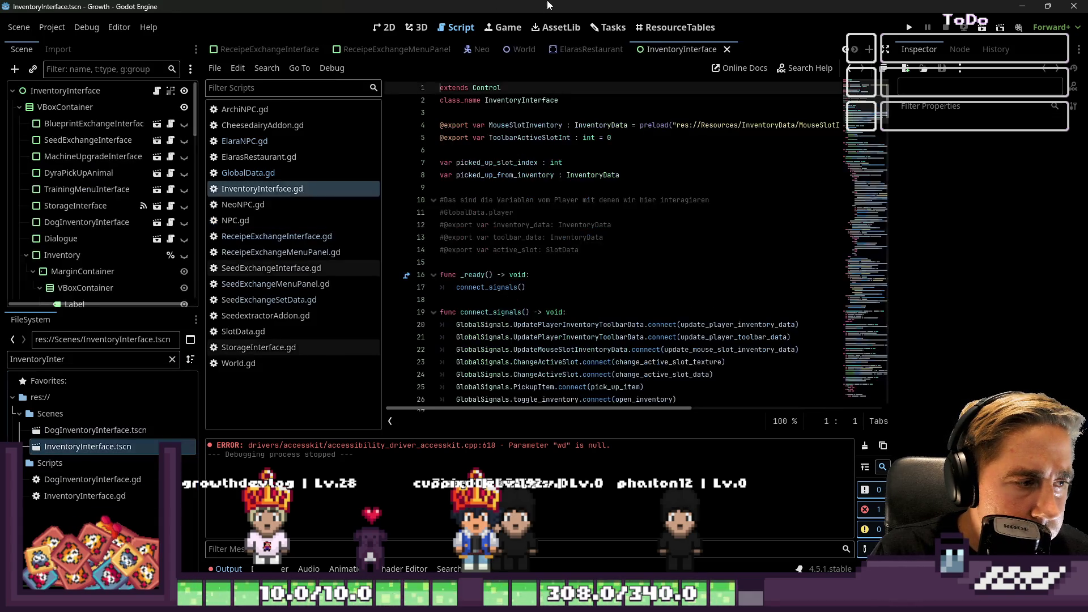
click(387, 33)
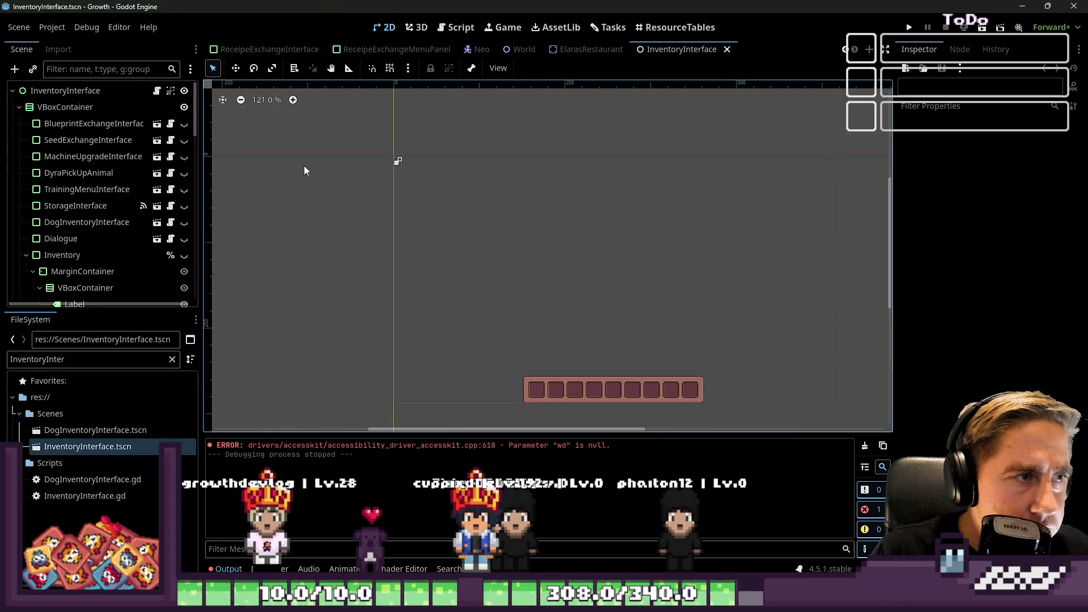
click(65, 107)
- Add ReceipeExchangeInterface.tscn as VBoxContainer's first child and hide it
double_click(67, 359)
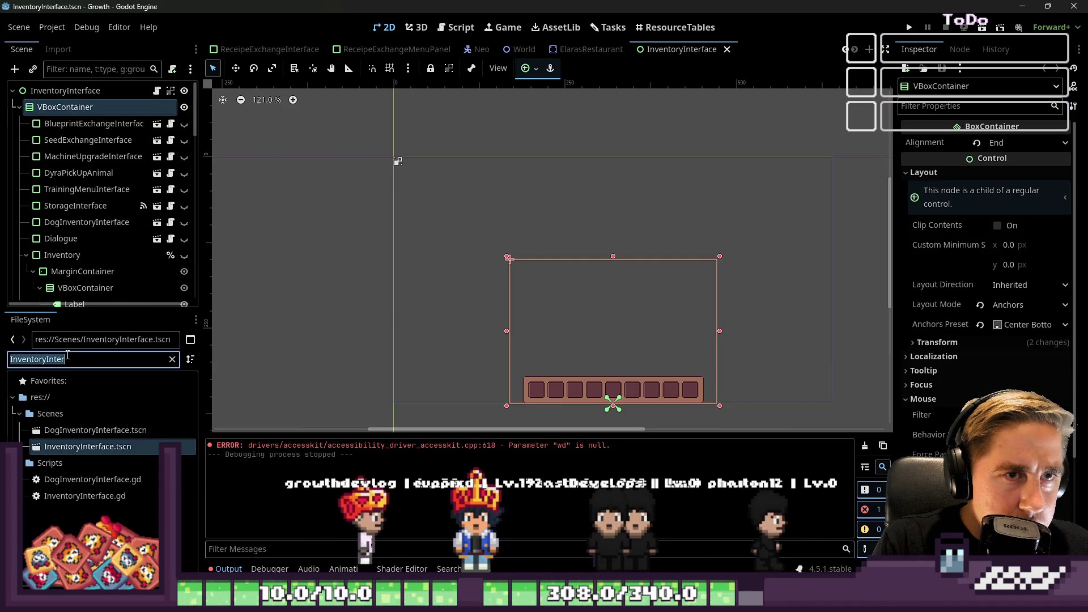
text(Interface)
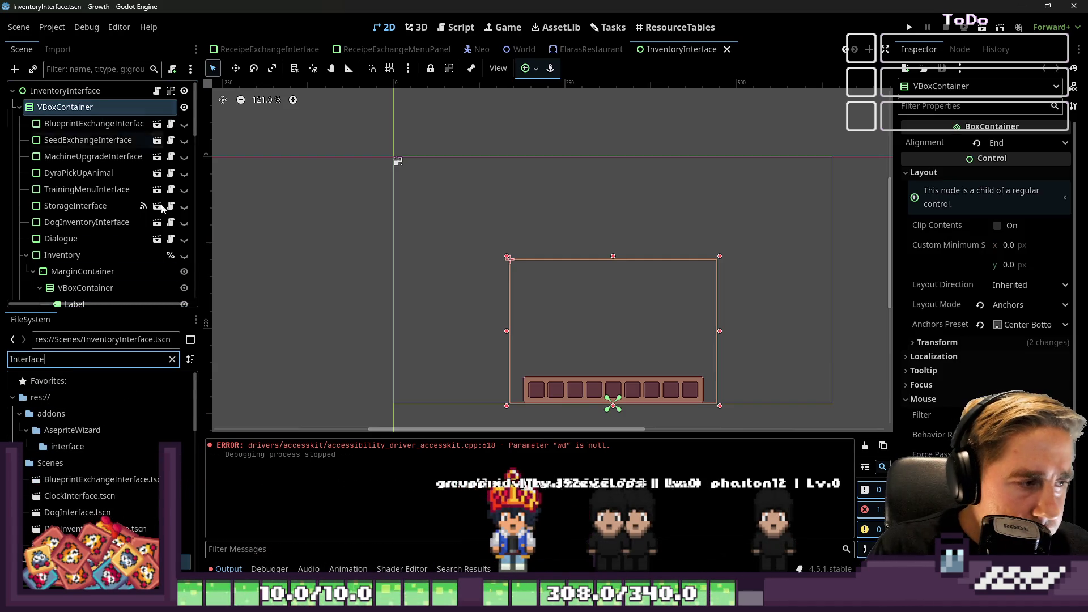
scroll(94, 444, down, 3)
scroll(132, 442, down, 2)
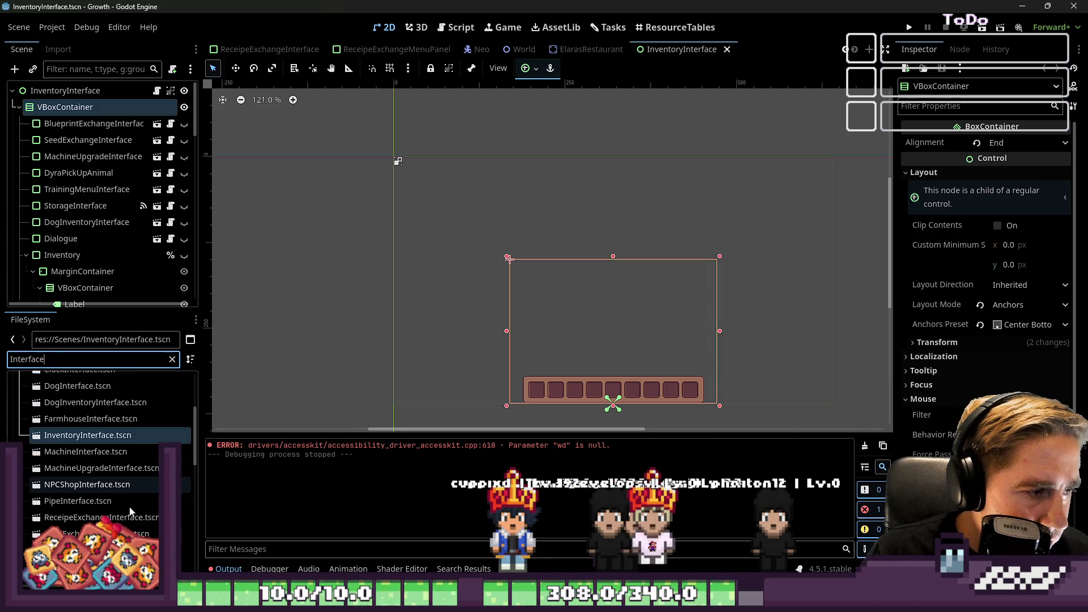
mouse_move(102, 517)
mouse_down()
mouse_move(210, 574)
mouse_move(52, 137)
mouse_move(64, 109)
mouse_up()
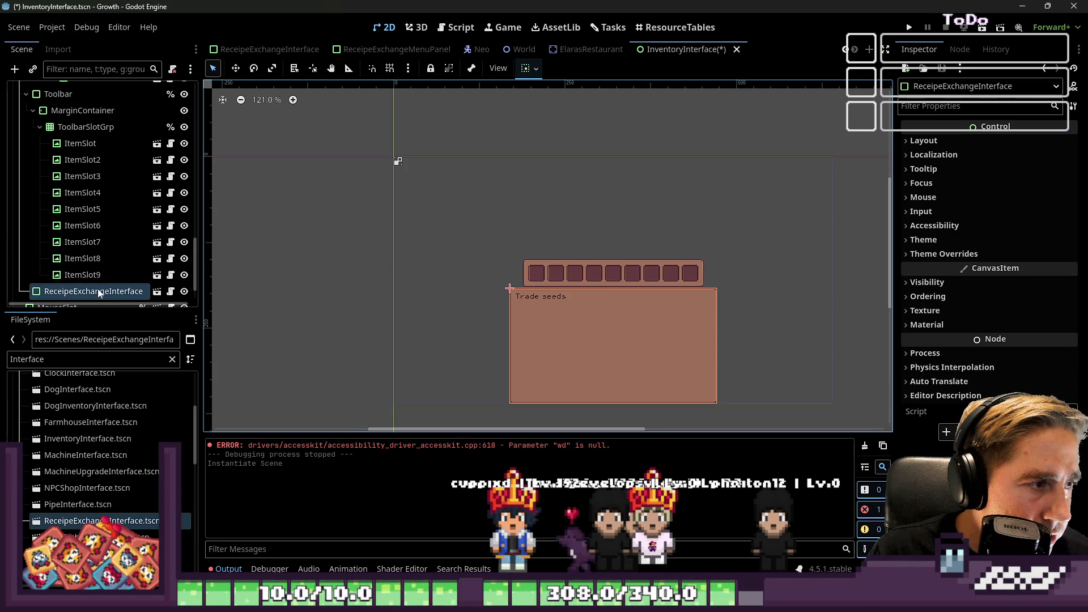
mouse_move(99, 292)
mouse_down()
mouse_move(111, 171)
mouse_move(99, 135)
mouse_up()
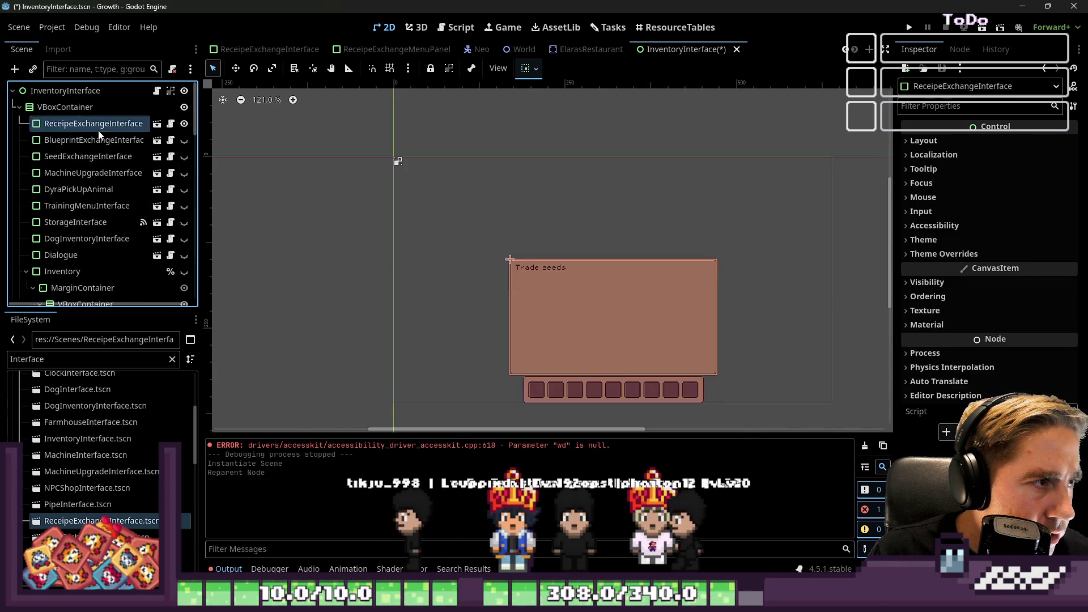
key(h)
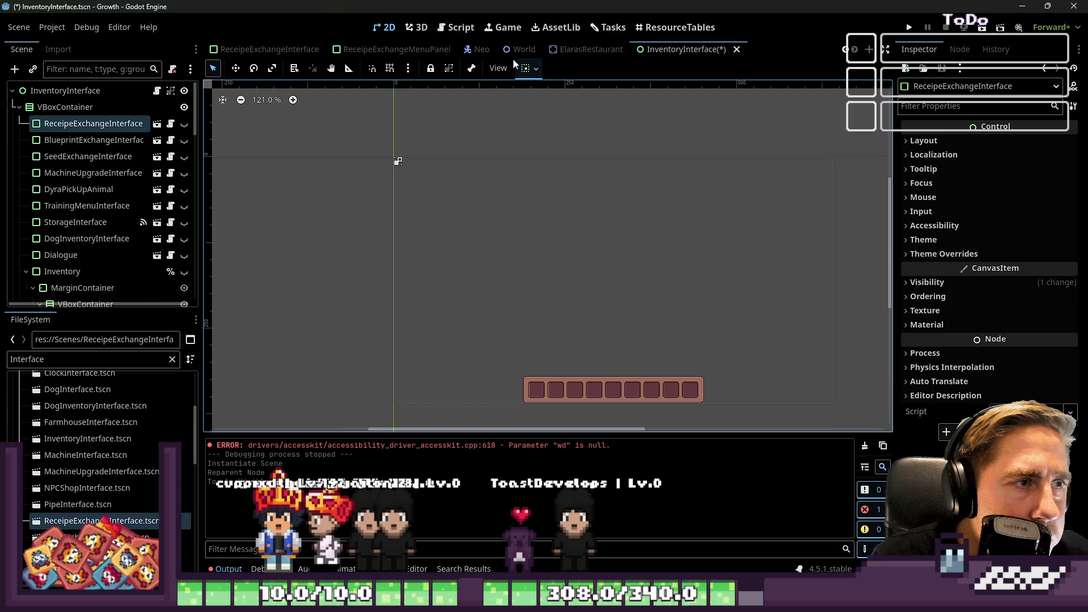
scroll(522, 50, up, 1)
- Open GlobalData.gd and find the "e" input action check with the interface hide blocks
click(461, 26)
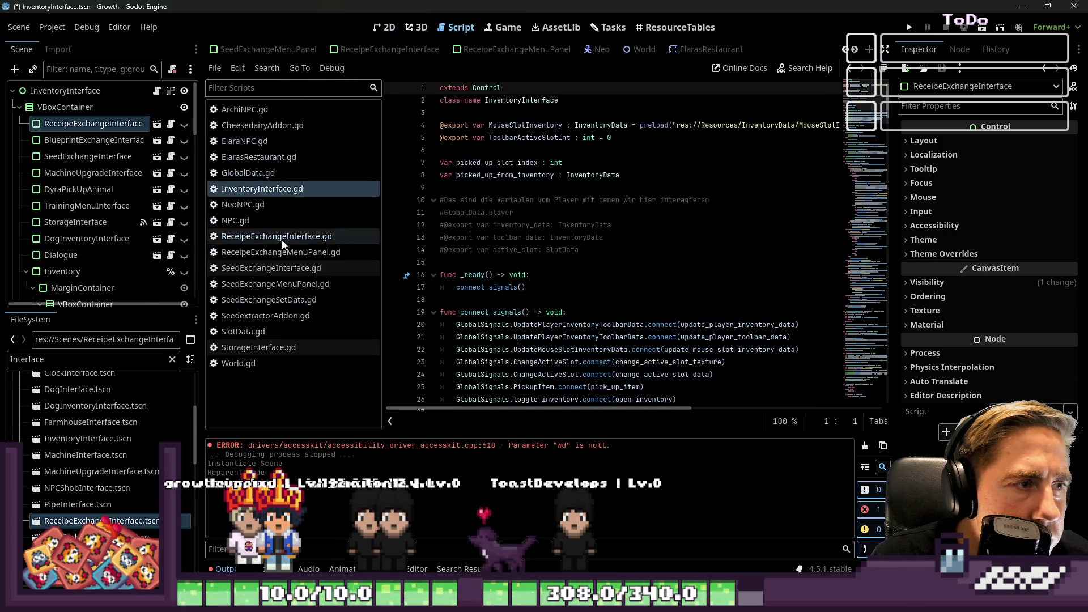
click(250, 173)
key(ctrl+f)
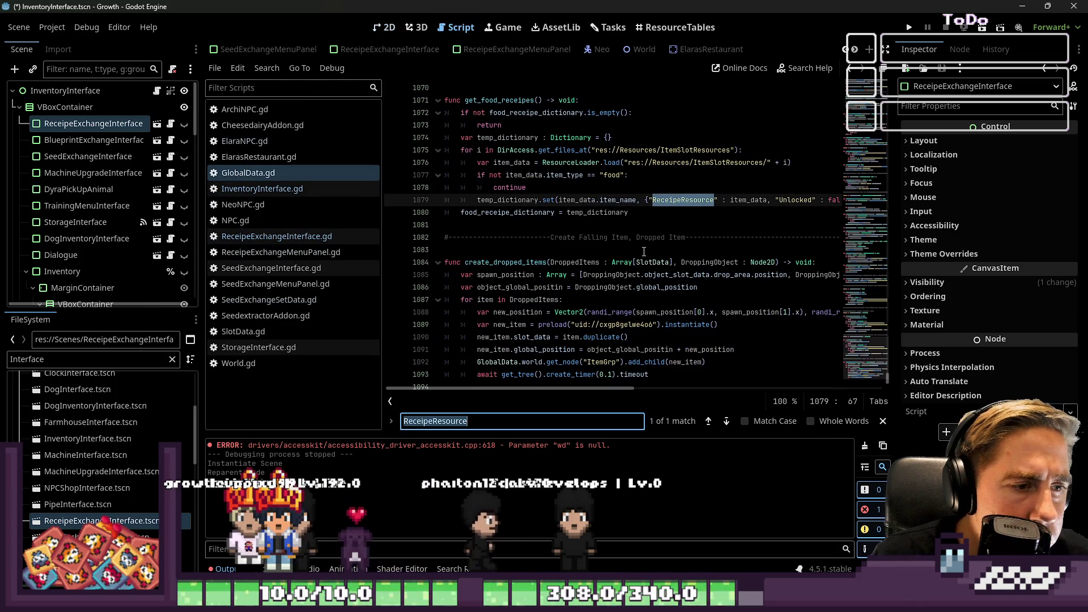
text("ew)
key(BackSpace)
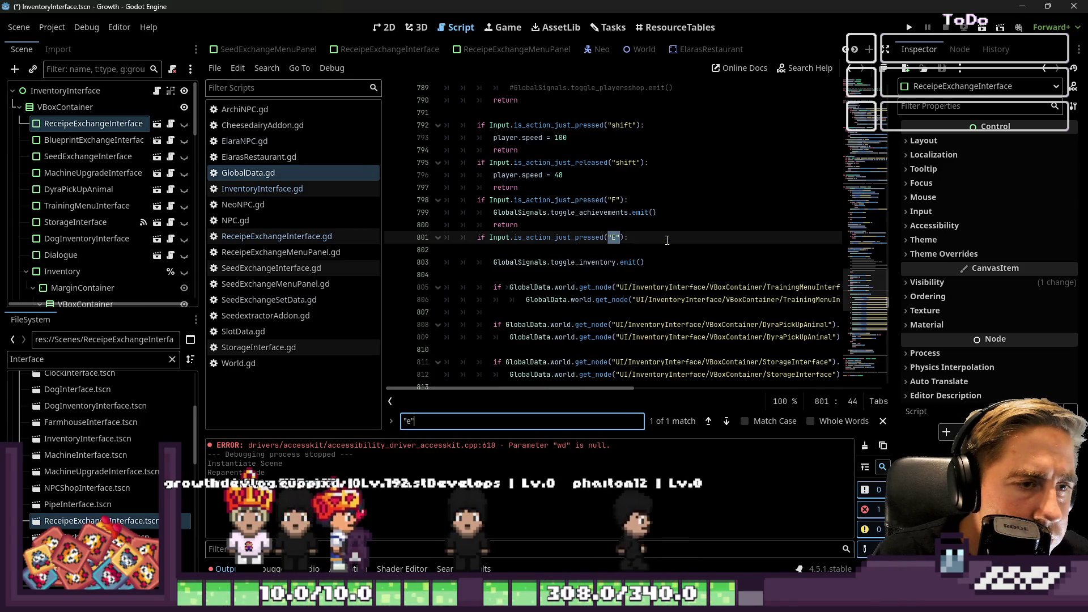
text(")
scroll(584, 243, down, 4)
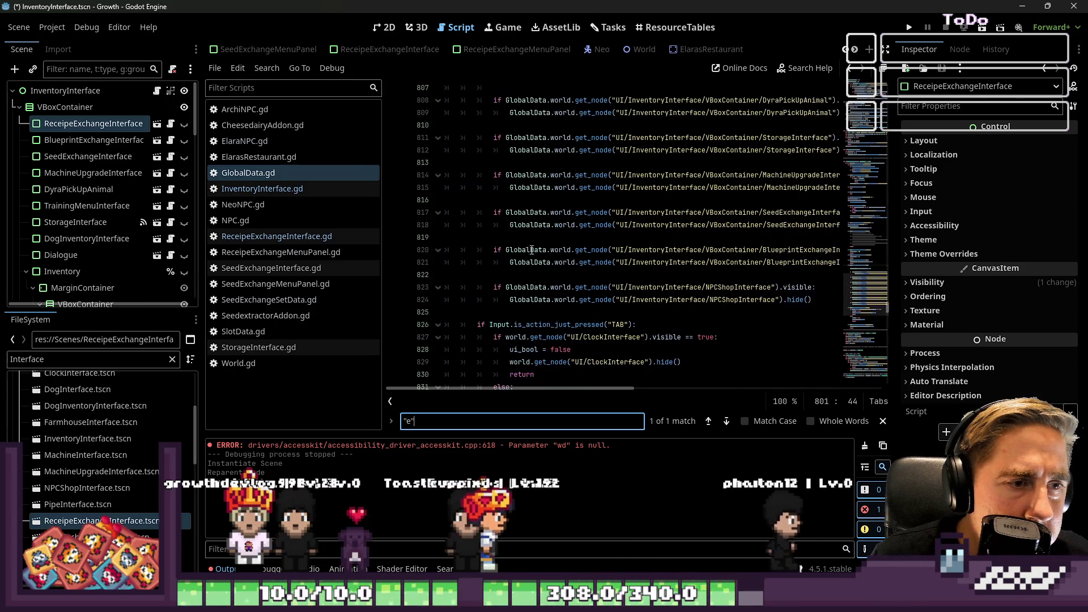
drag(384, 243, 262, 243)
scroll(457, 326, up, 1)
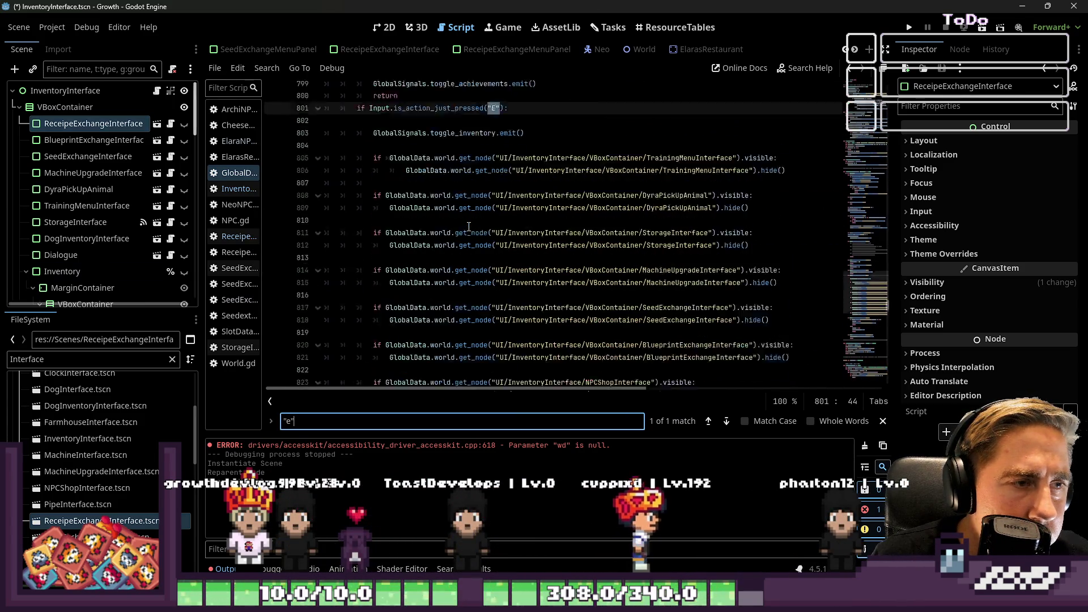
- Insert blank lines below the BlueprintExchangeInterface hide block for a new check
click(446, 349)
key(Return)
key(Return)
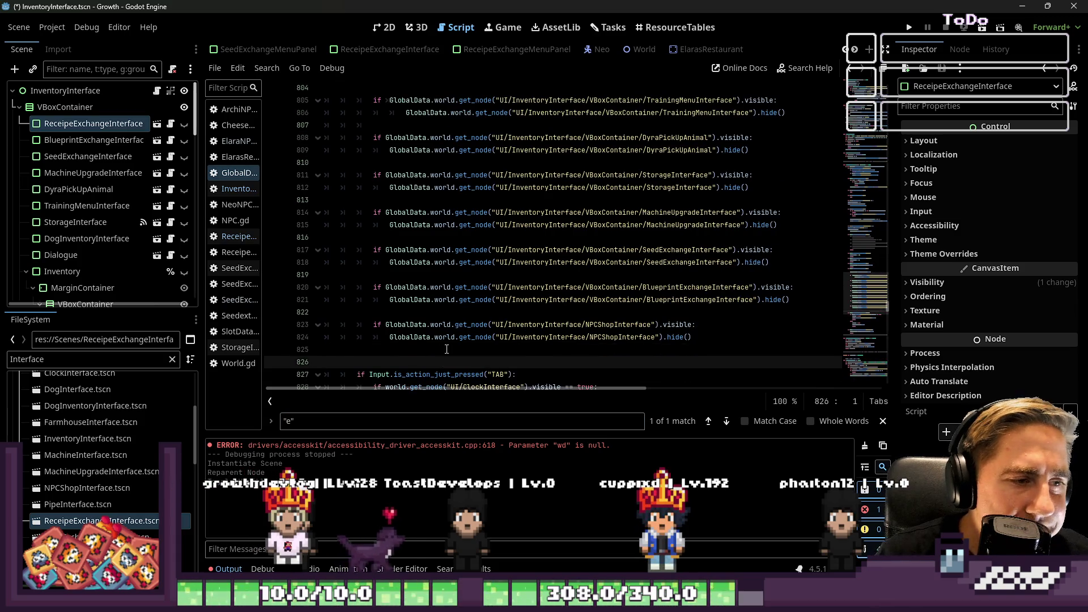
key(Up)
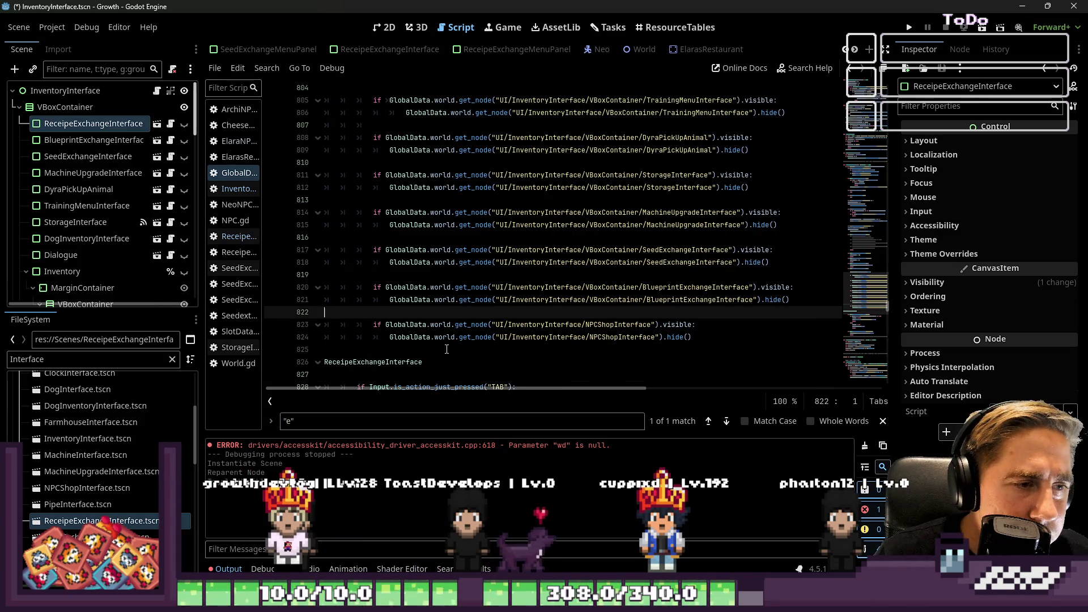
key(ctrl+BackSpace)
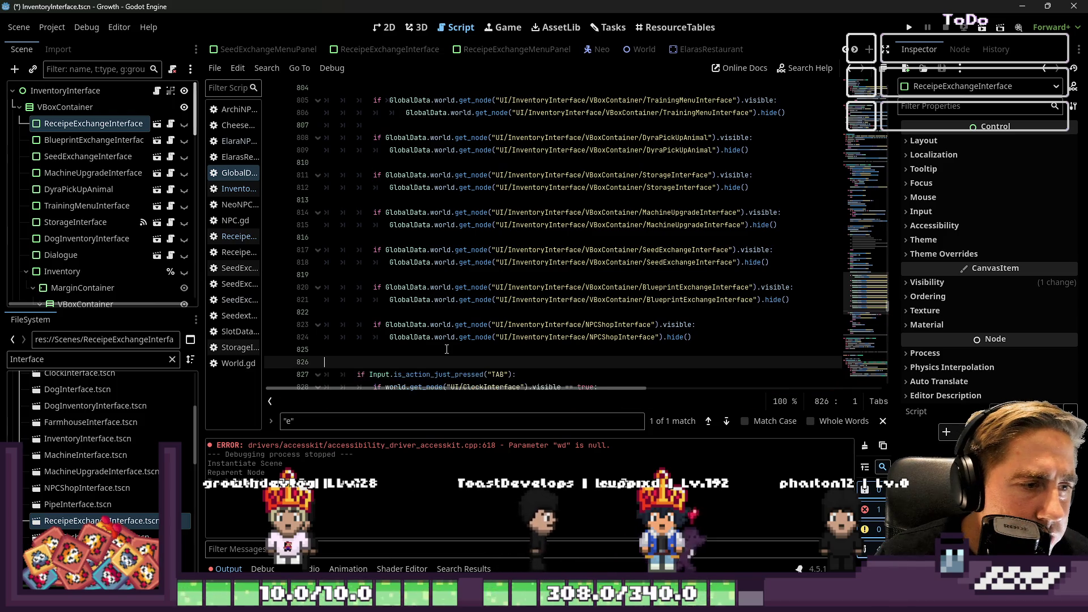
key(Up)
key(Up)
key(Up)
key(Return)
key(Return)
key(Up)
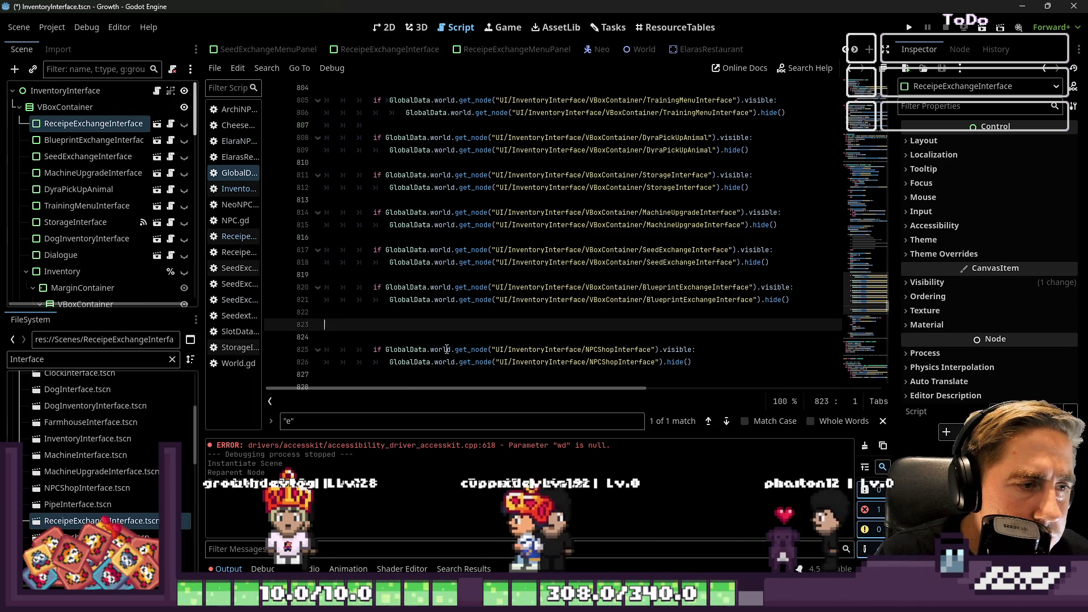
key(ctrl+v)
key(Up)
key(Up)
key(Up)
key(Down)
key(Down)
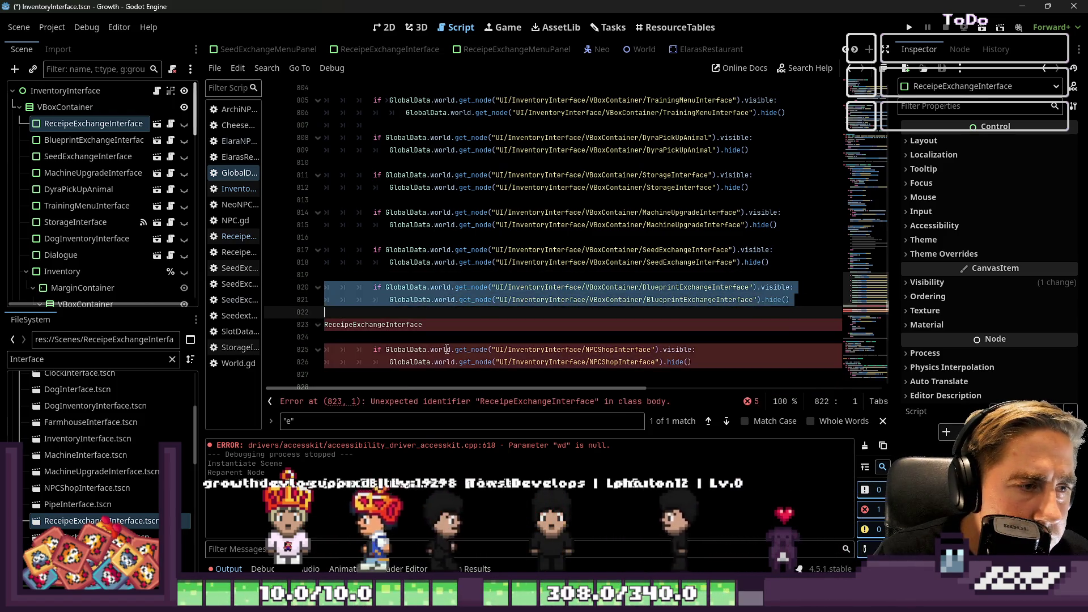
- Paste a copy of the hide block, rename it to ReceipeExchangeInterface, and save
text(if GlobalData.world.get_node("UI/InventoryInterface/VBoxContainer/BlueprintExchangeInterface").visible: 				GlobalData.world.get_node("UI/InventoryInterface/VBoxContainer/BlueprintExchangeInterface").hide())
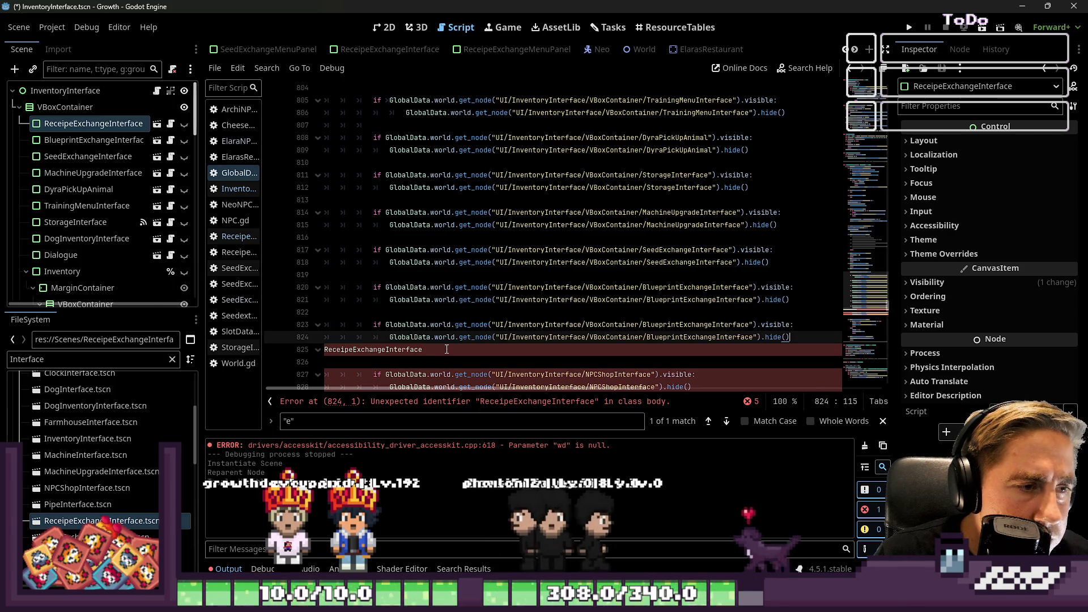
key(Up)
key(Down)
key(Down)
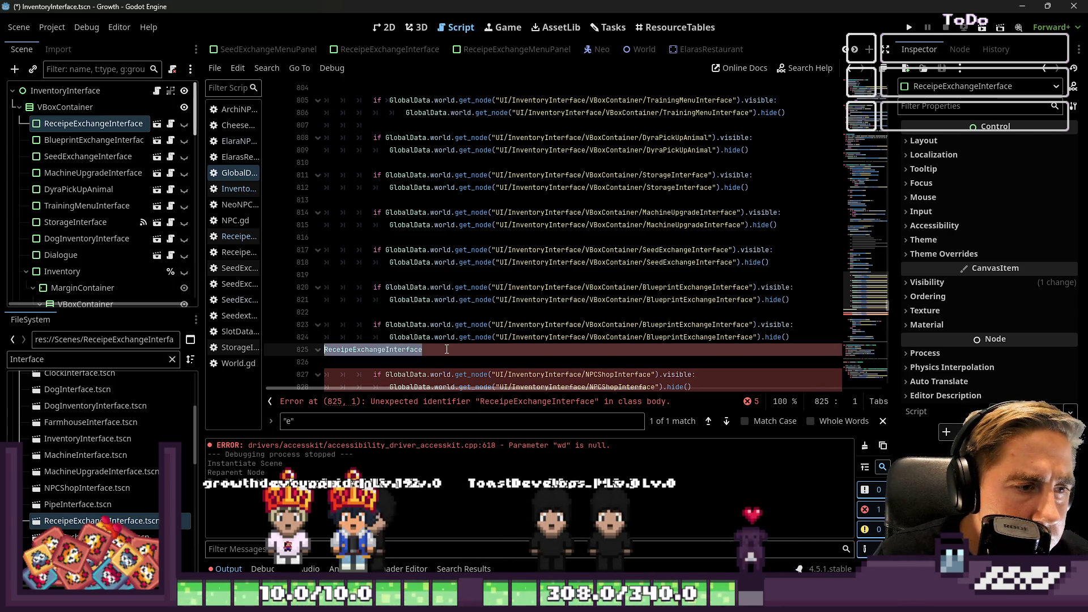
key(BackSpace)
text(Receipe)
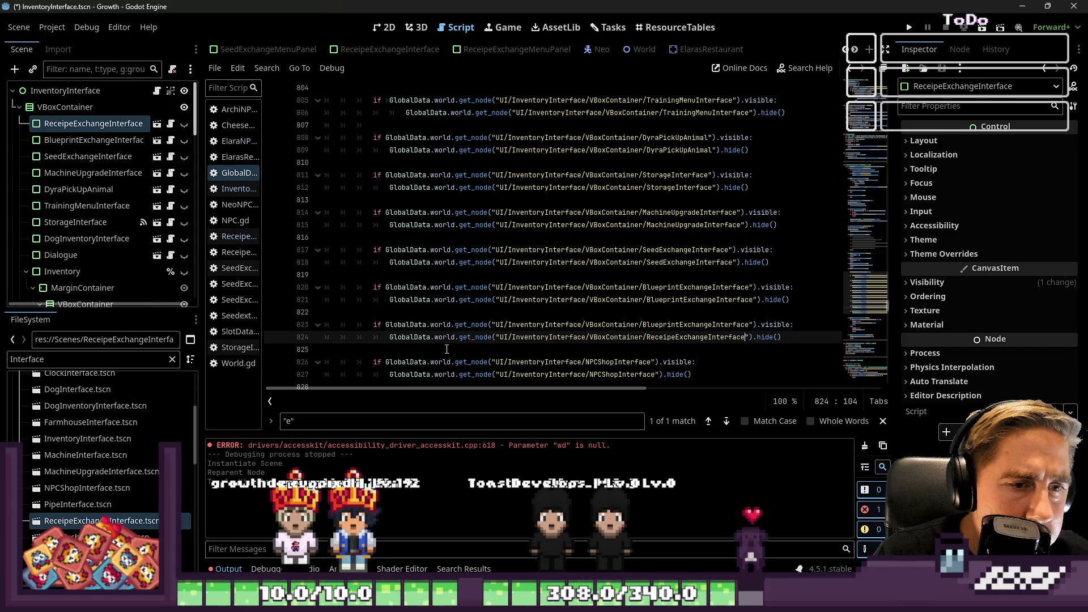
key(Up)
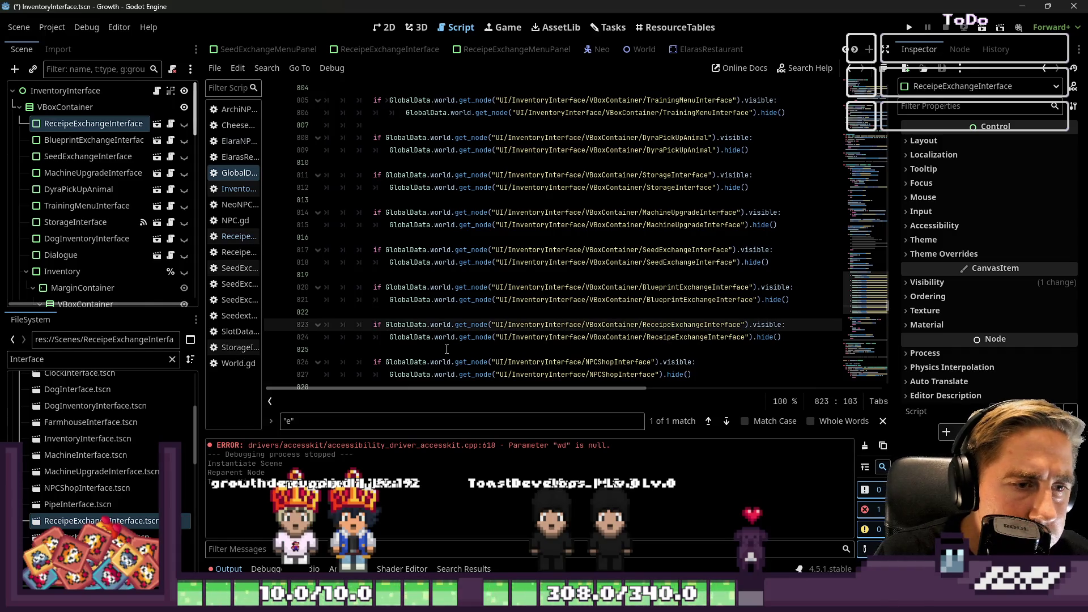
key(Up)
key(Up)
key(Up)
key(ctrl+s)
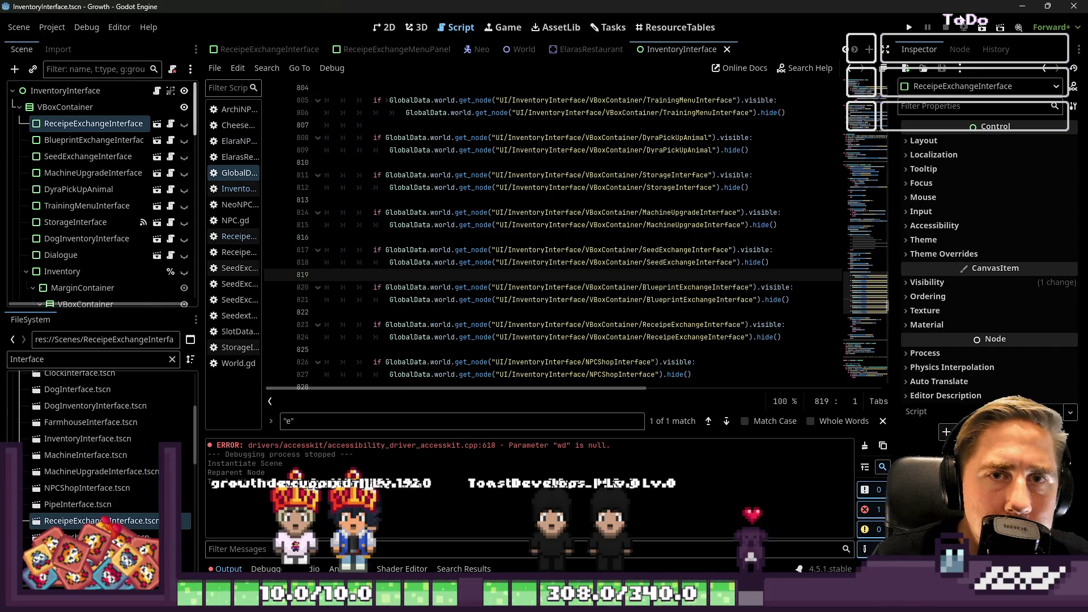
- Launch the game, get past the title screen and close the inventory
click(909, 26)
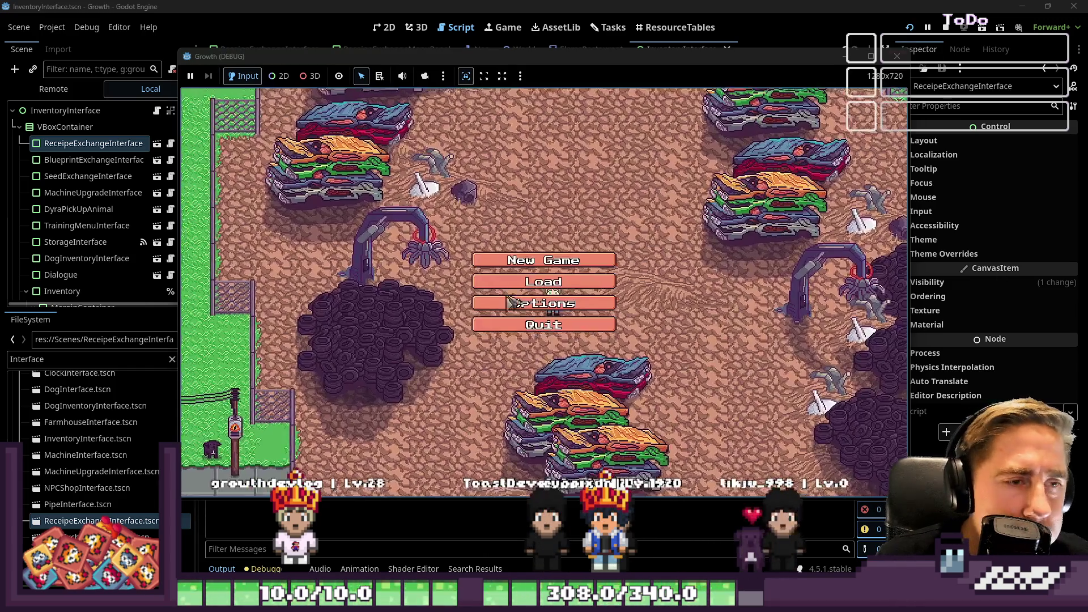
click(512, 303)
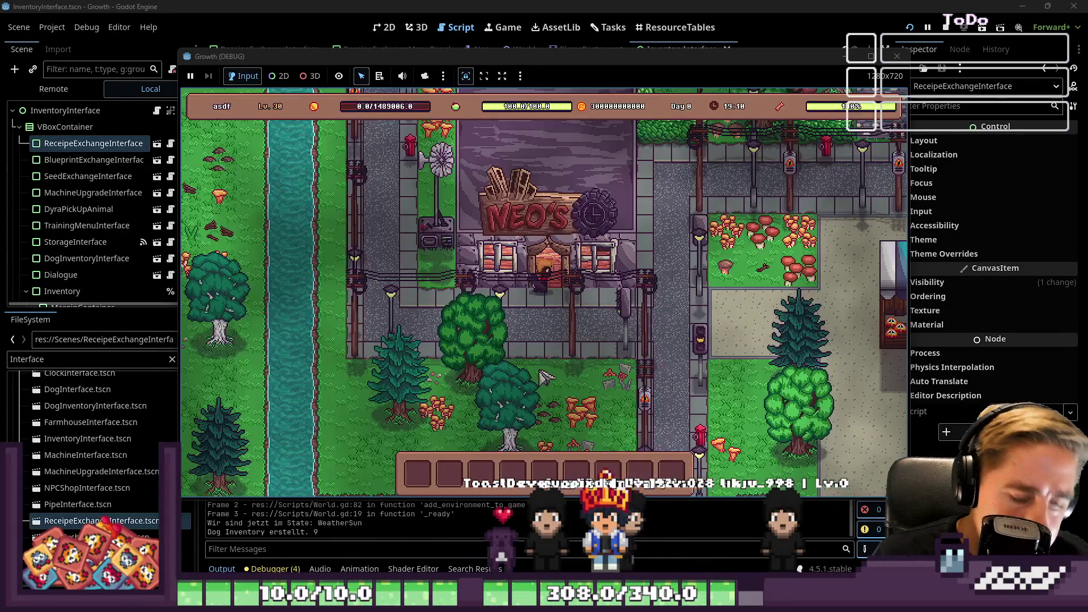
key(i)
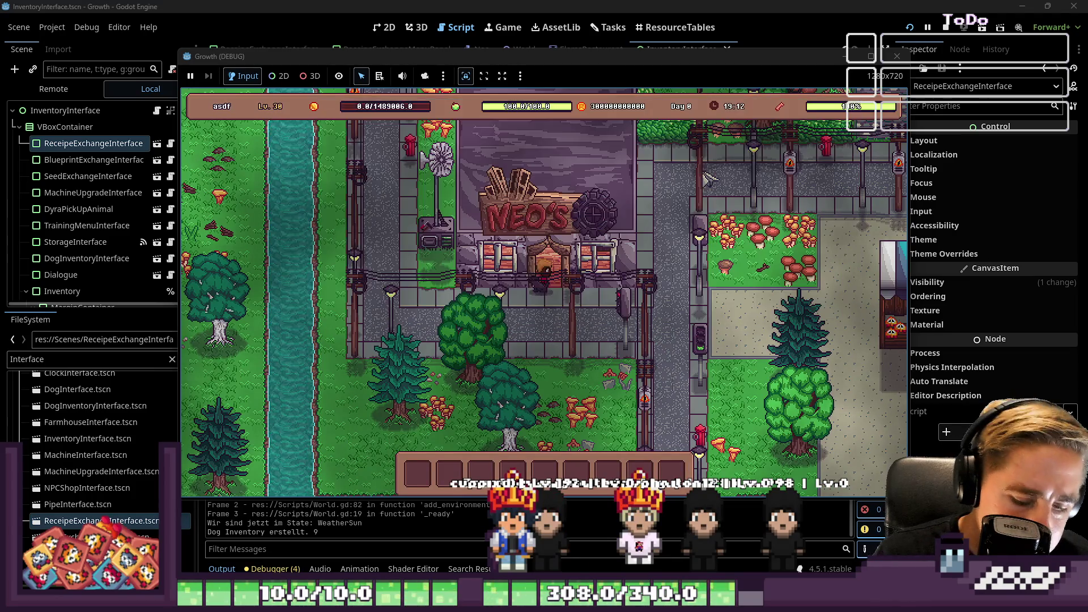
- Walk the character into the diner and click the NPC behind the counter
key(d)
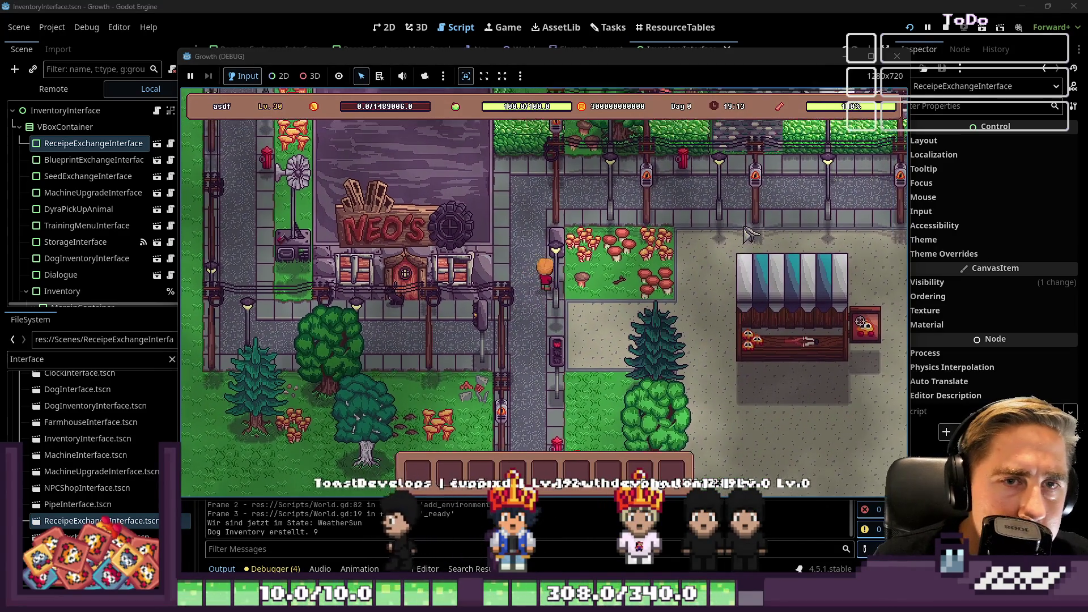
key(w)
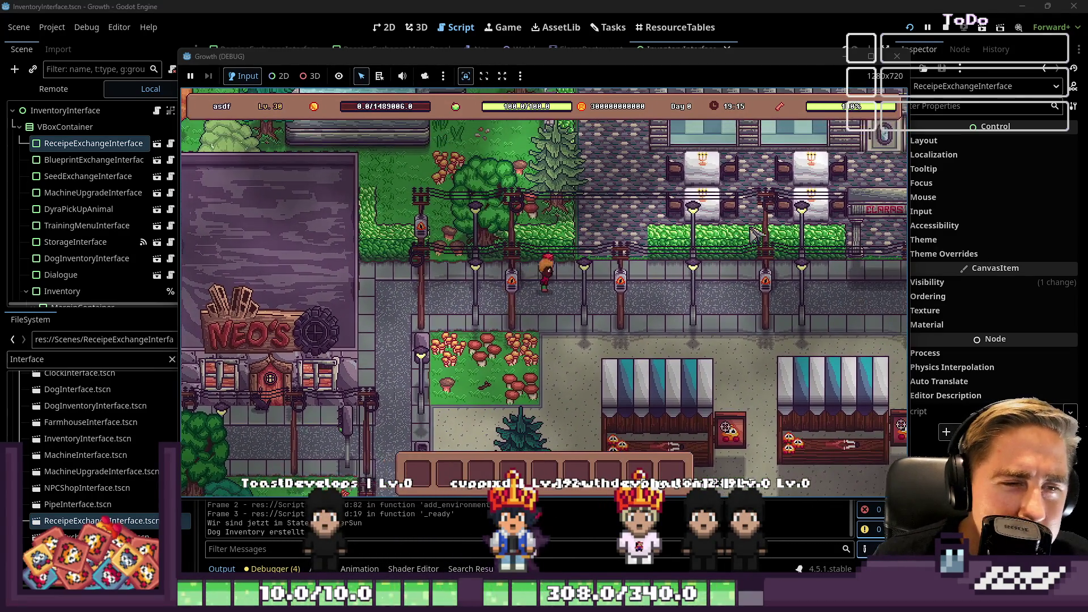
key(d)
key(a)
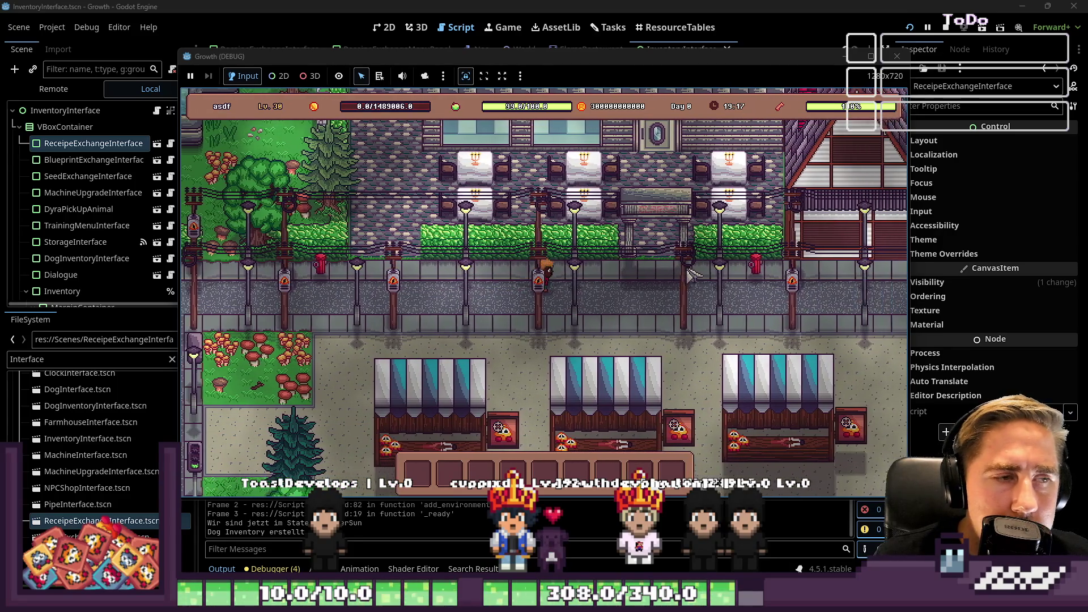
key(w)
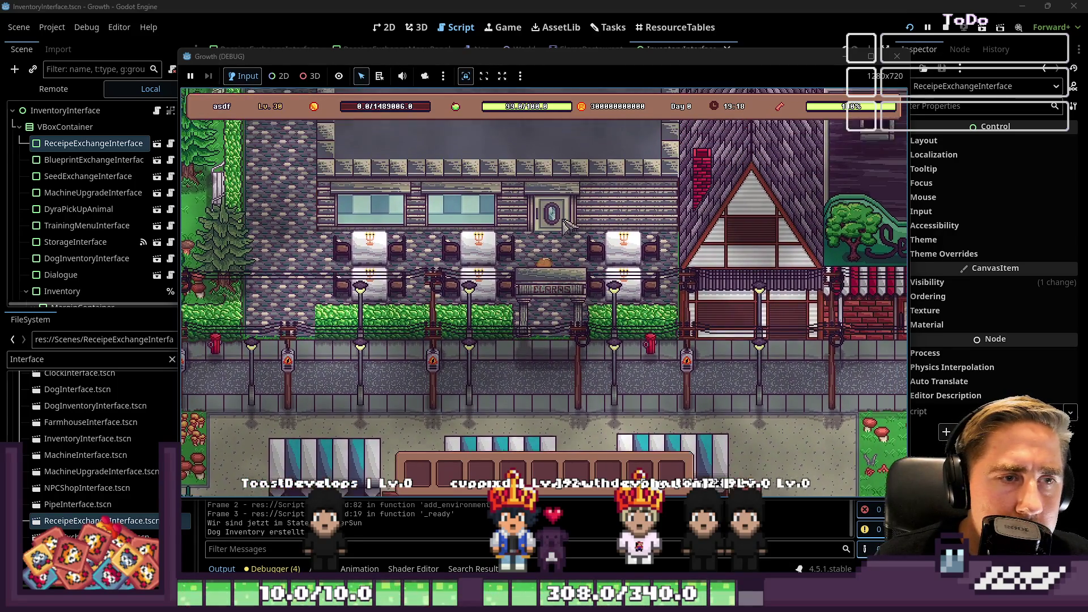
key(s)
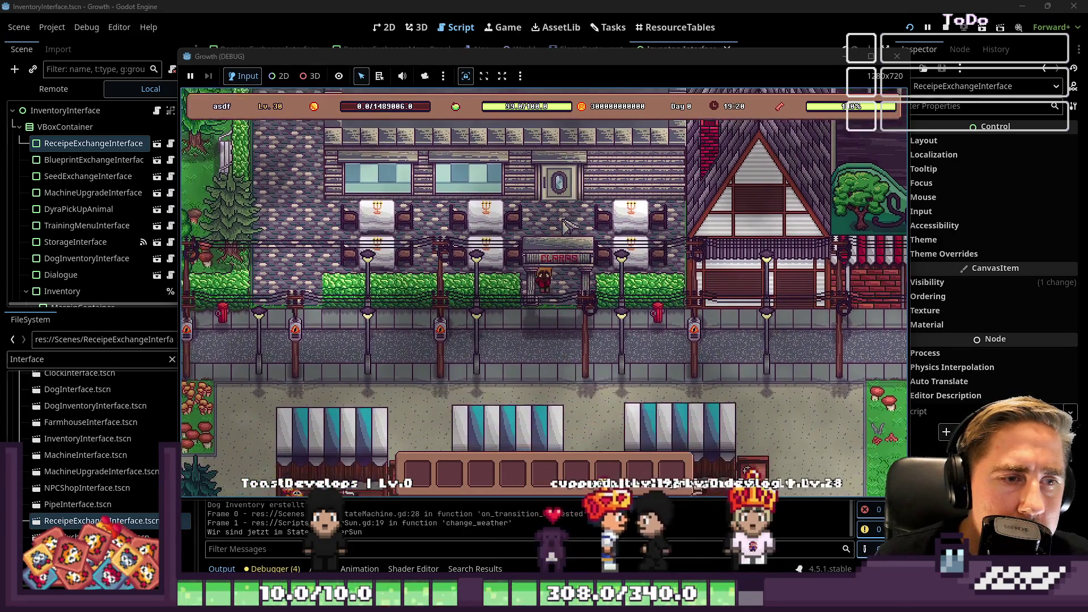
key(s)
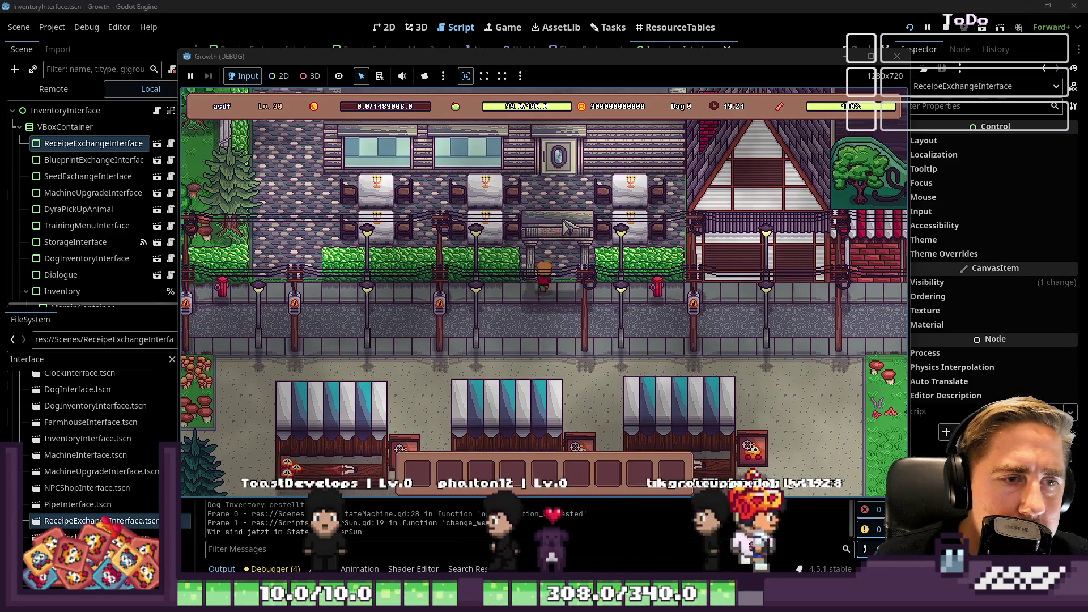
key(w)
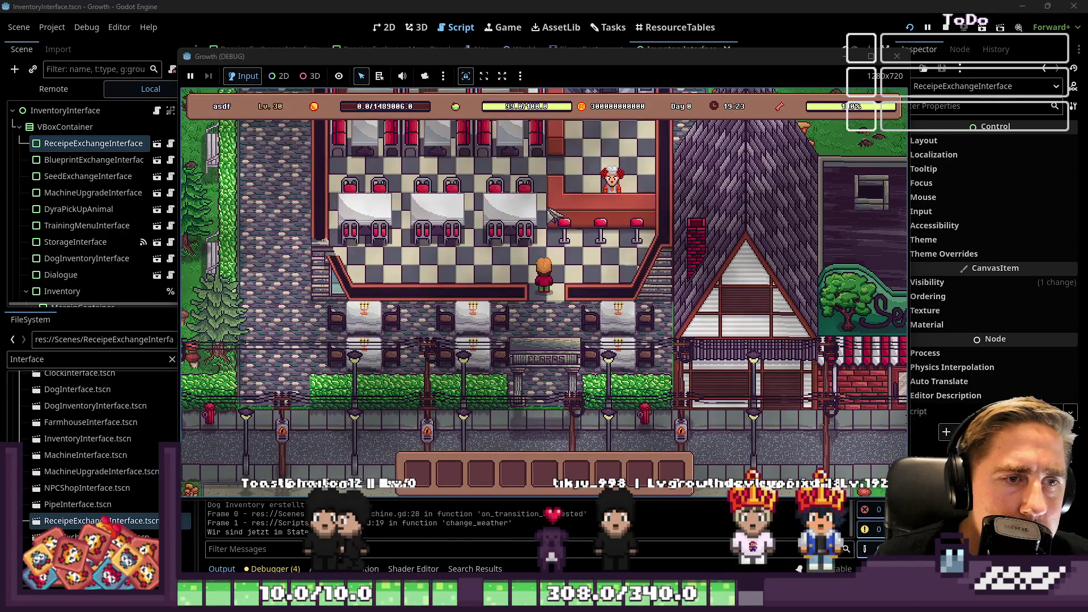
key(w)
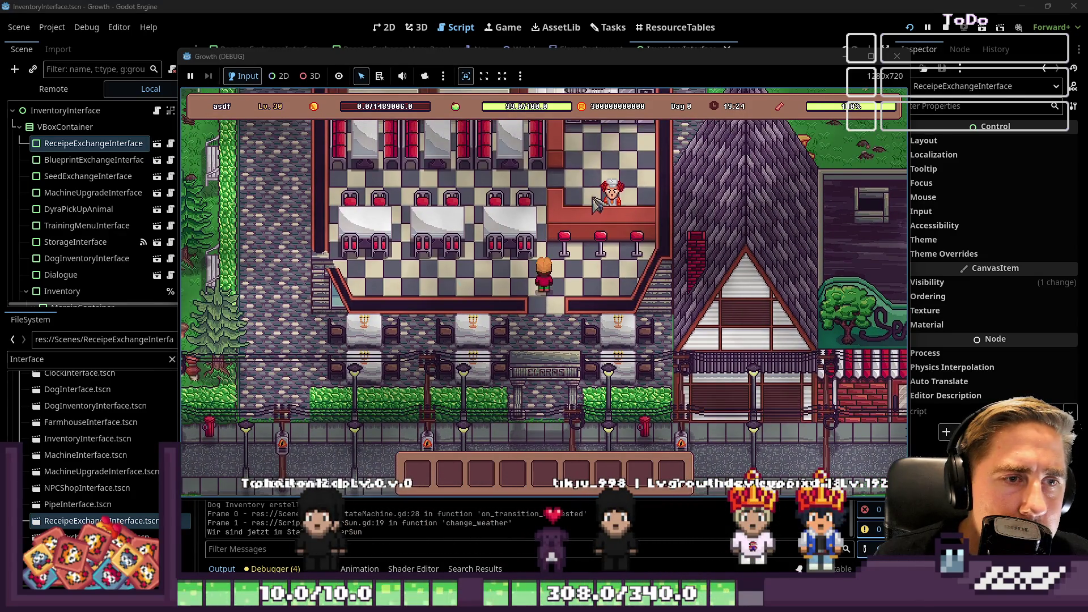
click(611, 195)
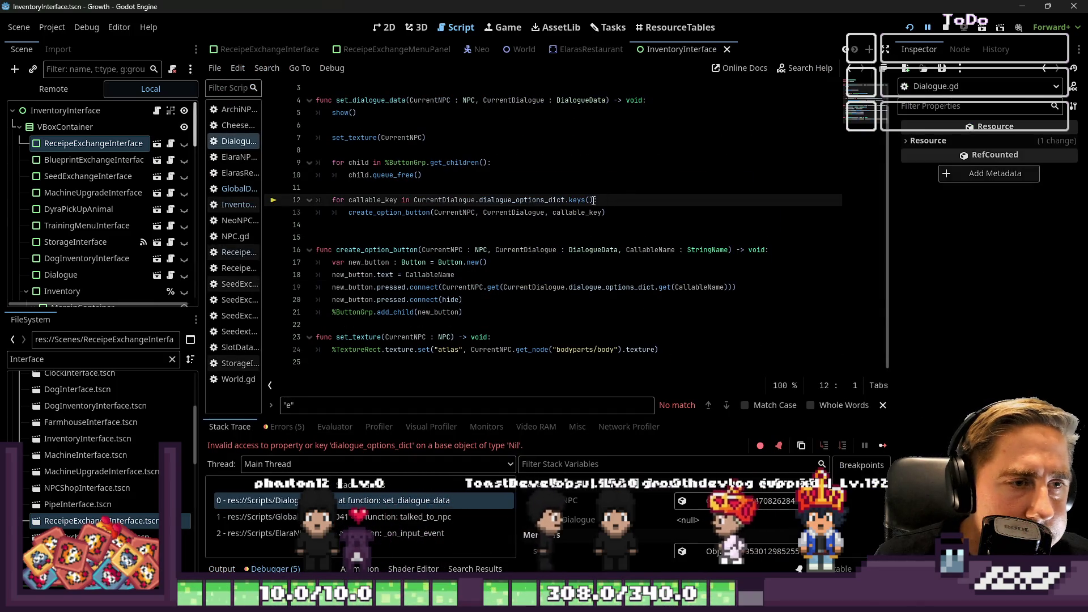
- Open the Elara scene and set the NPC's Character Name to Elara
click(544, 213)
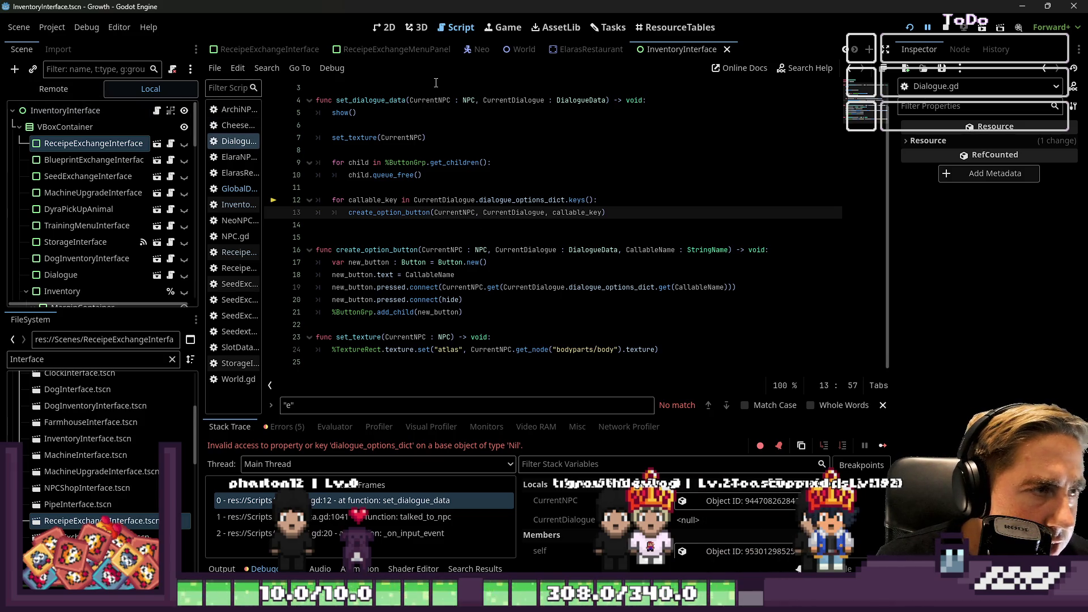
click(385, 27)
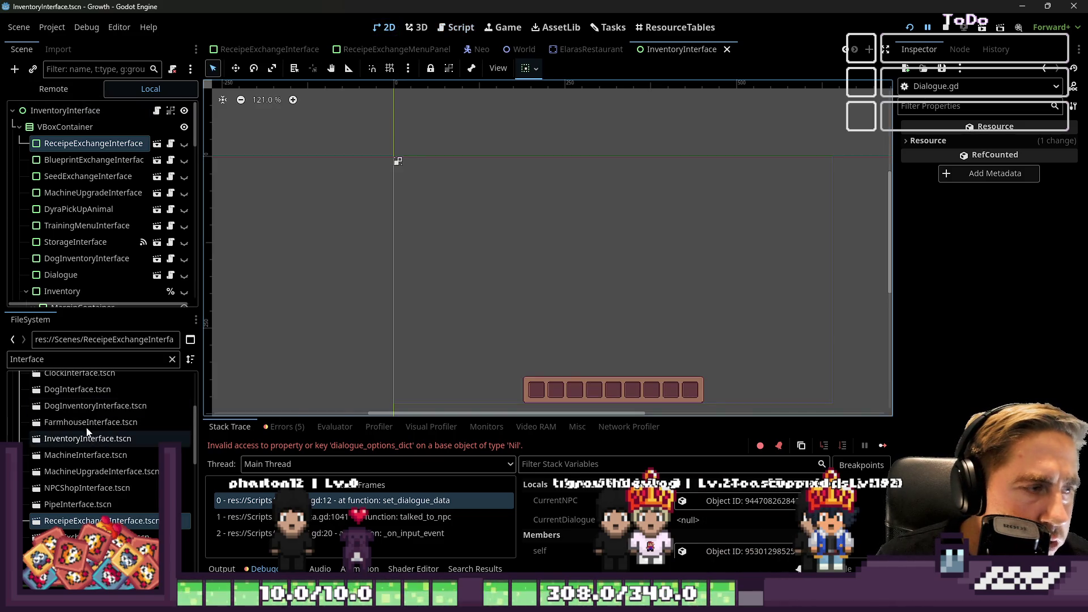
click(66, 359)
text(Elara)
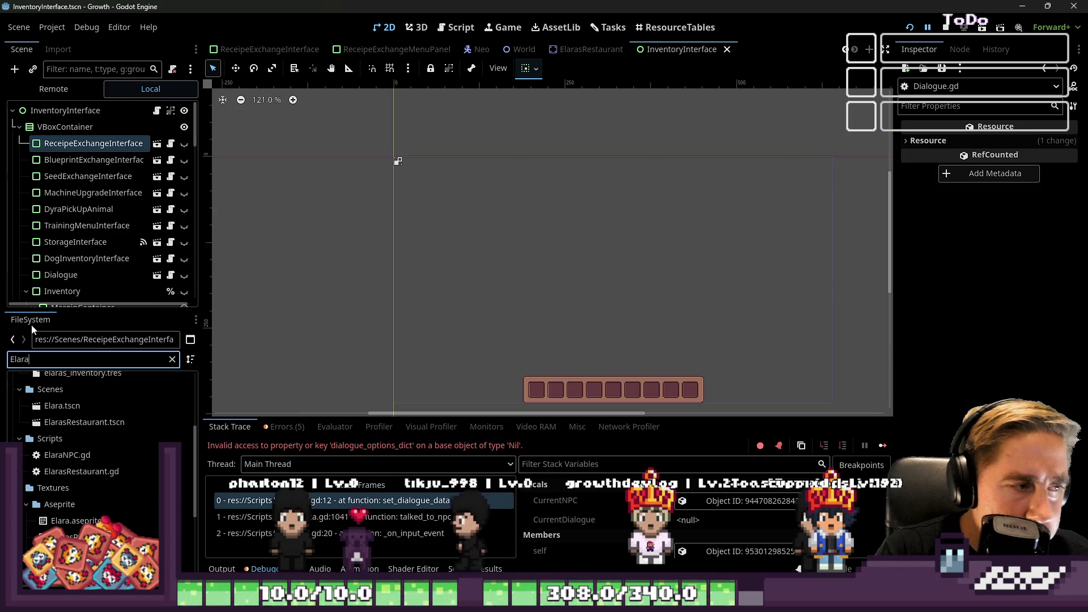
double_click(66, 405)
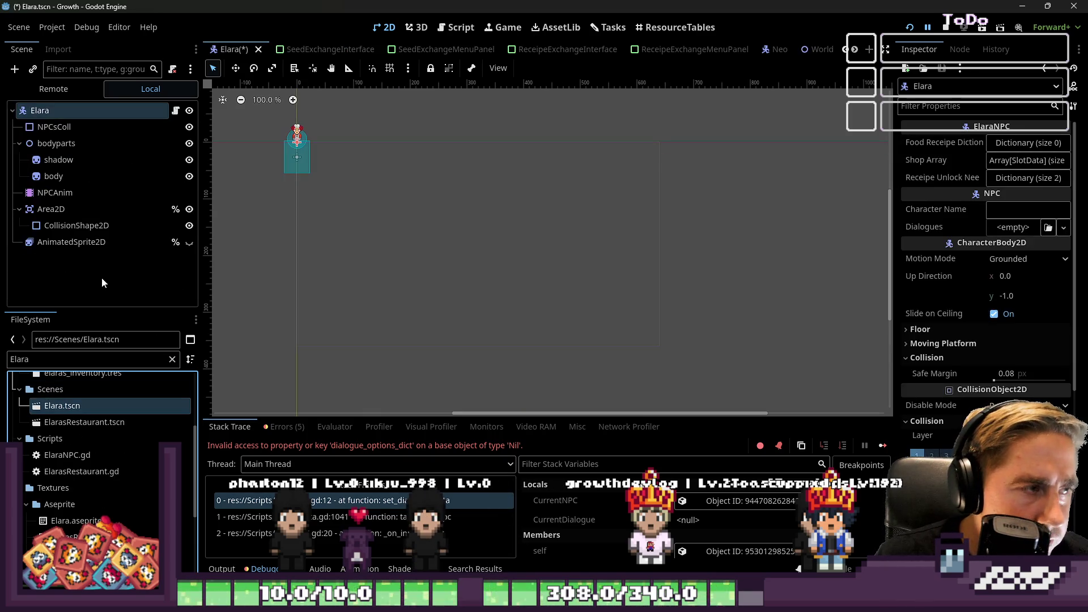
double_click(57, 110)
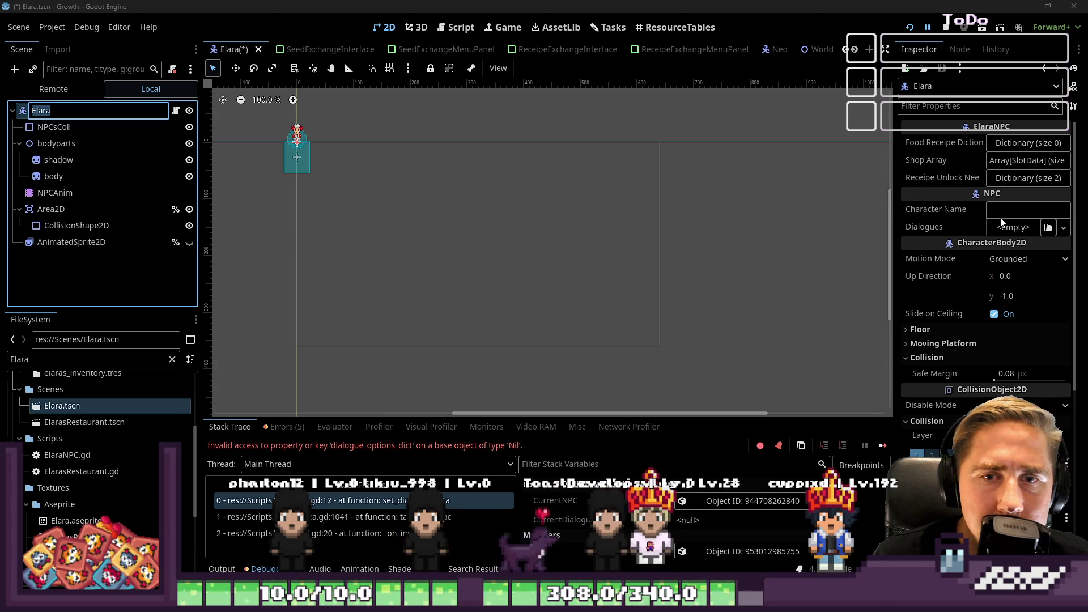
click(1018, 210)
text(E.)
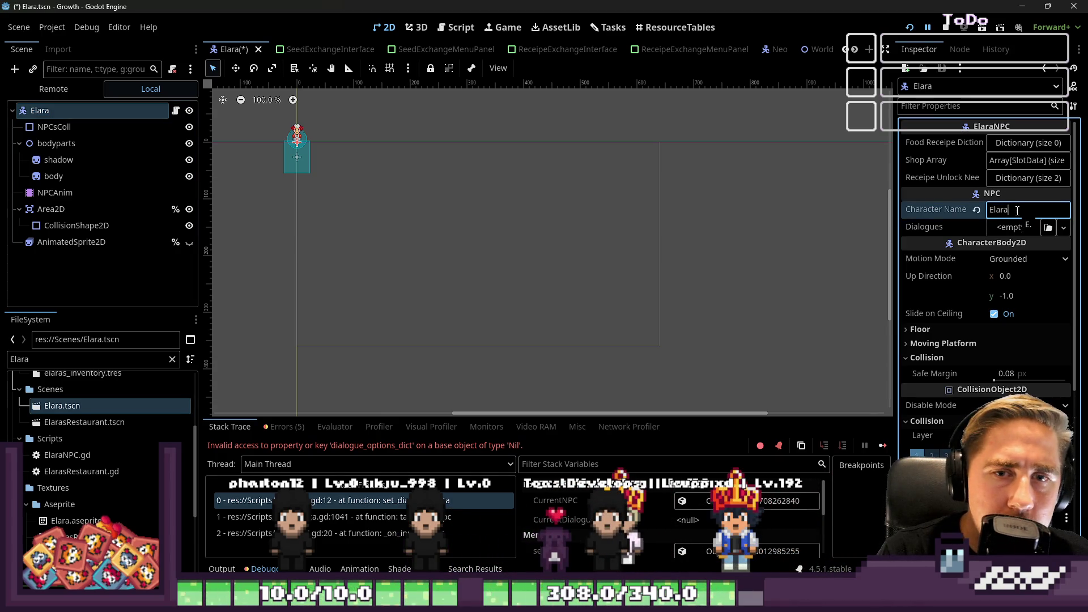
- Assign ElaraDialogueData.tres to the Dialogues slot and save the scene
click(57, 363)
scroll(85, 478, up, 5)
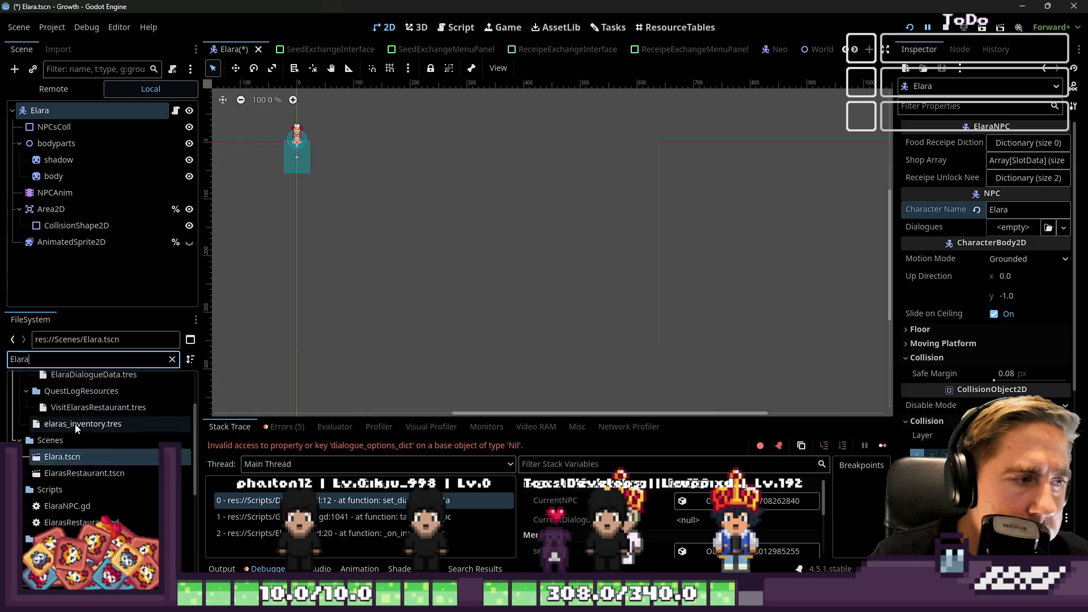
drag(76, 448, 1002, 232)
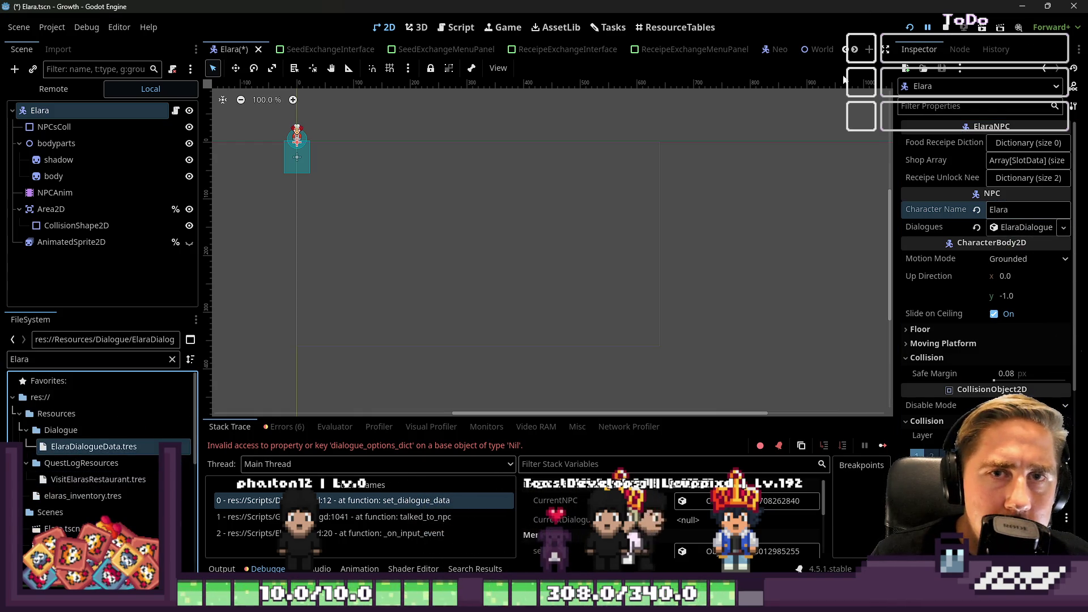
key(ctrl+s)
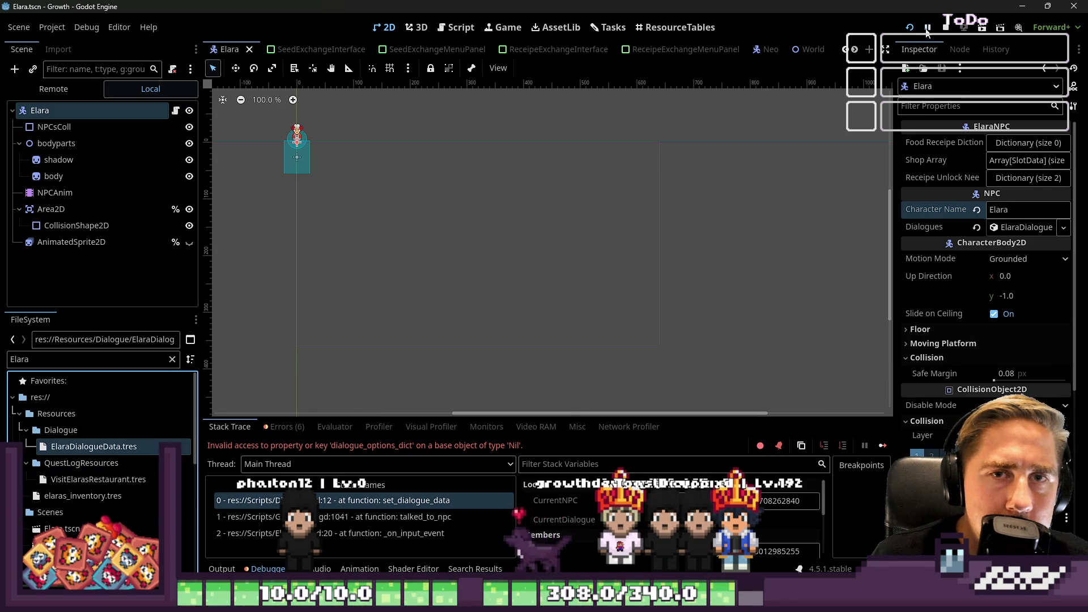
click(927, 28)
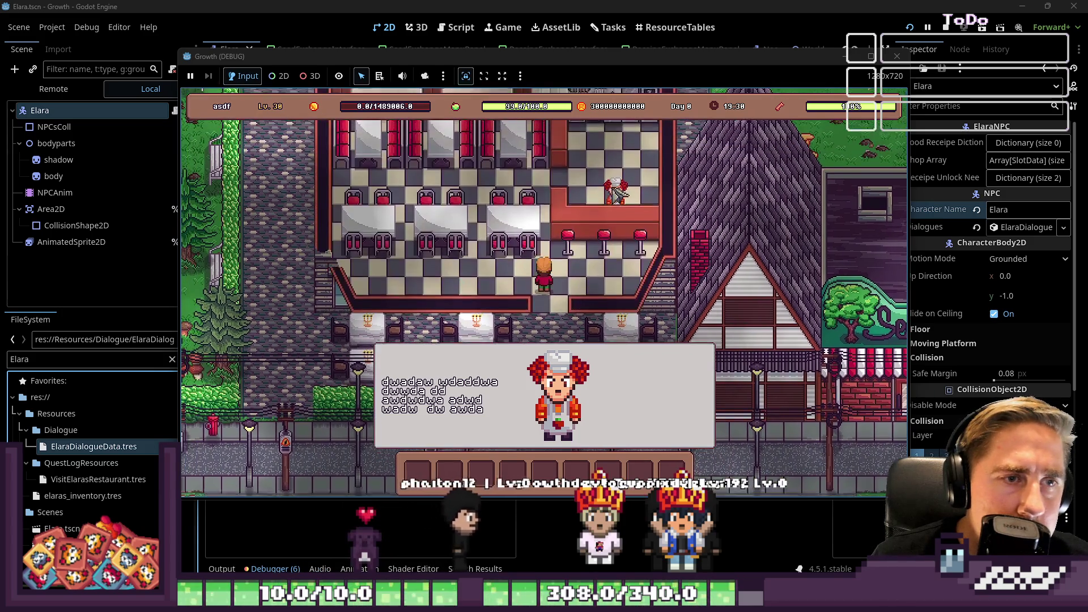
click(897, 56)
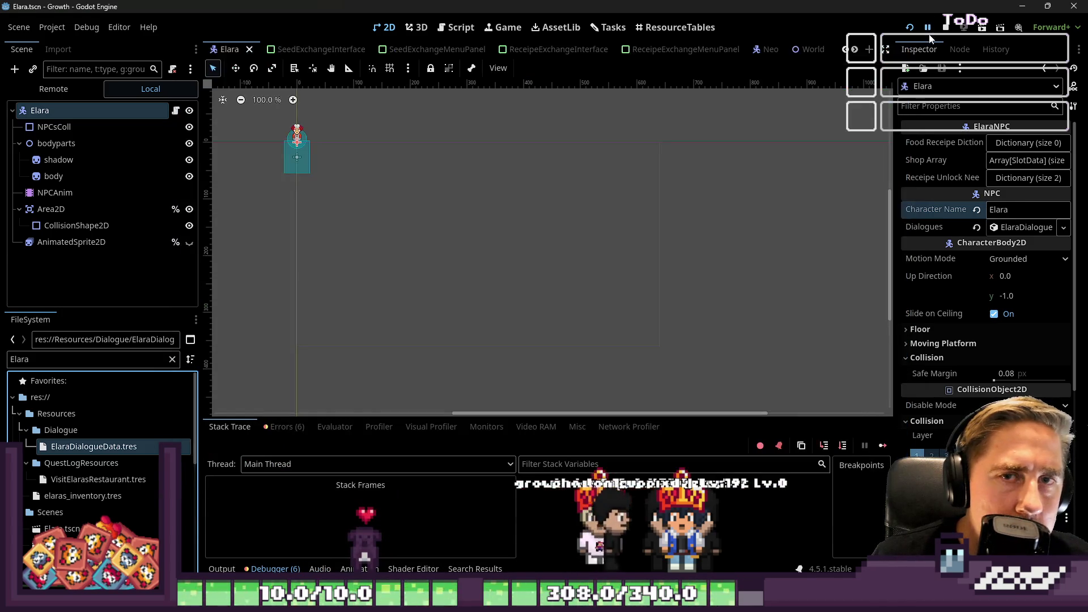
click(939, 32)
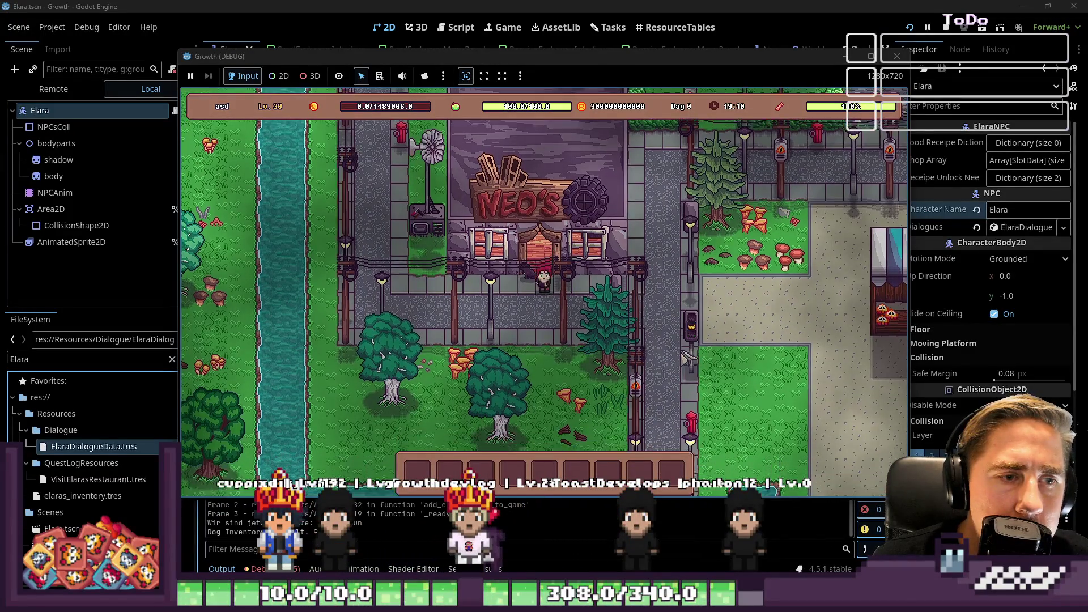
key(d)
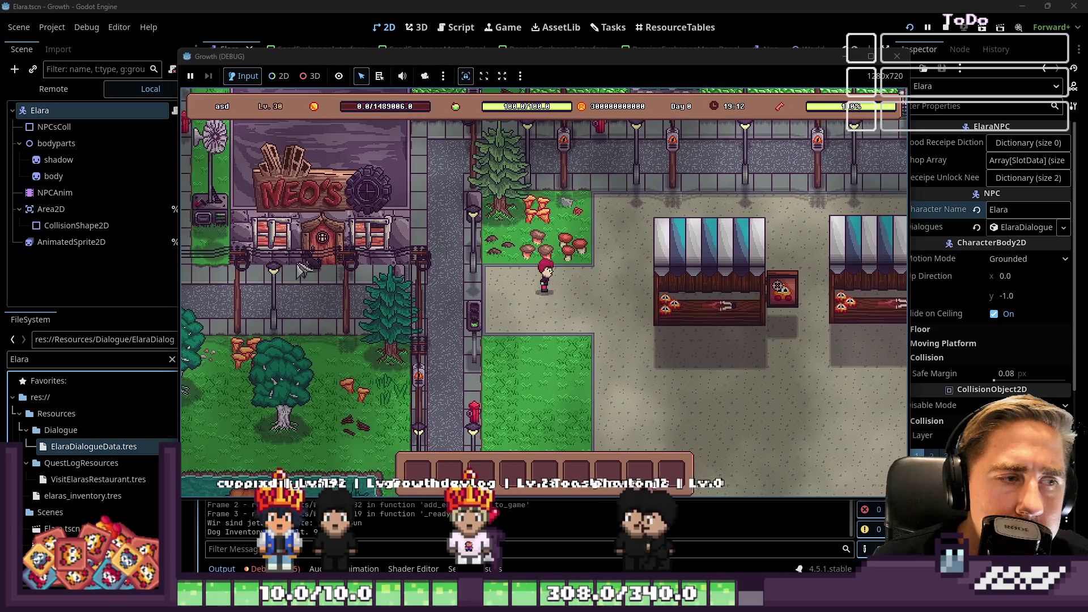
key(w)
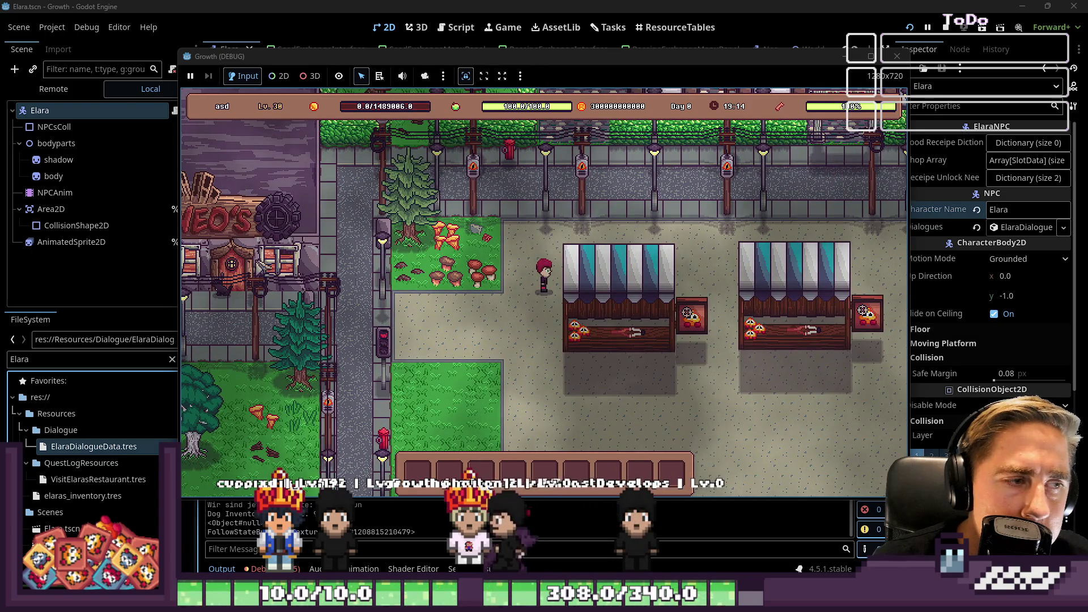
key(d)
key(w)
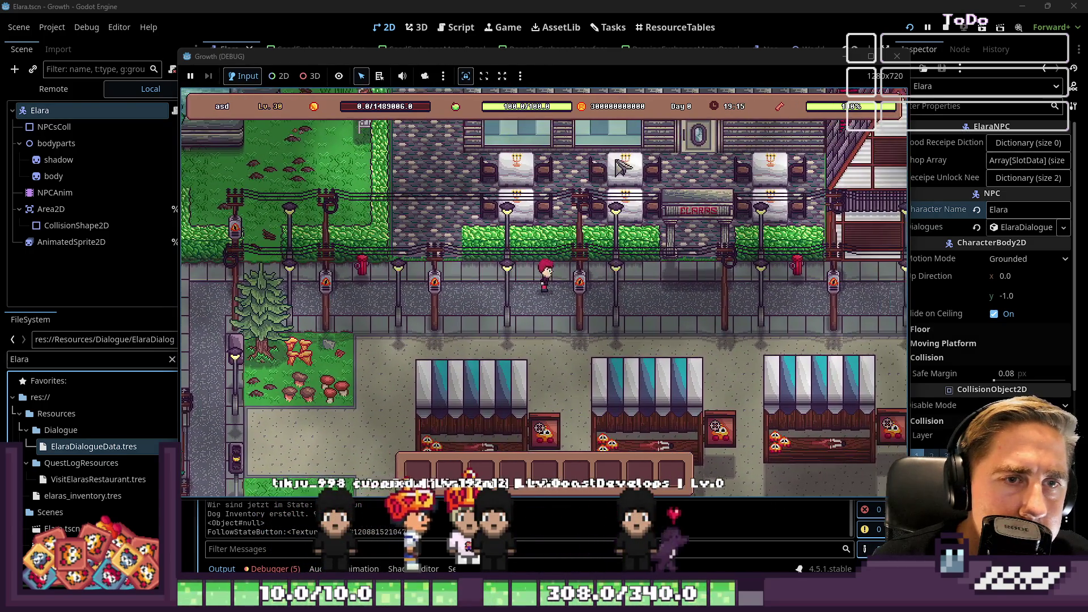
key(d)
key(w)
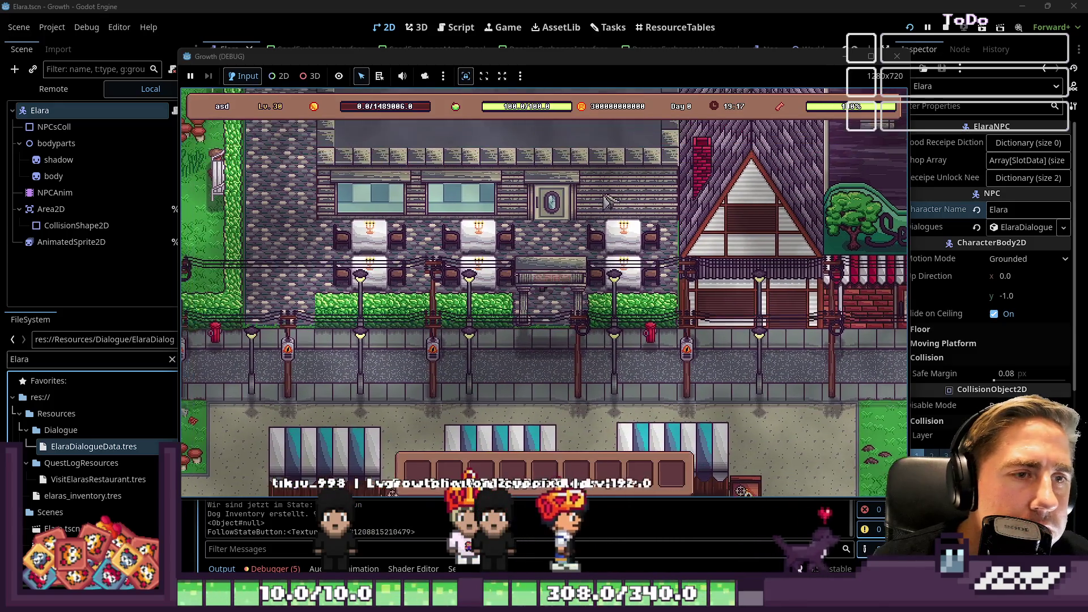
key(w)
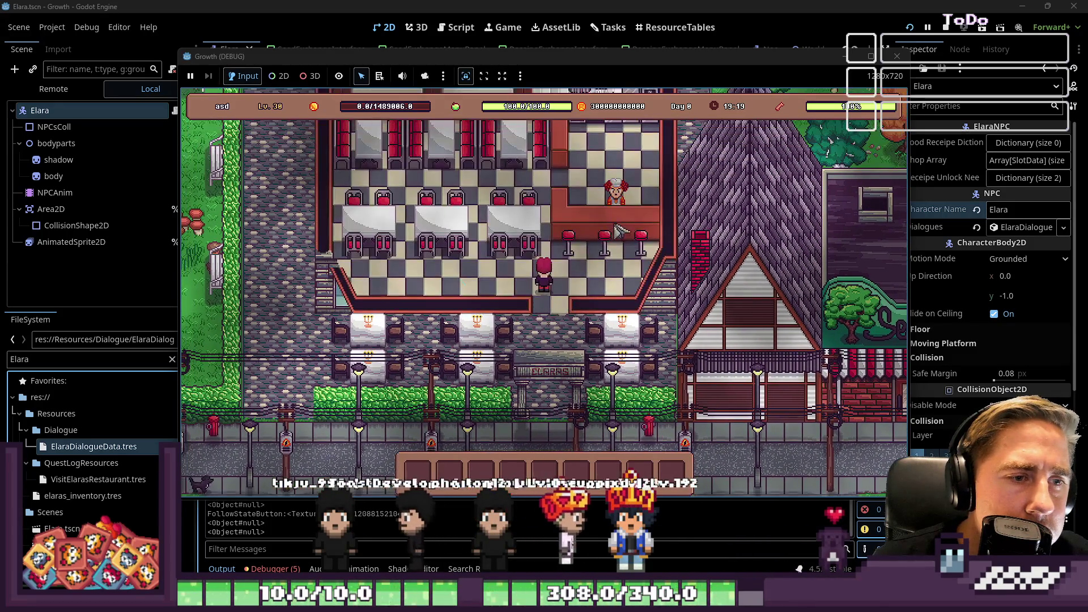
key(s)
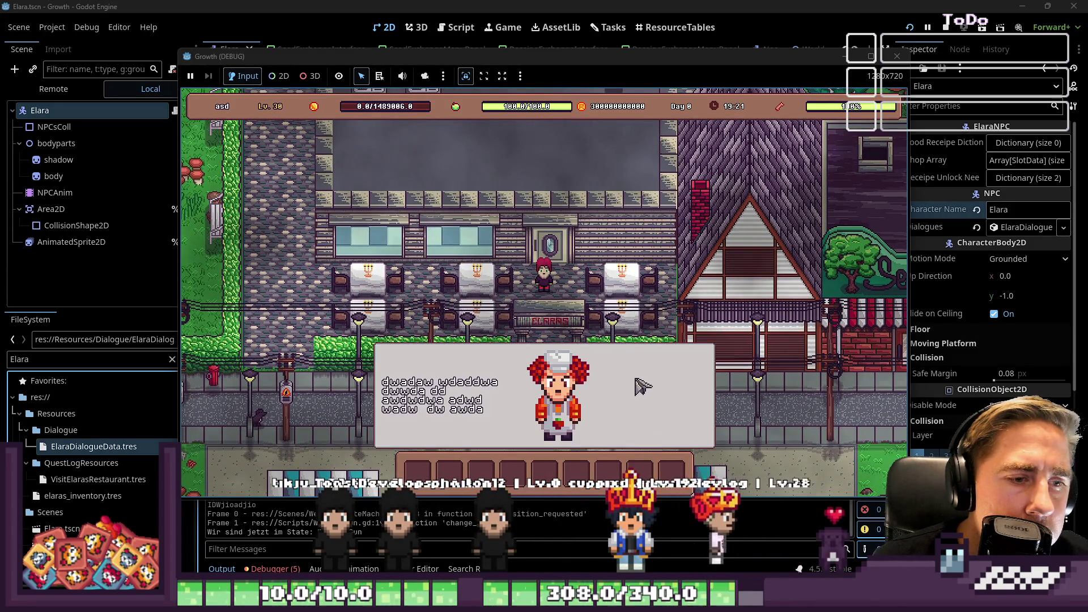
click(640, 385)
key(Escape)
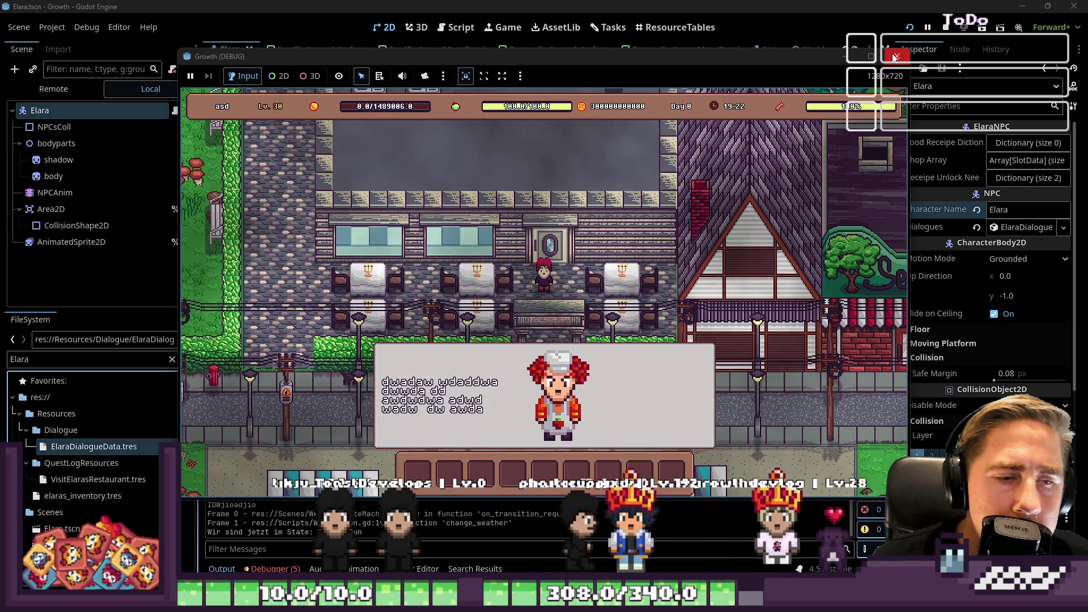
- Stop the game, select the Elara node and set her dialogue text to 'wadawdawd'
click(906, 58)
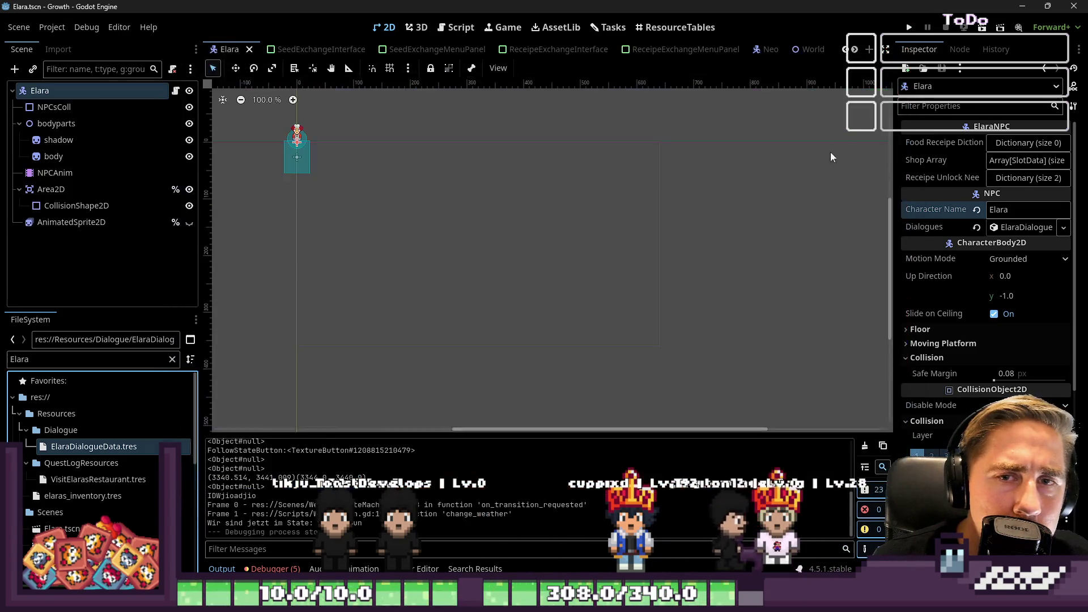
click(77, 92)
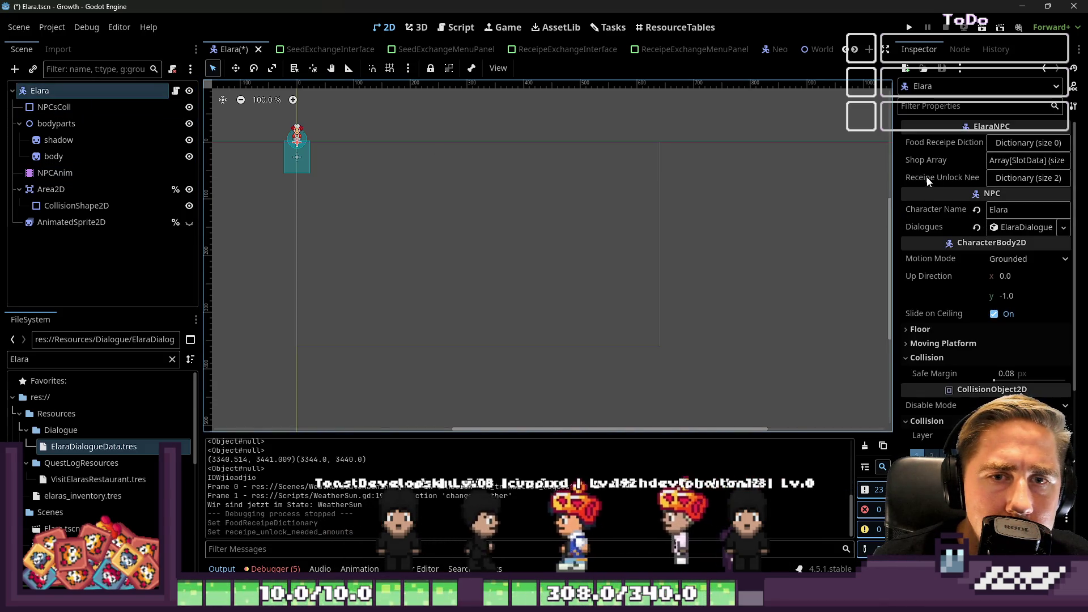
click(1002, 228)
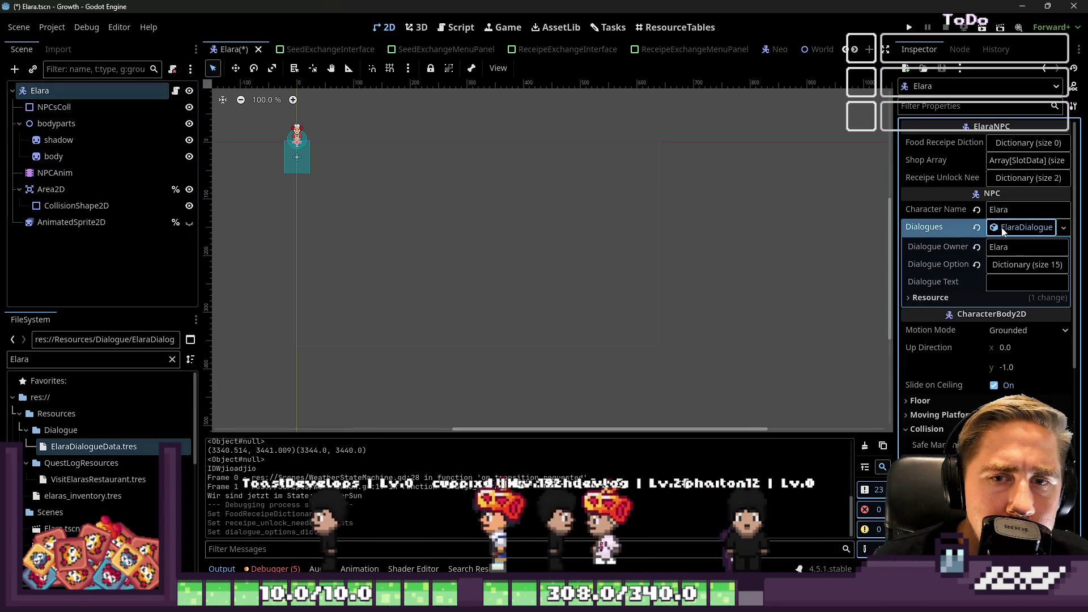
click(990, 282)
text(wadawdawd)
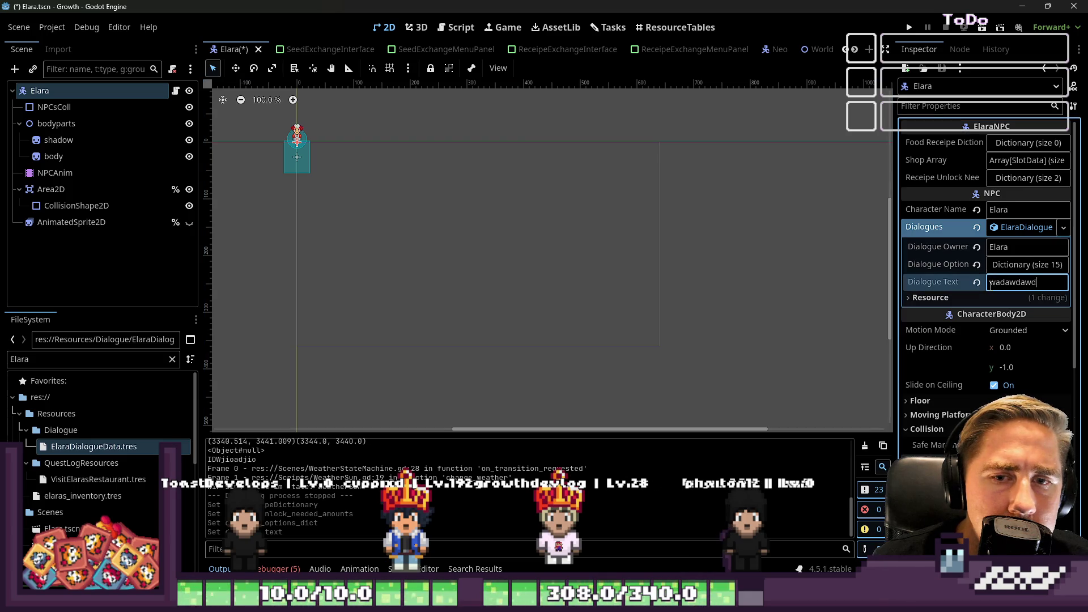
- Delete the Open Sho, Open Sh, Open S and Open entries from Dialogue Options Dict
click(1014, 265)
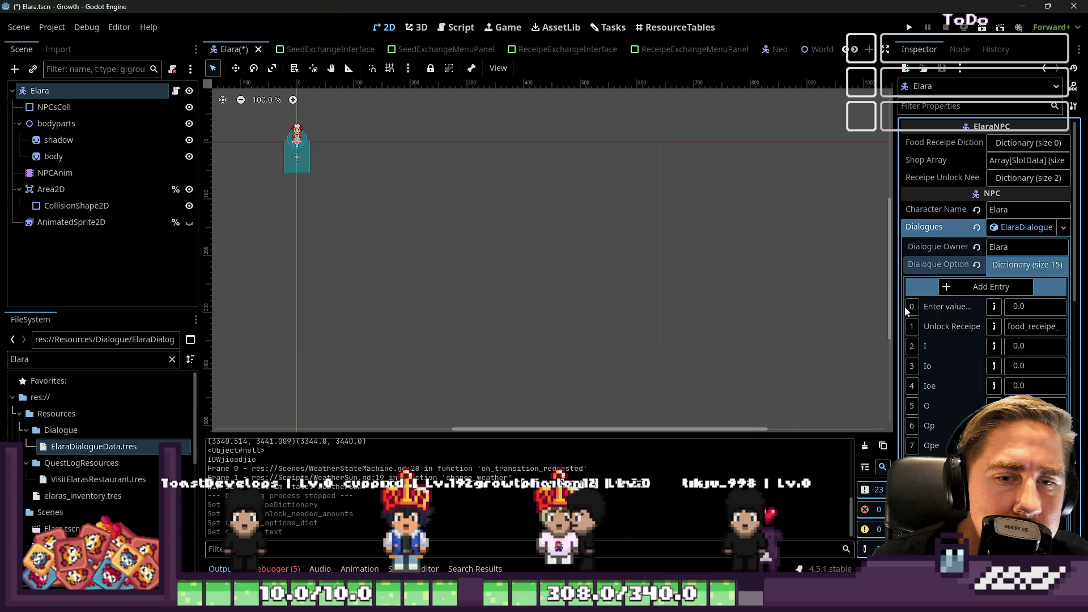
mouse_move(897, 244)
mouse_down()
mouse_move(732, 255)
mouse_move(636, 284)
mouse_up()
scroll(714, 296, down, 3)
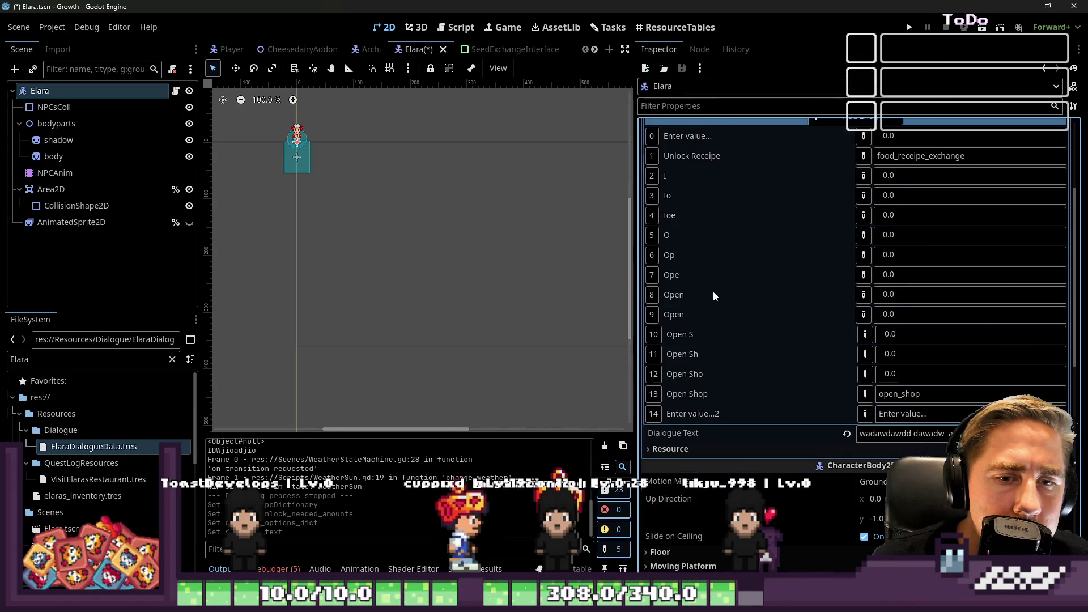
click(865, 374)
click(1059, 374)
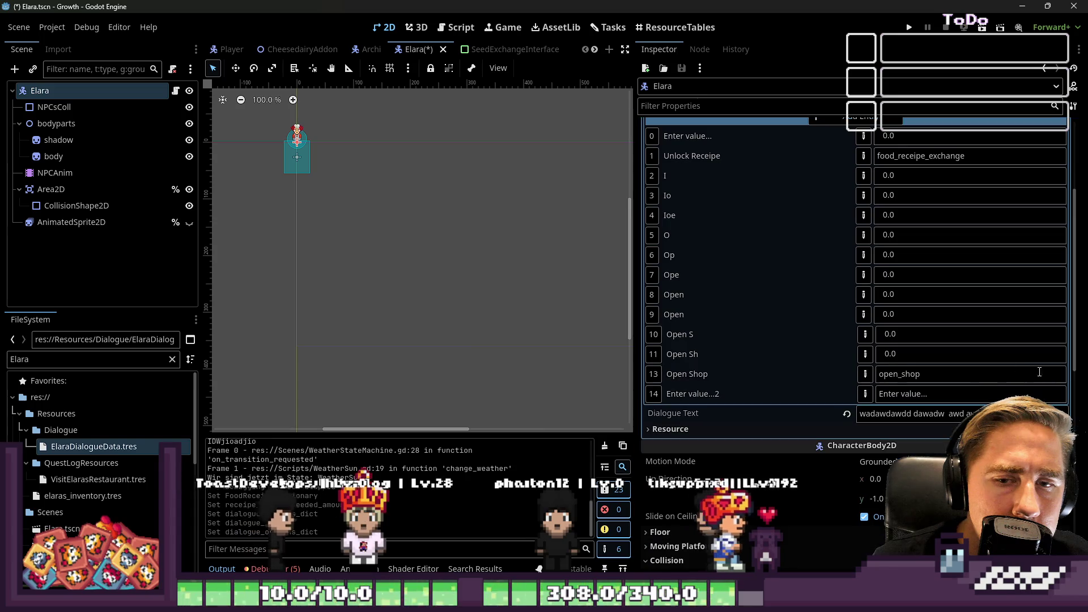
click(865, 354)
click(1059, 354)
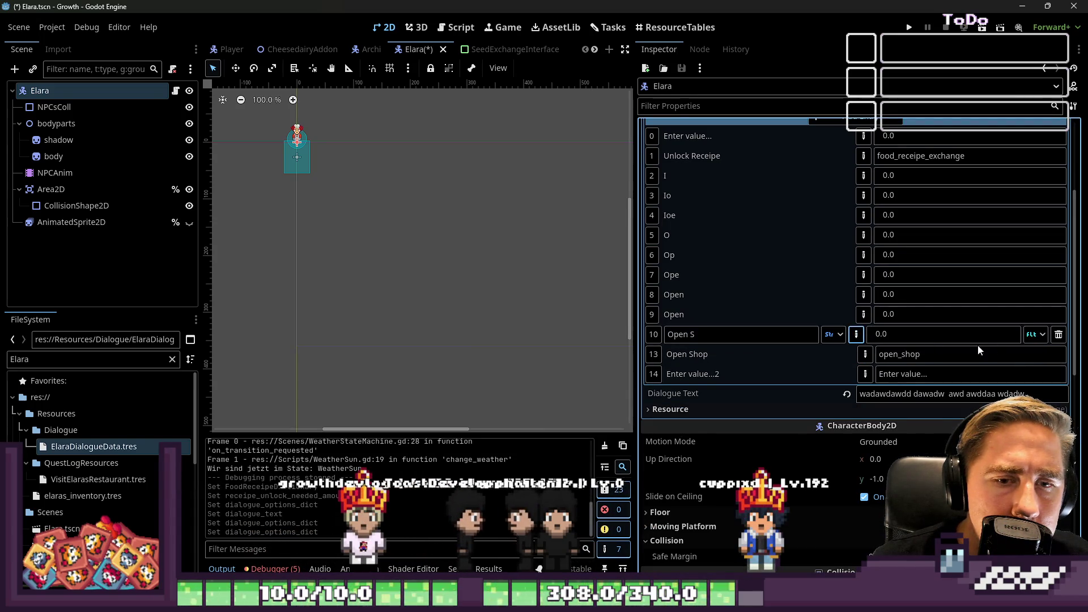
click(1059, 335)
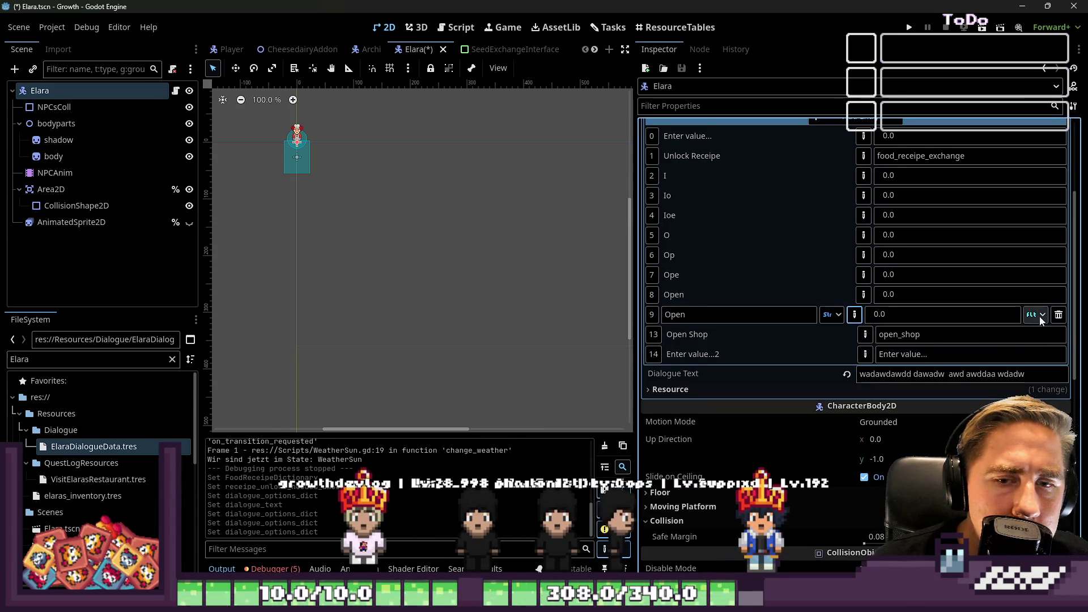
click(1032, 315)
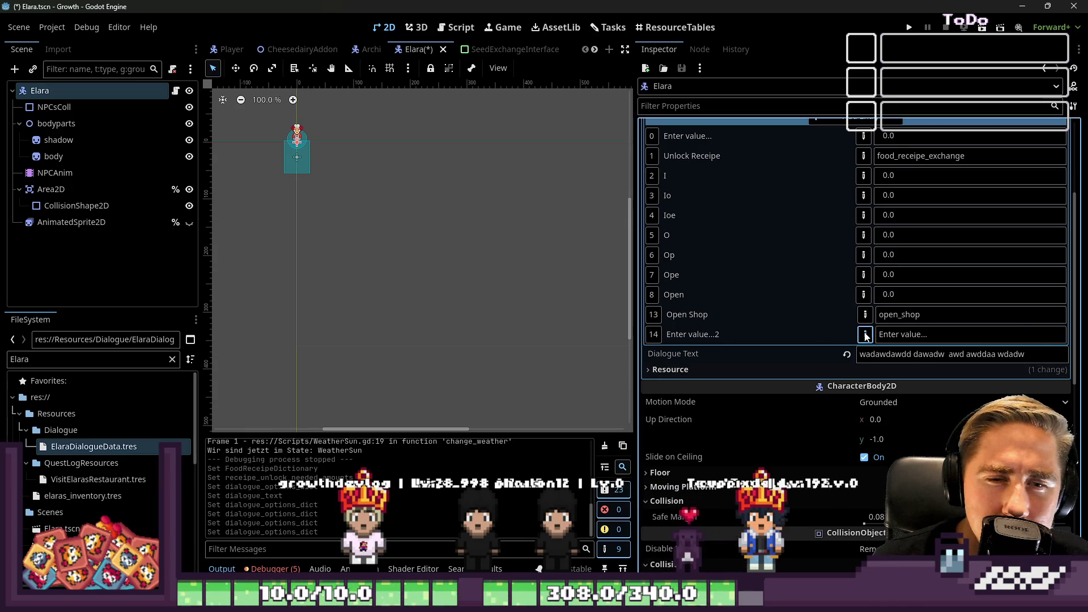
- Delete the remaining extra entries (Enter value, Open, Ope, Op, O, Ioe, Io, placeholders)
click(1036, 334)
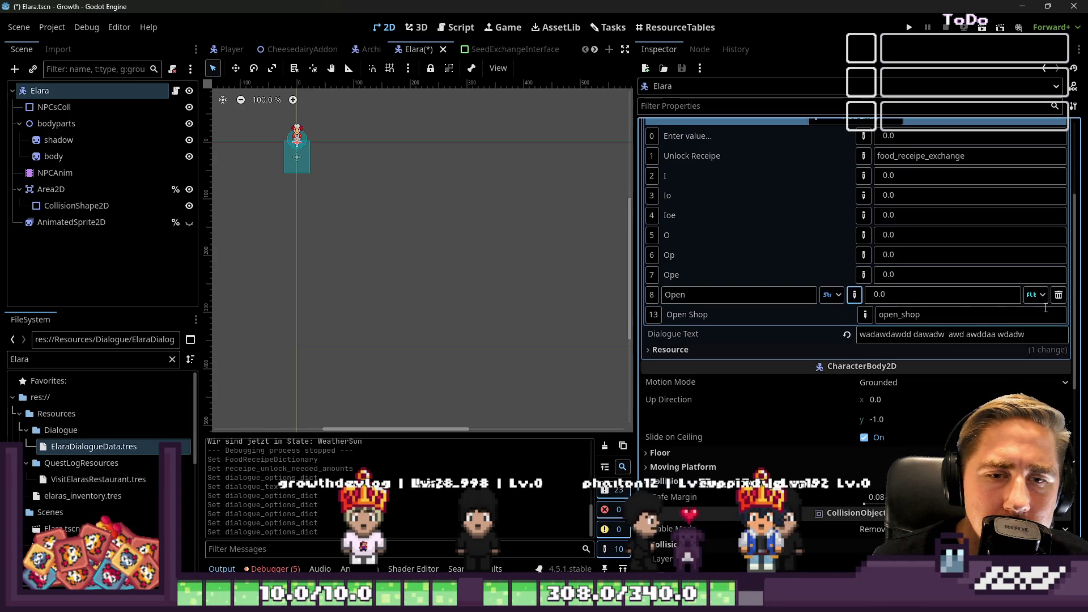
click(1060, 295)
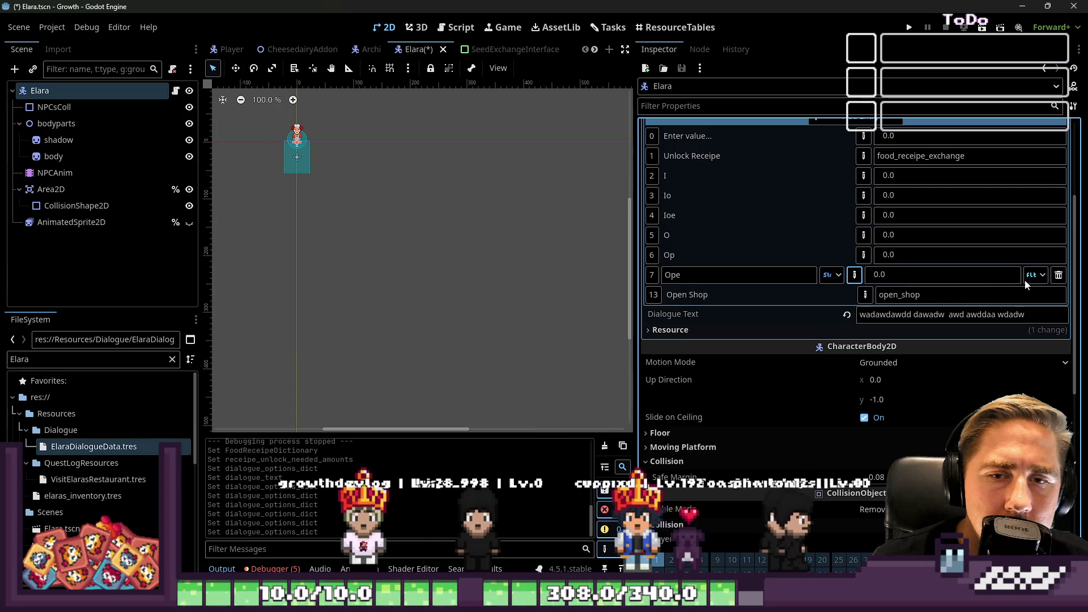
click(863, 274)
click(1060, 255)
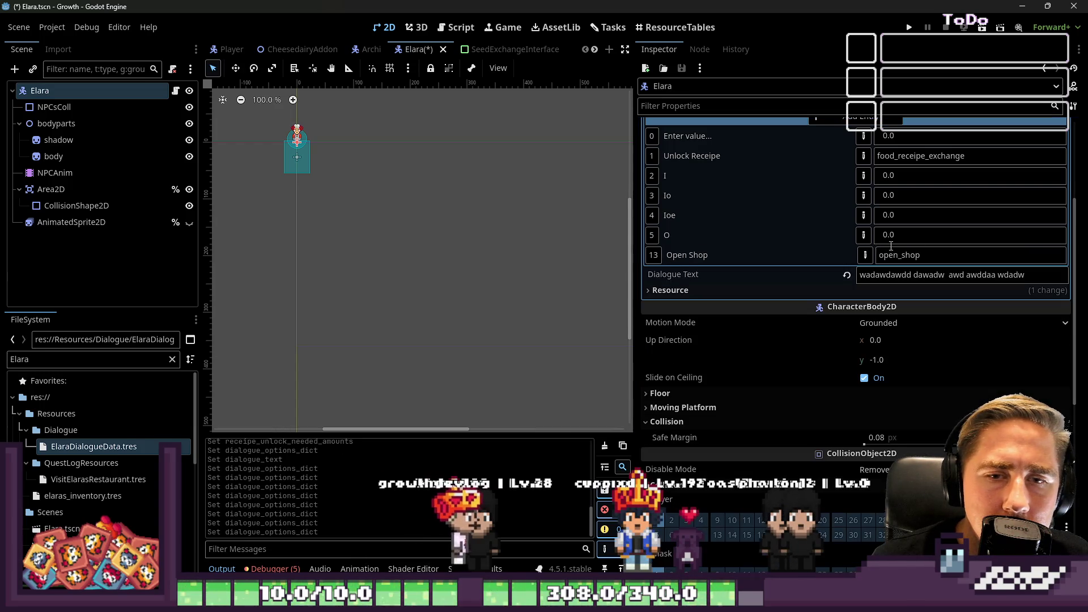
click(1059, 235)
click(864, 216)
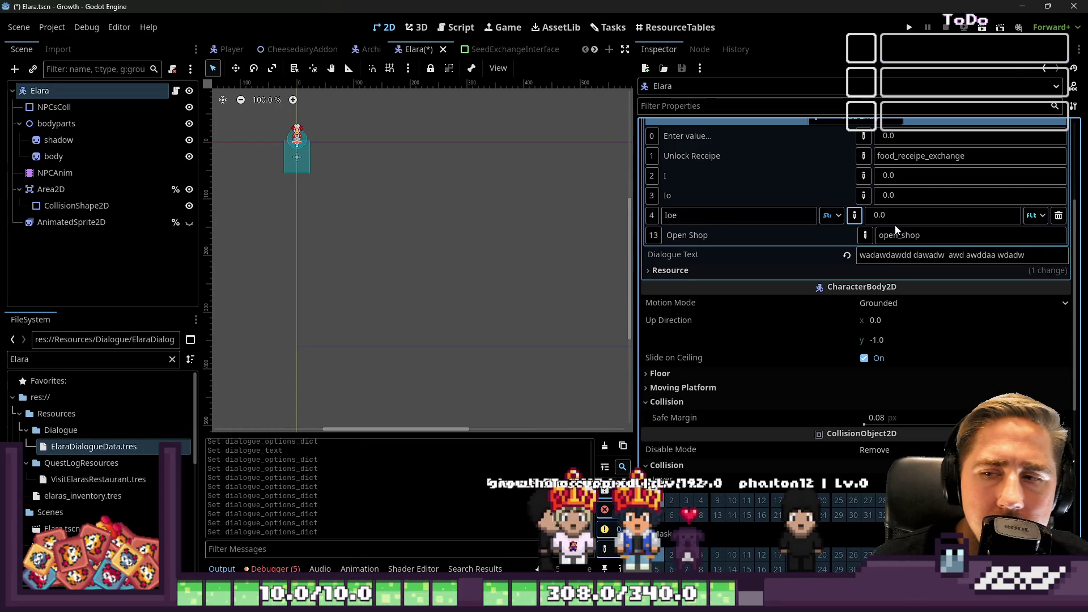
click(1059, 216)
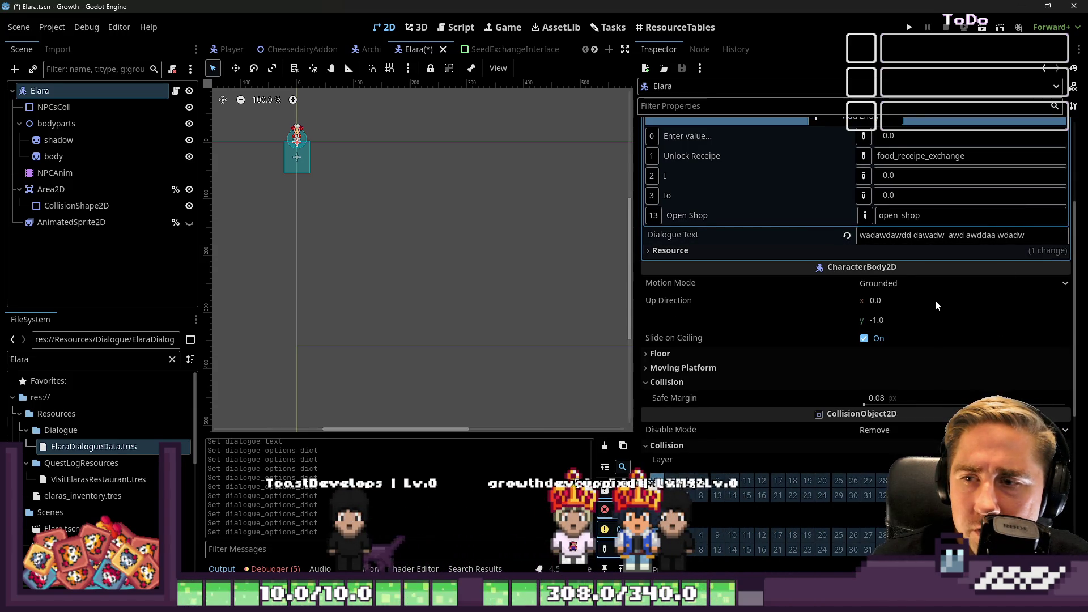
scroll(935, 301, up, 2)
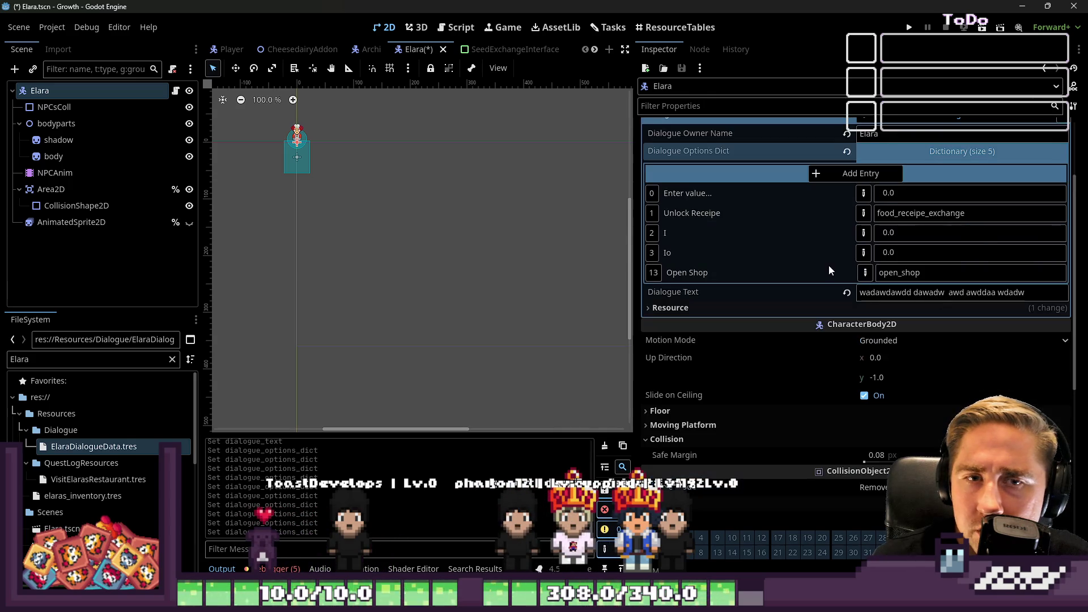
click(1058, 252)
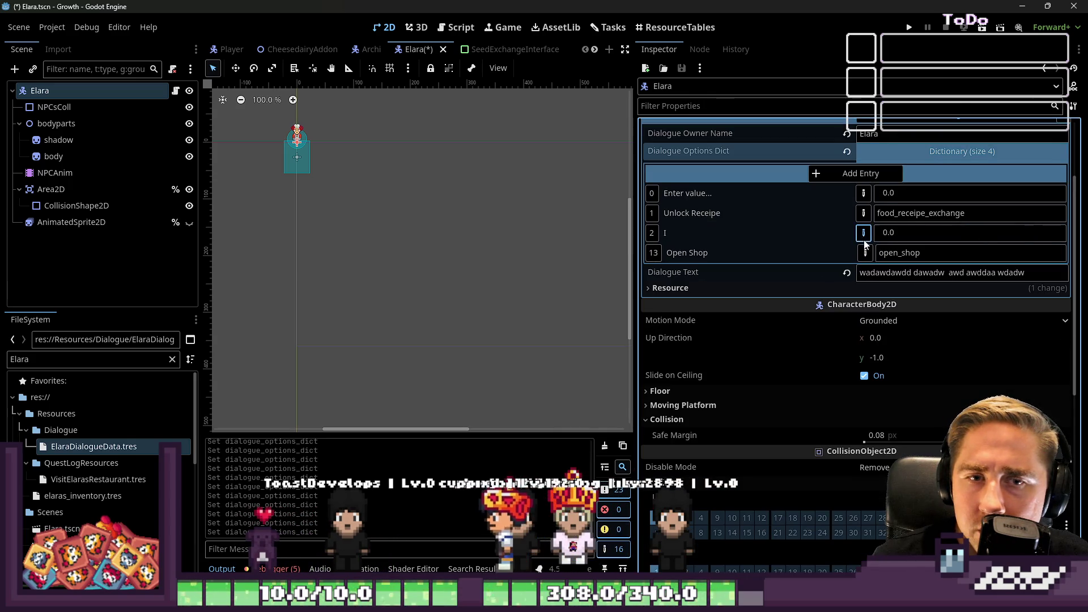
click(1058, 233)
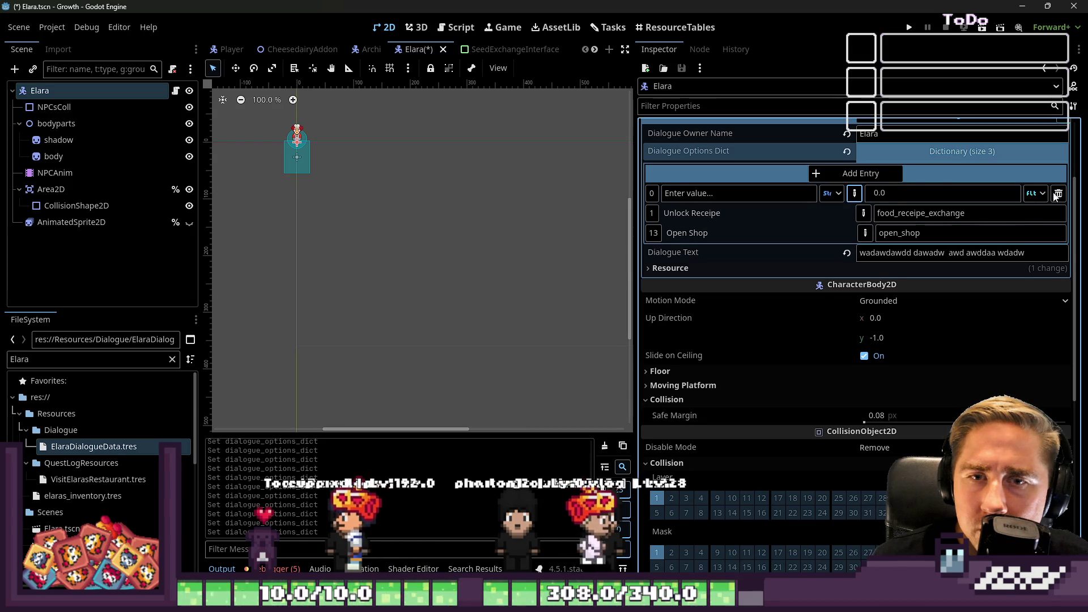
click(1058, 193)
- Check the renumbered keys, collapse the dictionary and run the game
scroll(902, 256, up, 4)
click(941, 265)
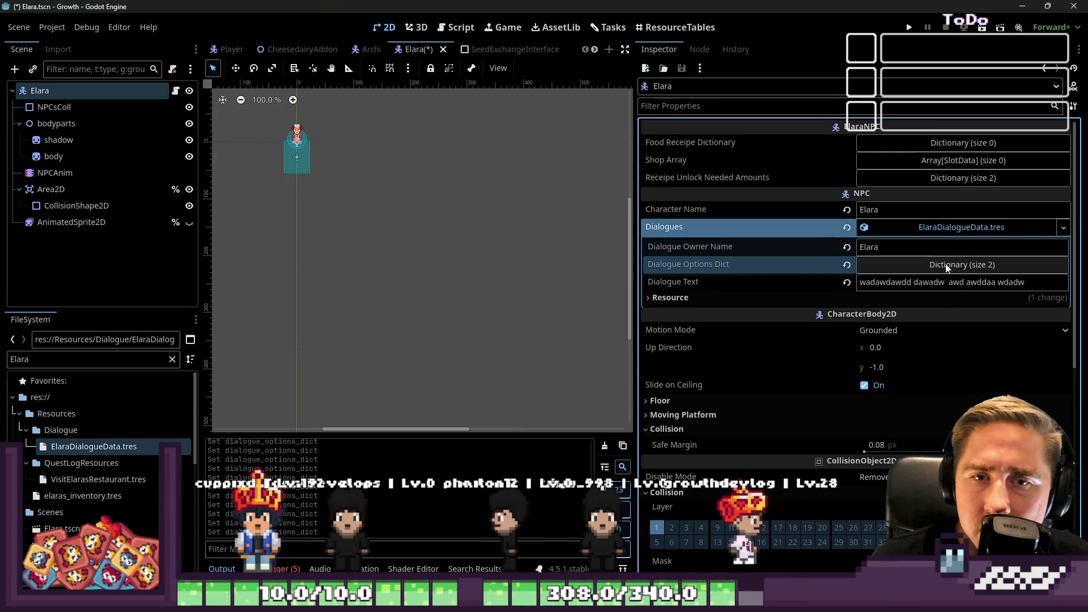
click(935, 264)
click(967, 347)
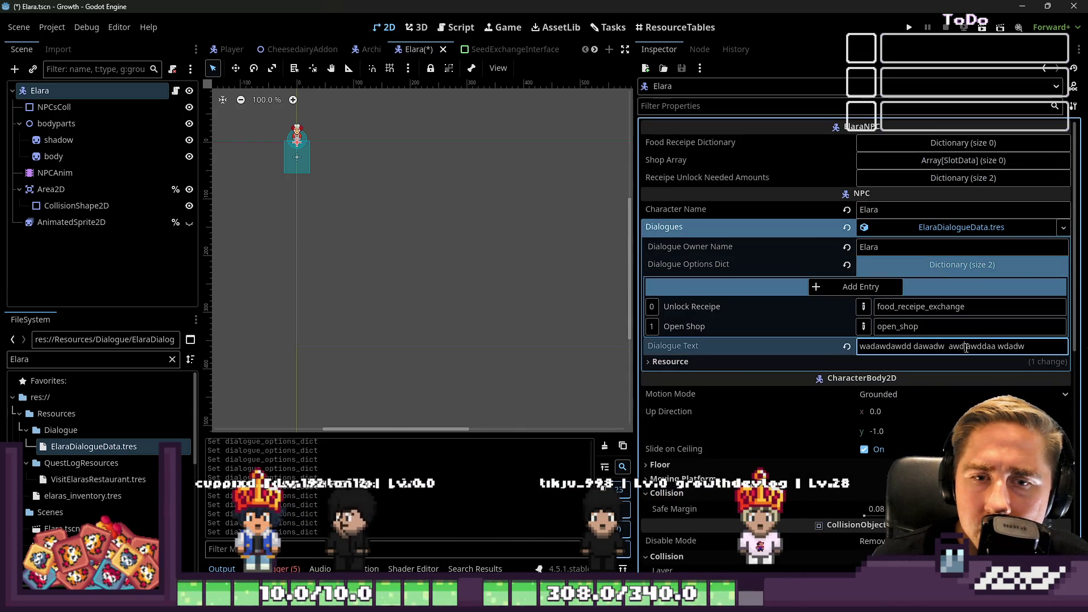
click(956, 265)
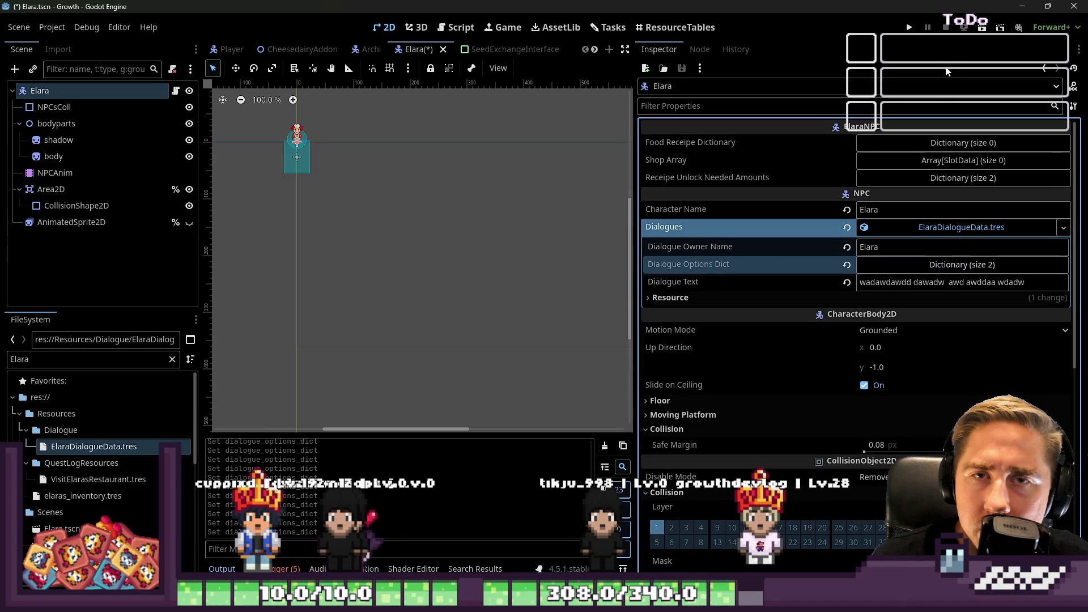
click(909, 30)
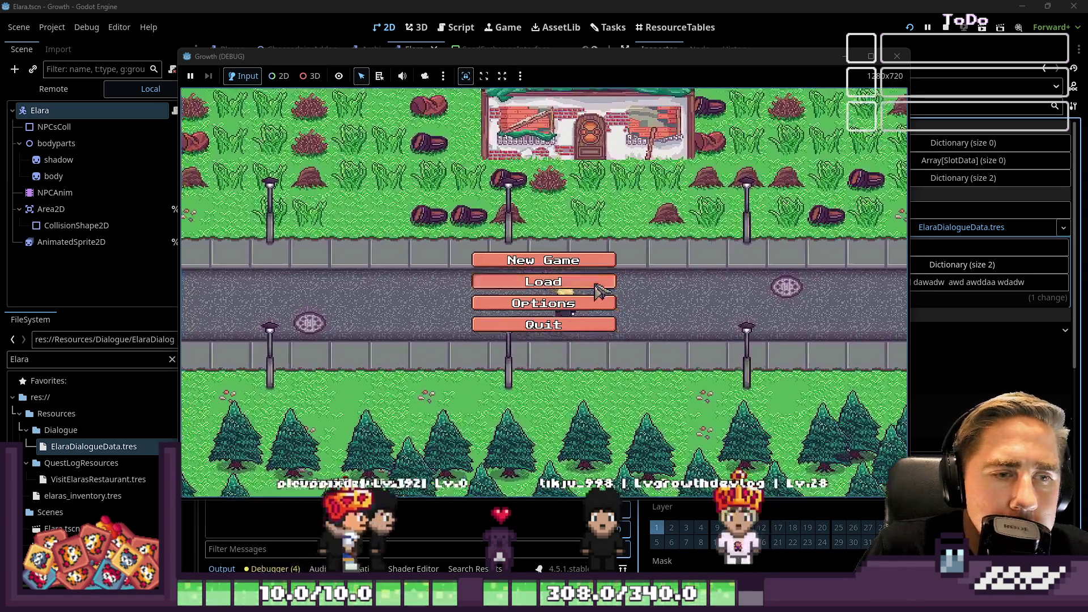
- Replace the old save with a new character and walk into Elara's restaurant
click(584, 257)
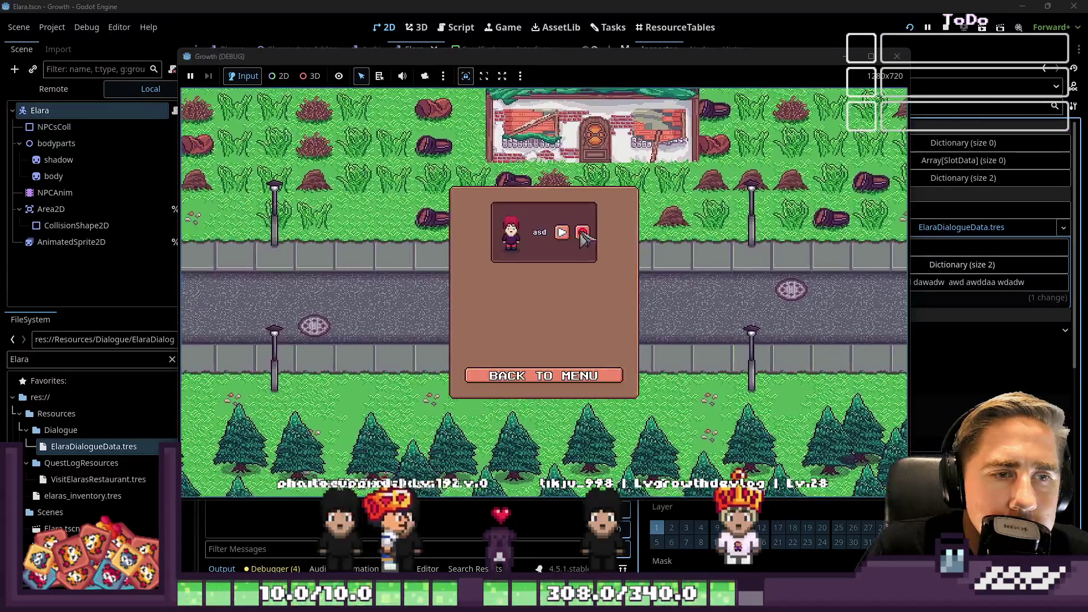
click(584, 233)
click(562, 376)
click(601, 256)
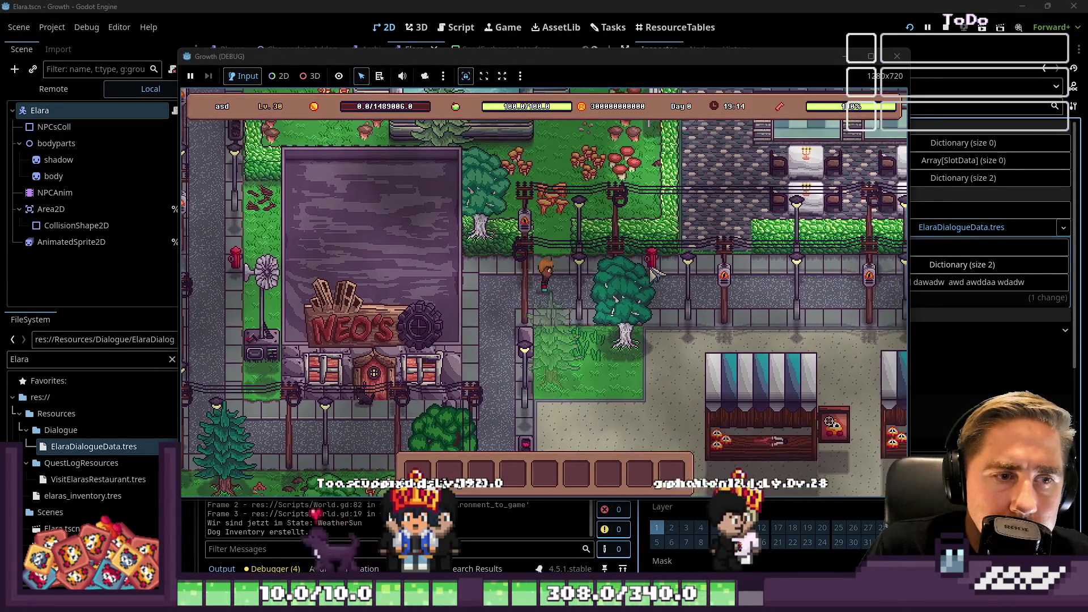
key(d)
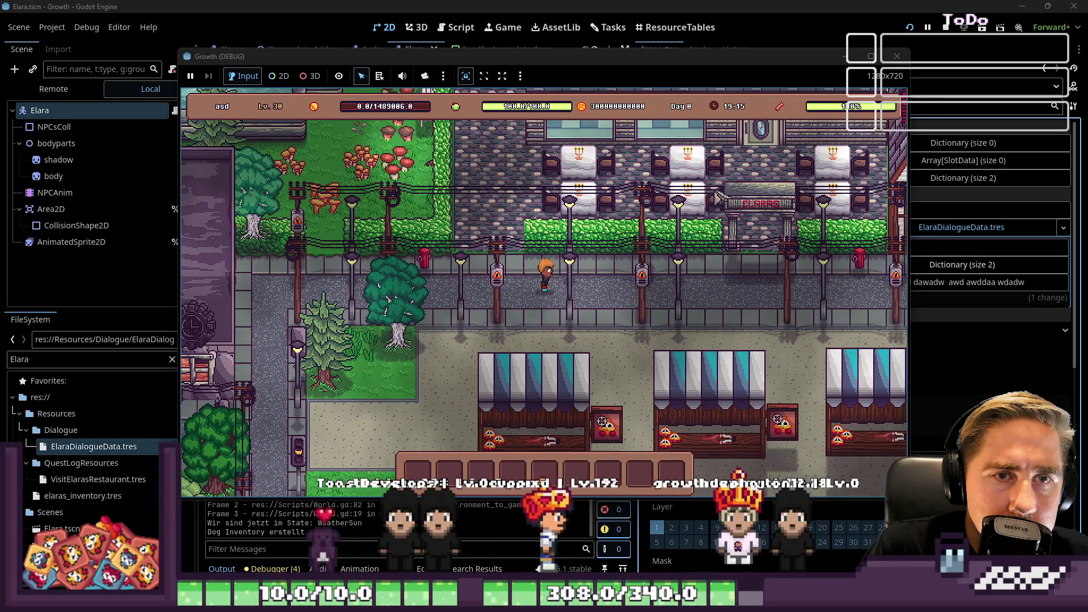
key(w)
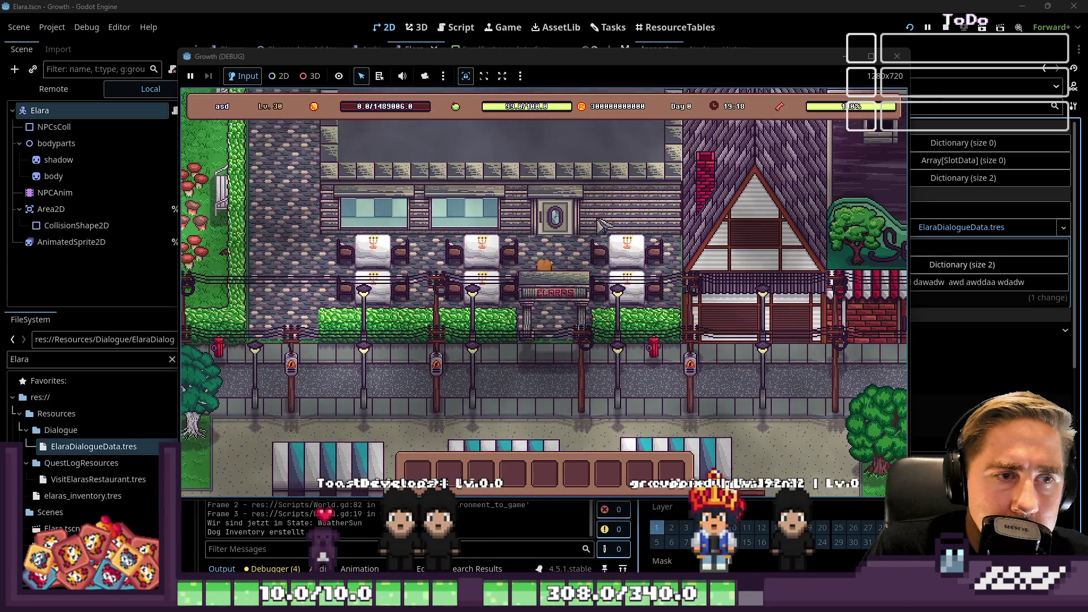
key(w)
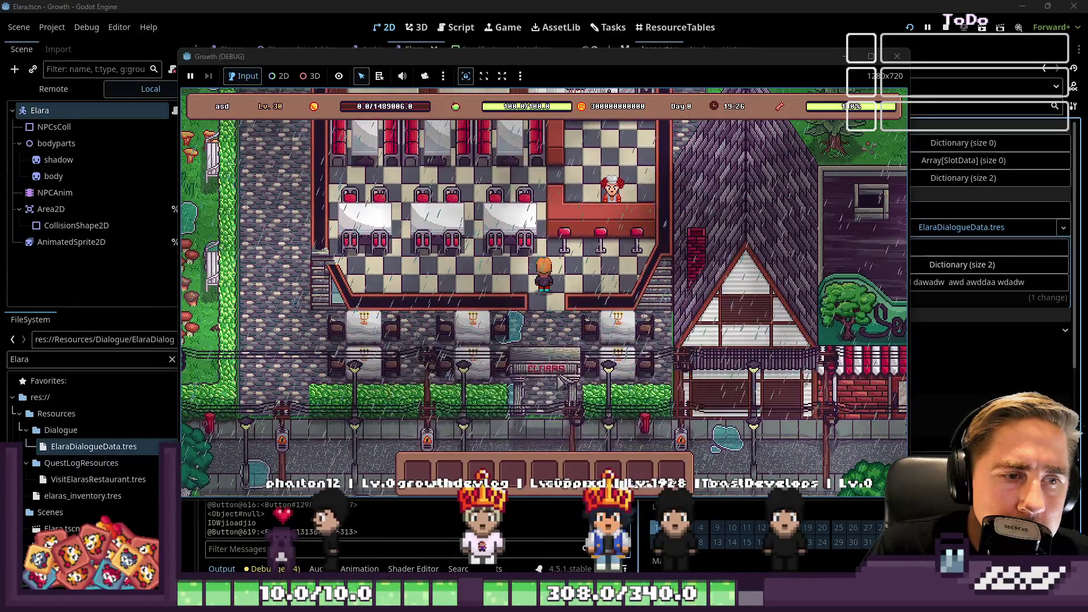
- Stop the game, open Elara's script and select the commented lines 44–45
key(F8)
click(442, 33)
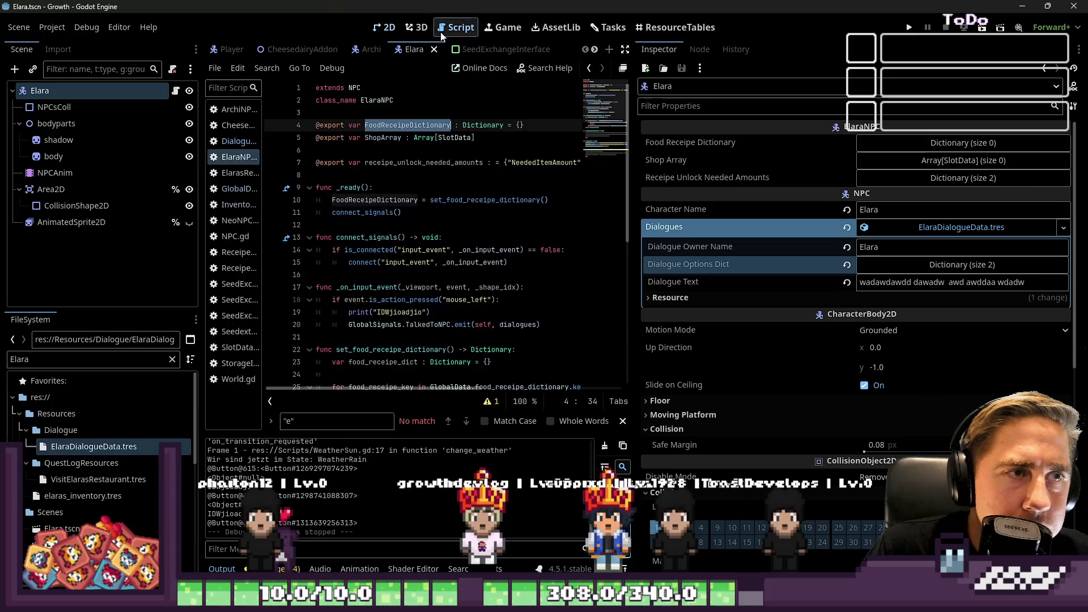
drag(633, 285, 870, 280)
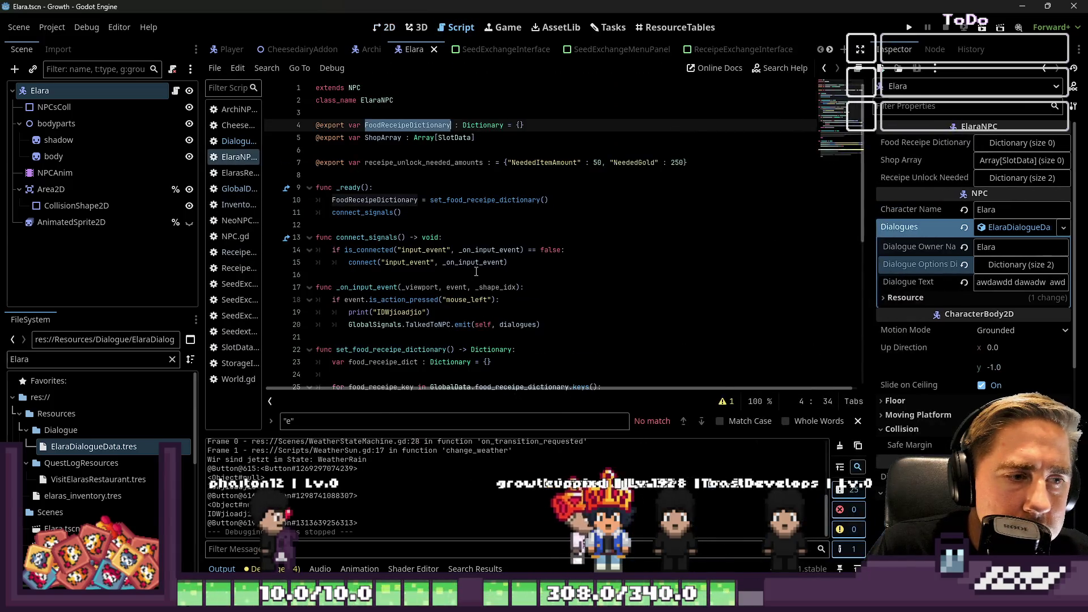
scroll(476, 274, down, 8)
drag(556, 349, 297, 339)
- Rename add_machine_to_shop to add_receipe_to_shop and its FoodSlotData parameter to ReceipeSlotData
double_click(376, 312)
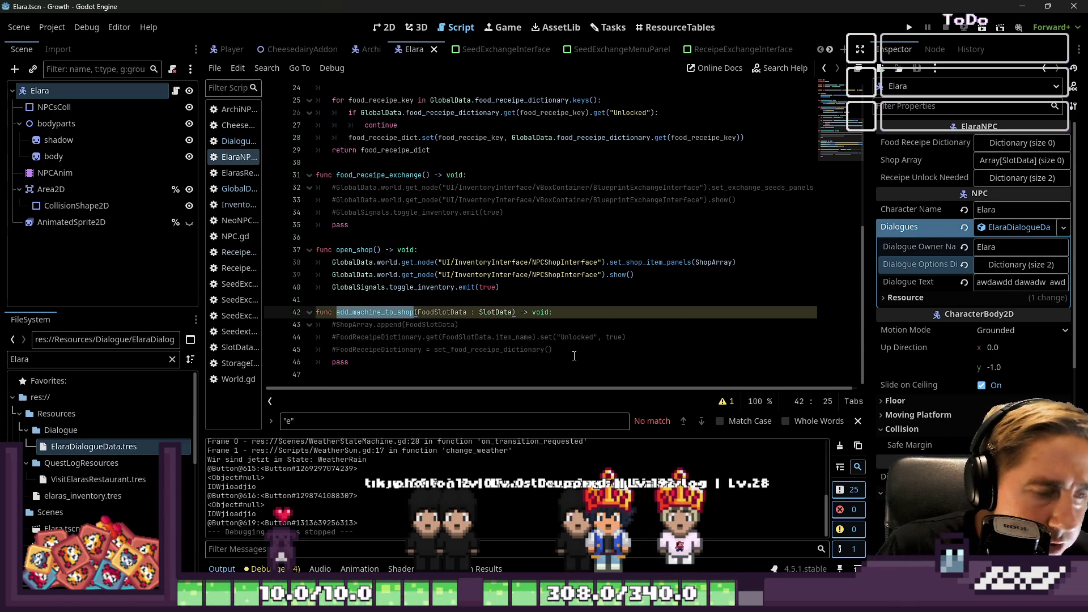
text(add_)
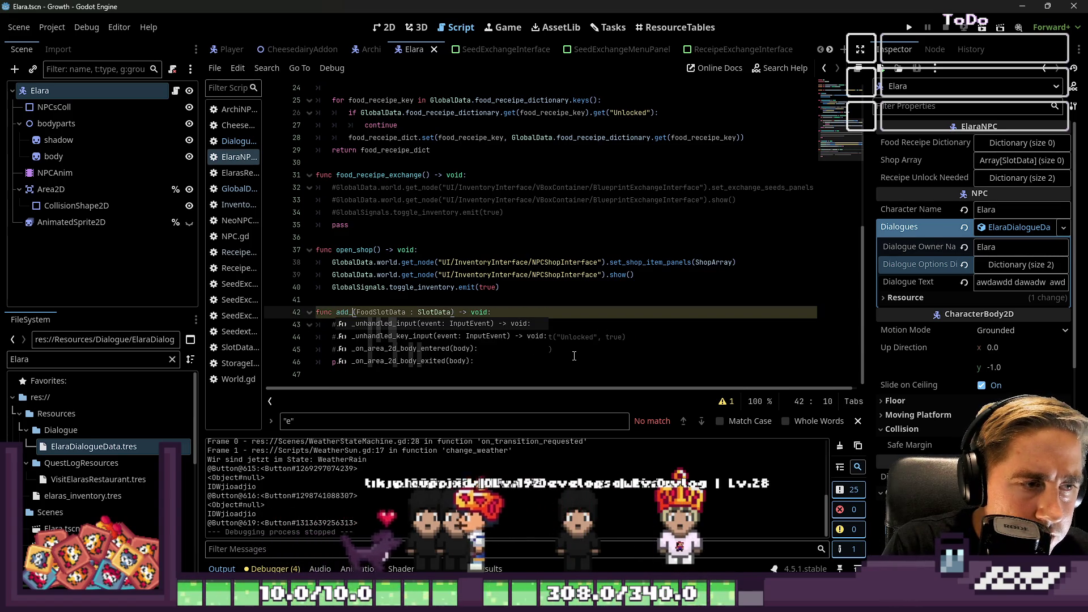
text(receipe_to_shop)
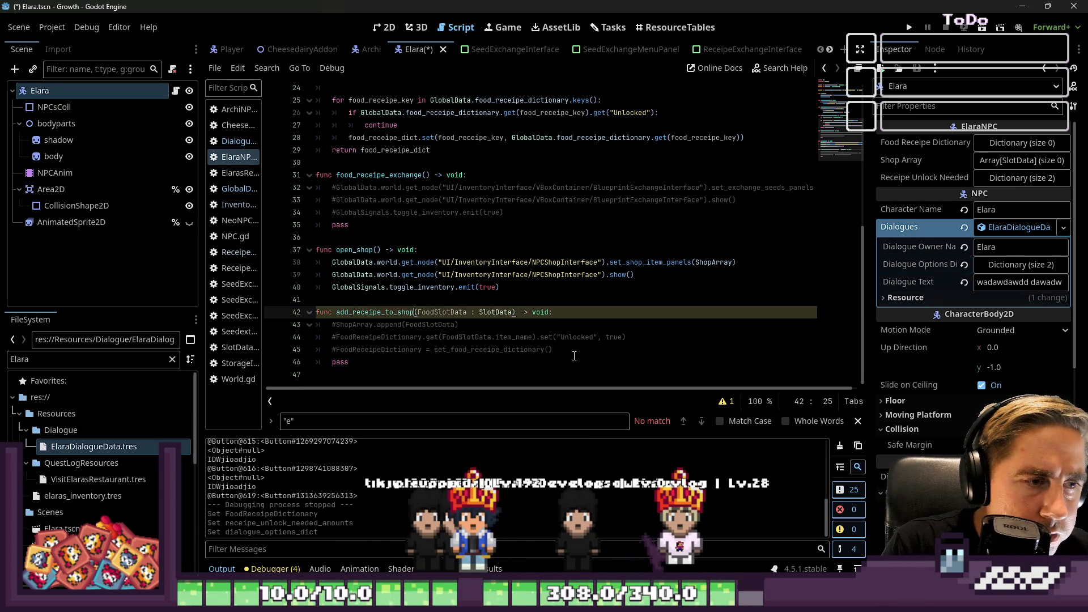
key(ctrl+Left)
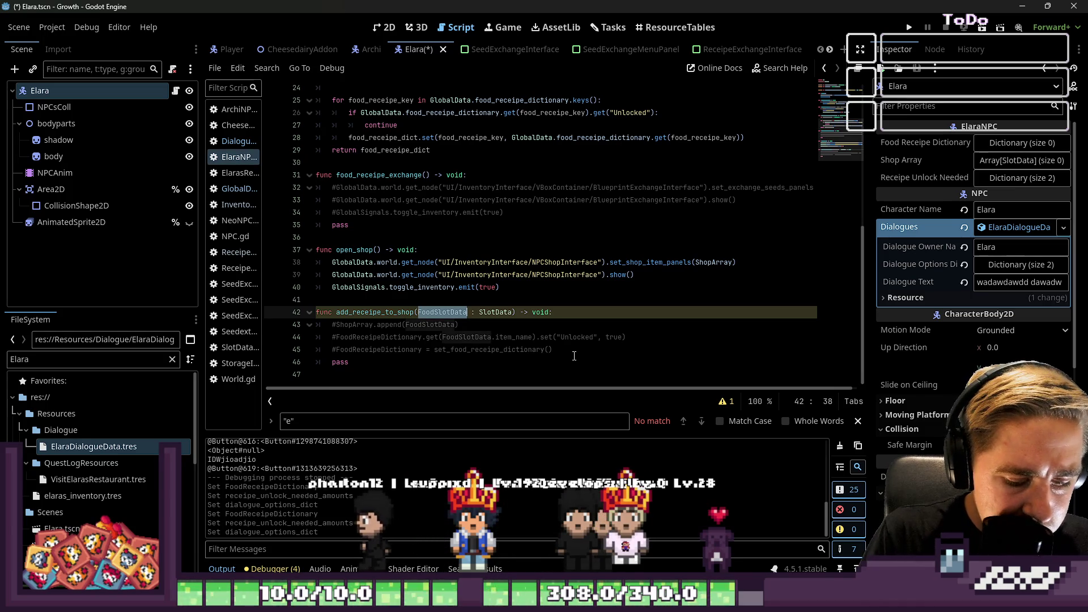
text(Receipe)
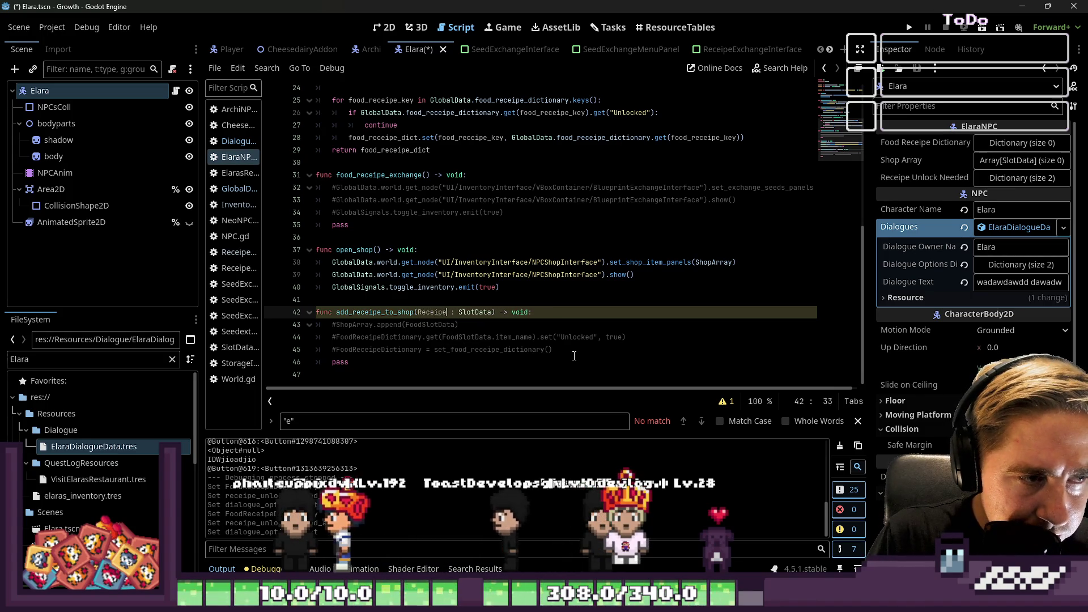
text(SlotData)
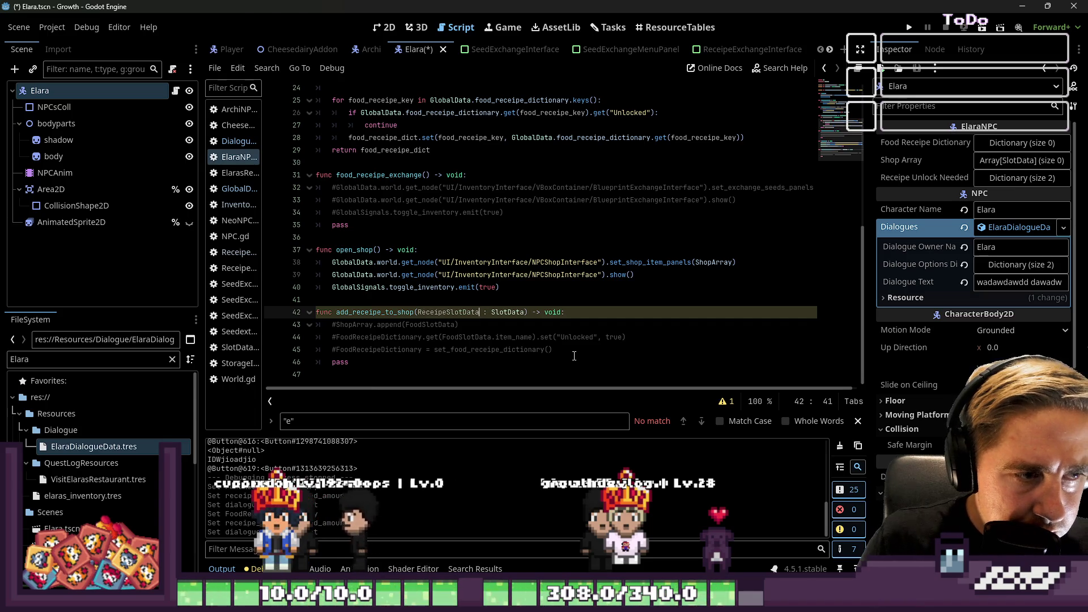
- Select the commented lines 43–45
key(Down)
key(shift+Down)
key(shift+Down)
key(shift+Down)
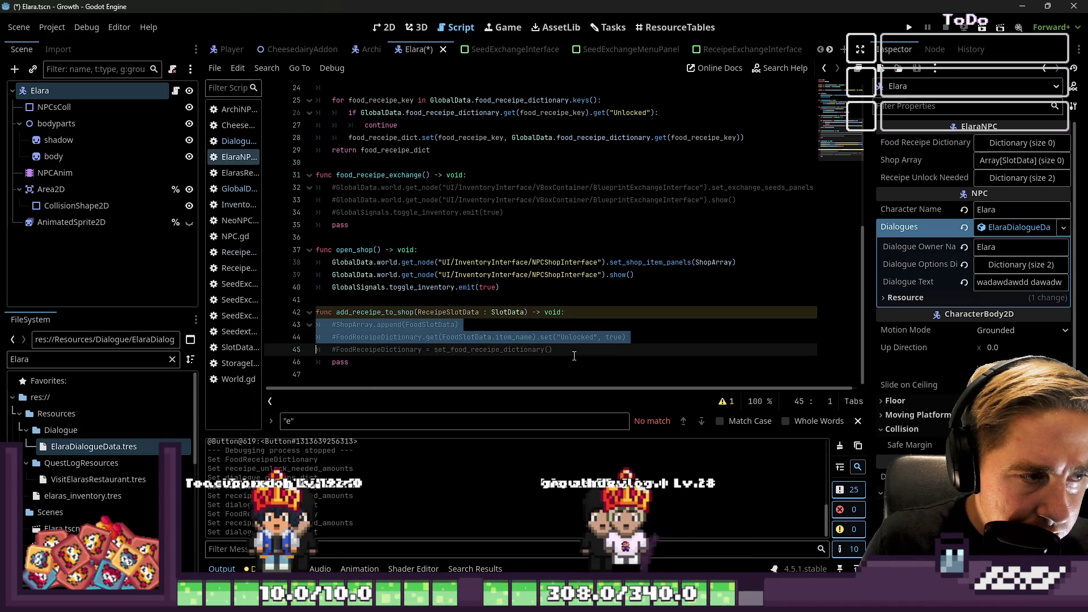
key(Up)
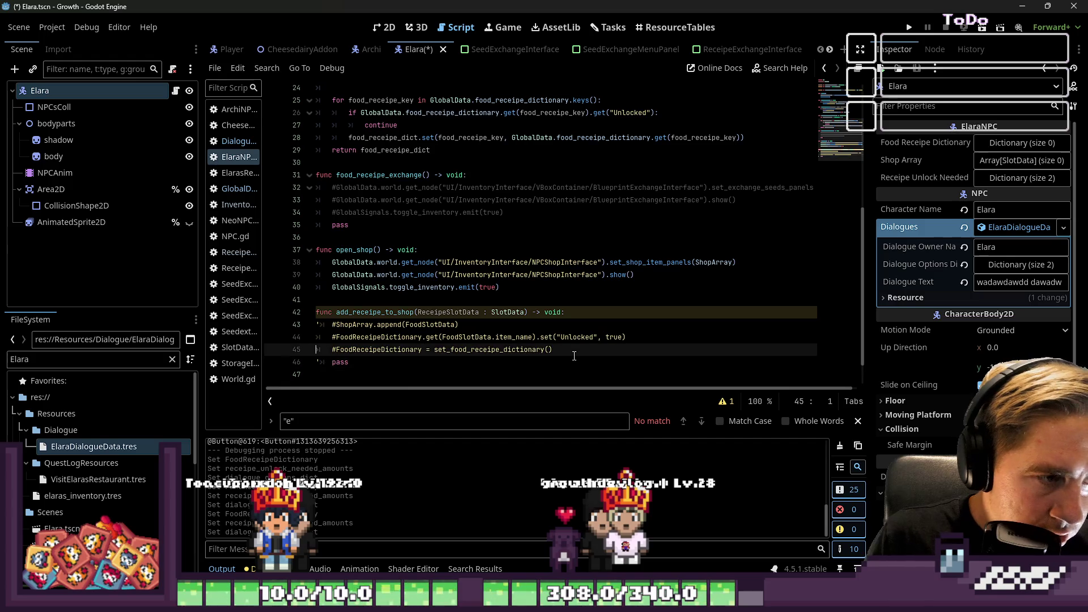
key(ctrl+z)
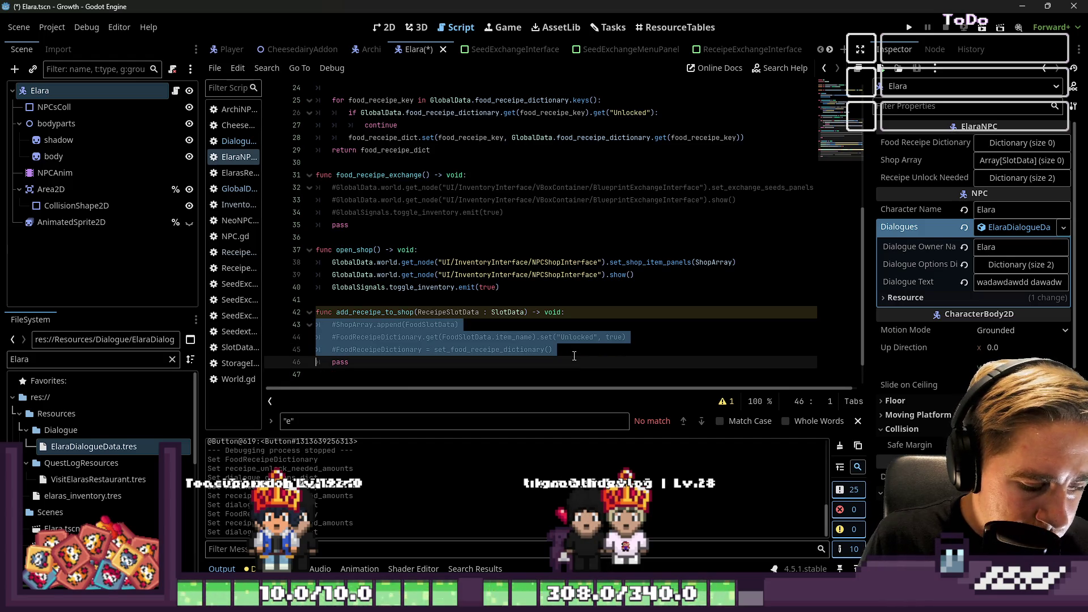
- Uncomment lines 43–45 and complete FoodReceipeDictionary.get("ReceipeSlotData") on line 44
key(ctrl+k)
key(Up)
key(Up)
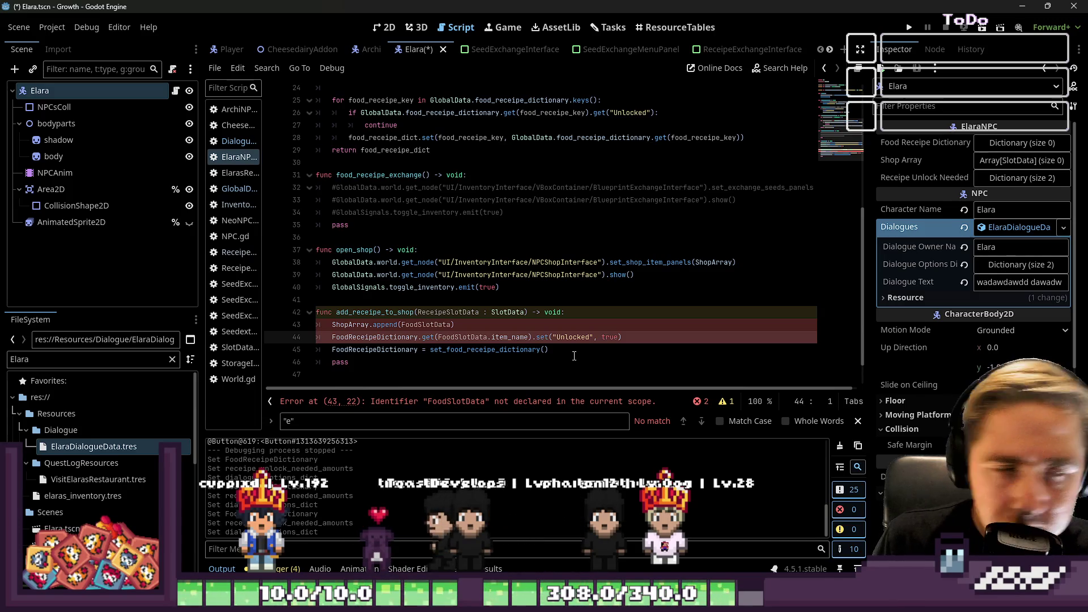
key(Up)
key(Right)
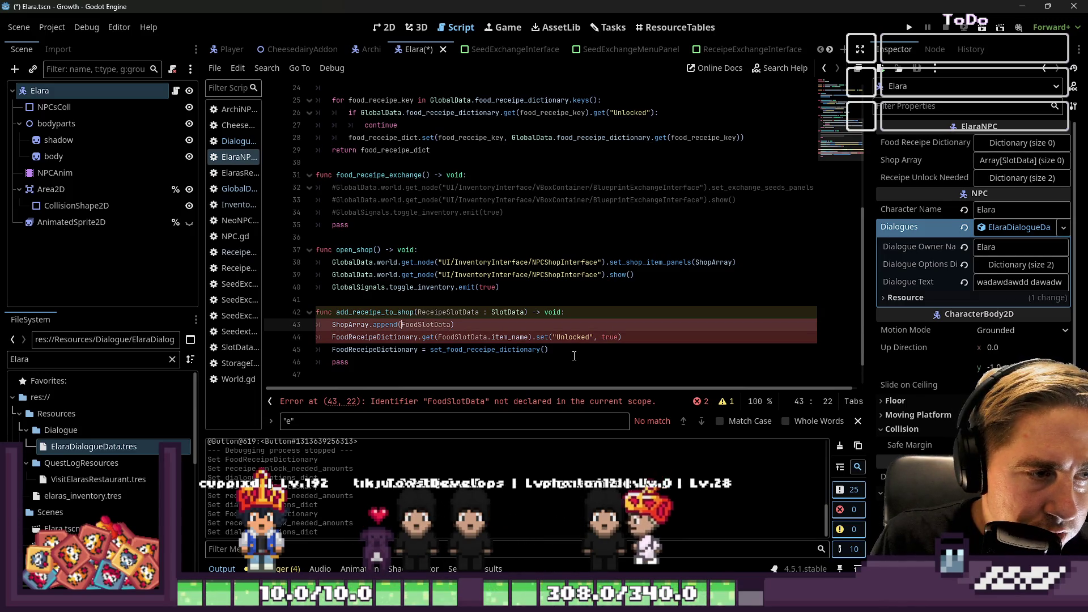
key(Right)
key(Right)
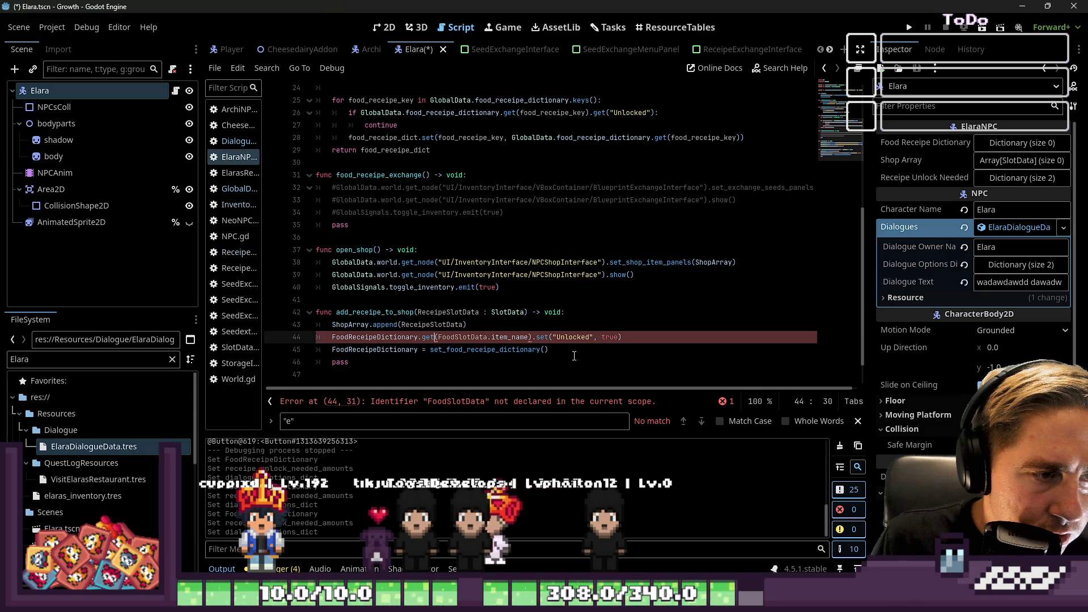
key(Left)
key(Left)
key(Left)
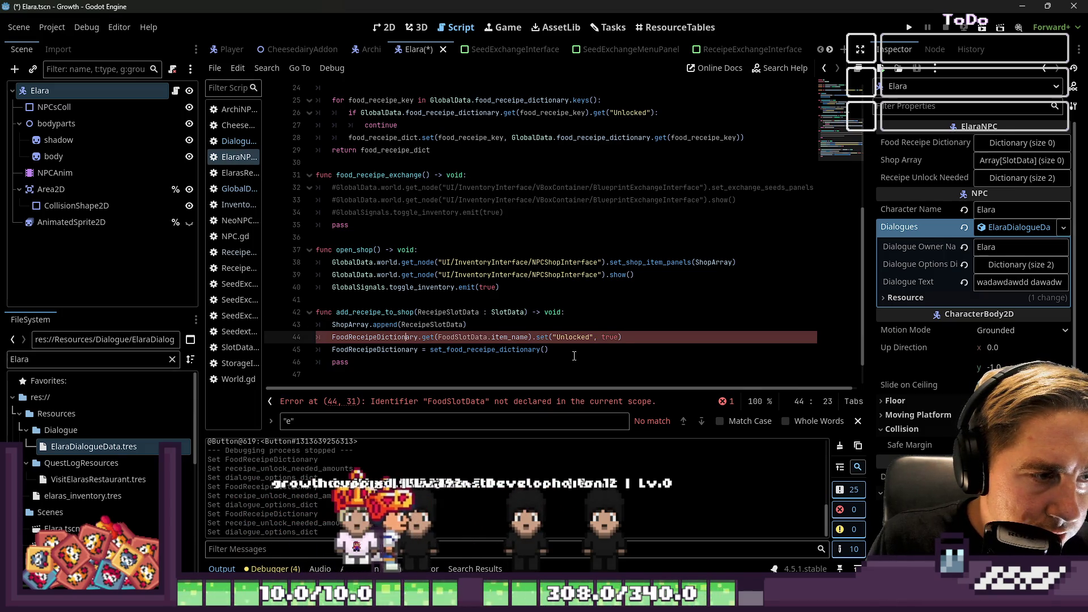
key(Right)
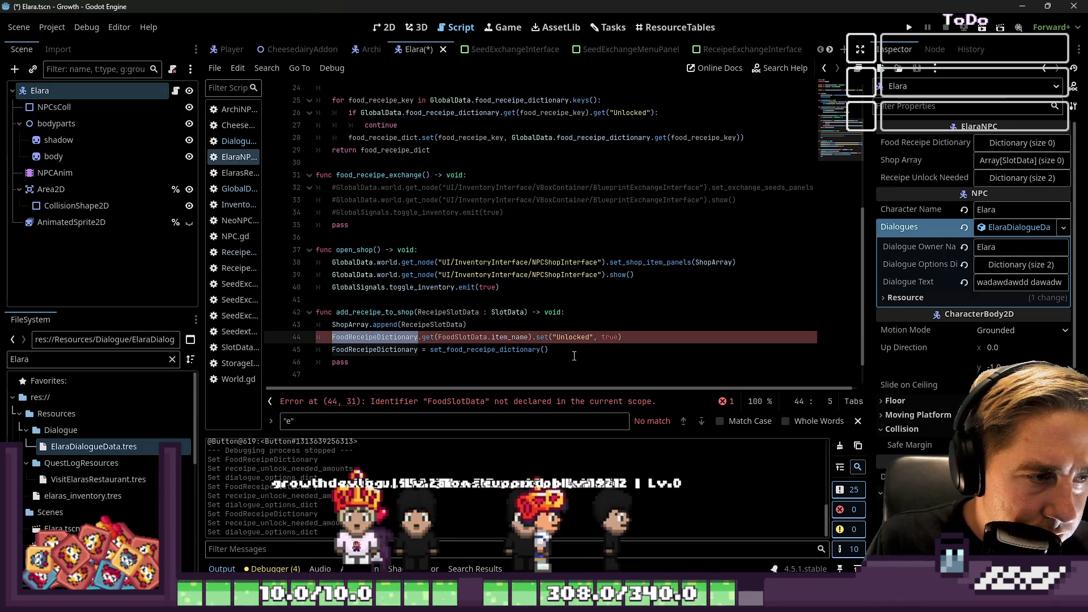
key(Right)
key(Right)
key(Right)
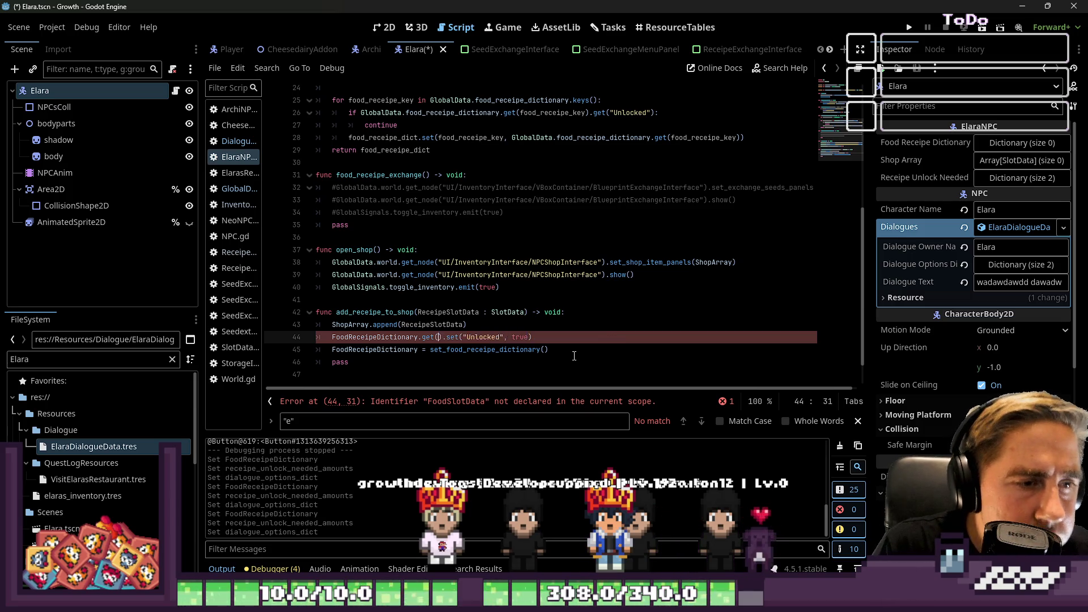
text(")
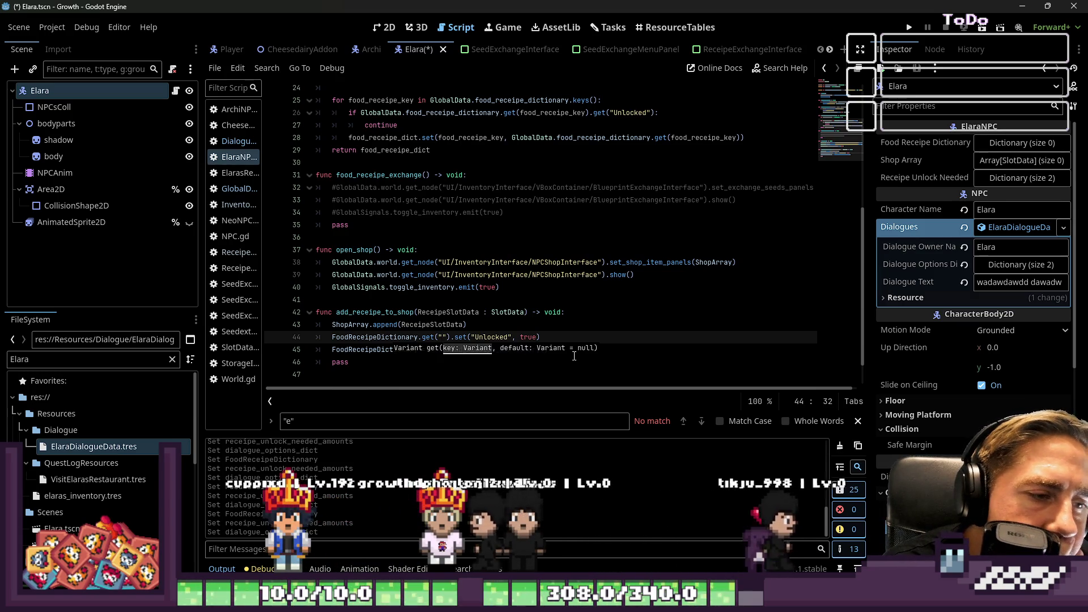
text(ReceipeSlotData)
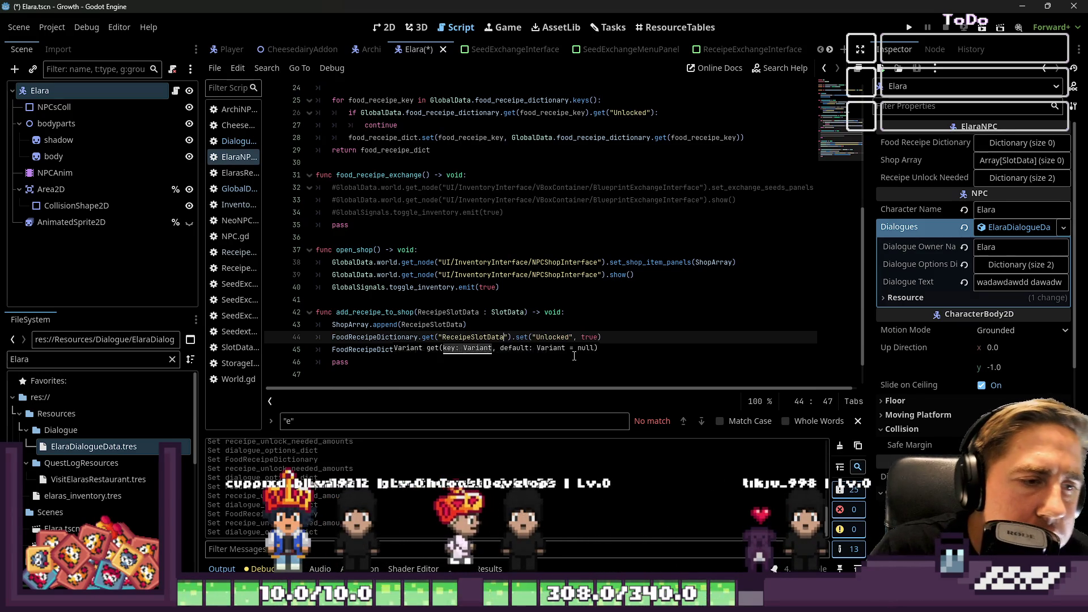
key(Right)
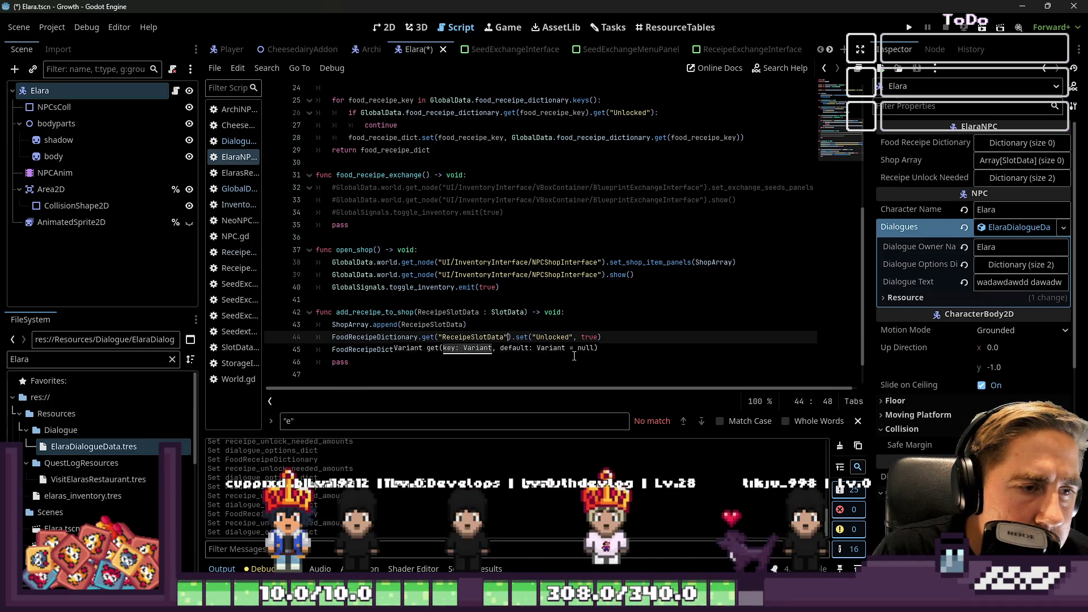
- Delete the leftover pass line, leaving the caret after the ShopArray.append line
key(Up)
key(Down)
key(Down)
key(Down)
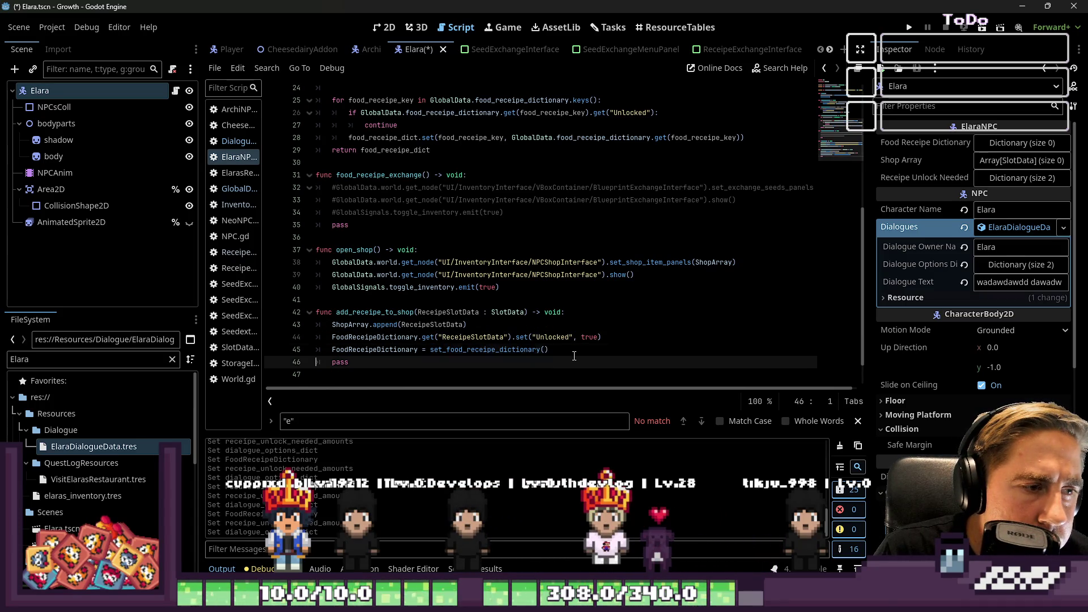
key(Up)
key(shift+Down)
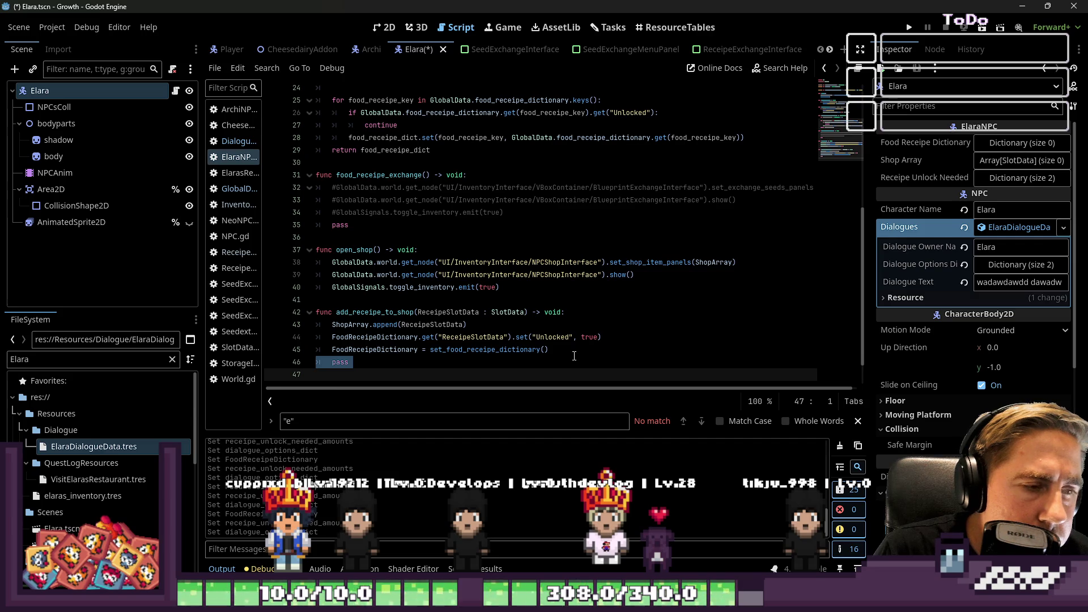
key(BackSpace)
key(Up)
key(Up)
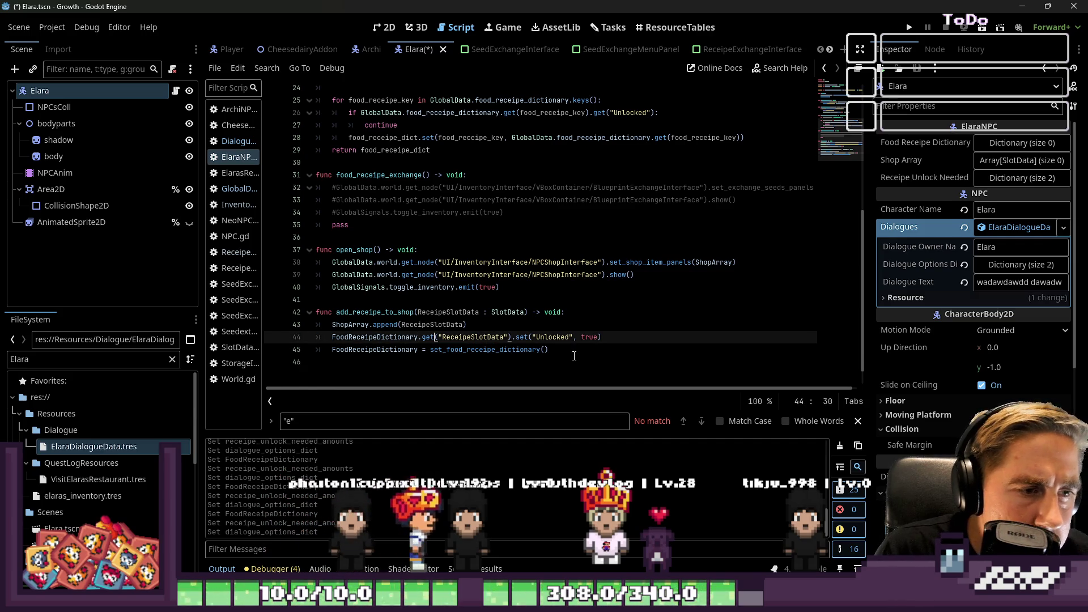
key(Right)
key(ctrl+shift+Right)
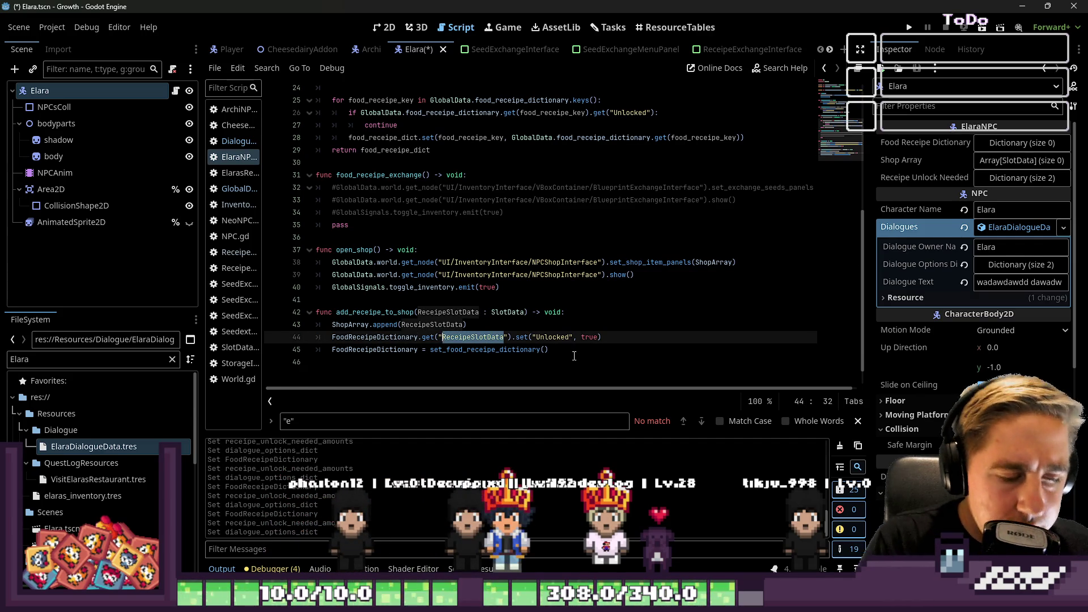
click(533, 312)
click(534, 337)
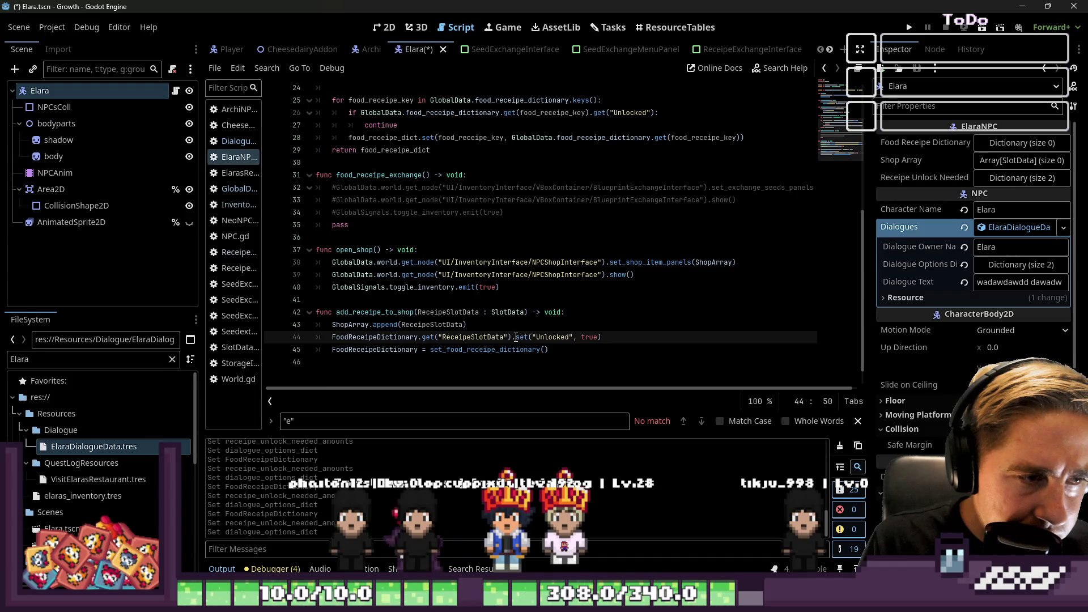
click(528, 329)
- Add a set_food_receipe_dictionary_unlocked(ReceipeSlotData) call below the append line
key(Return)
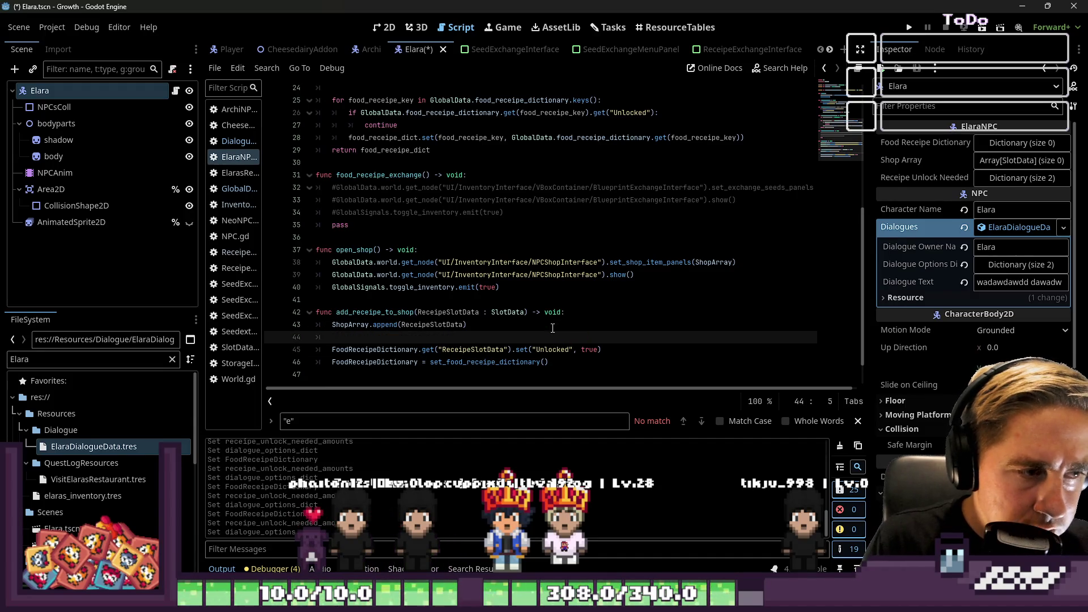
key(BackSpace)
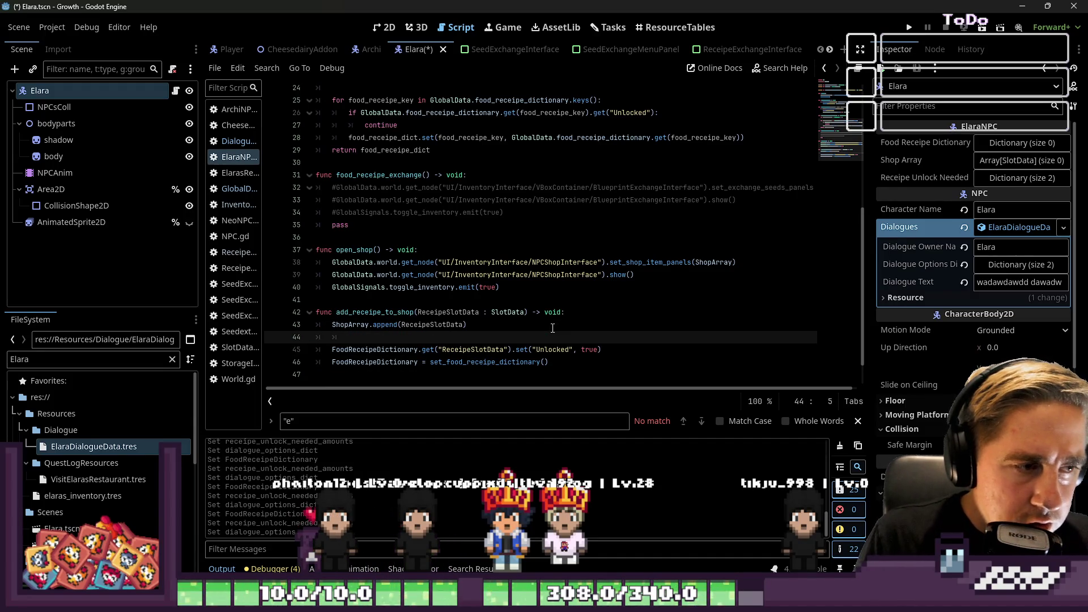
text(set)
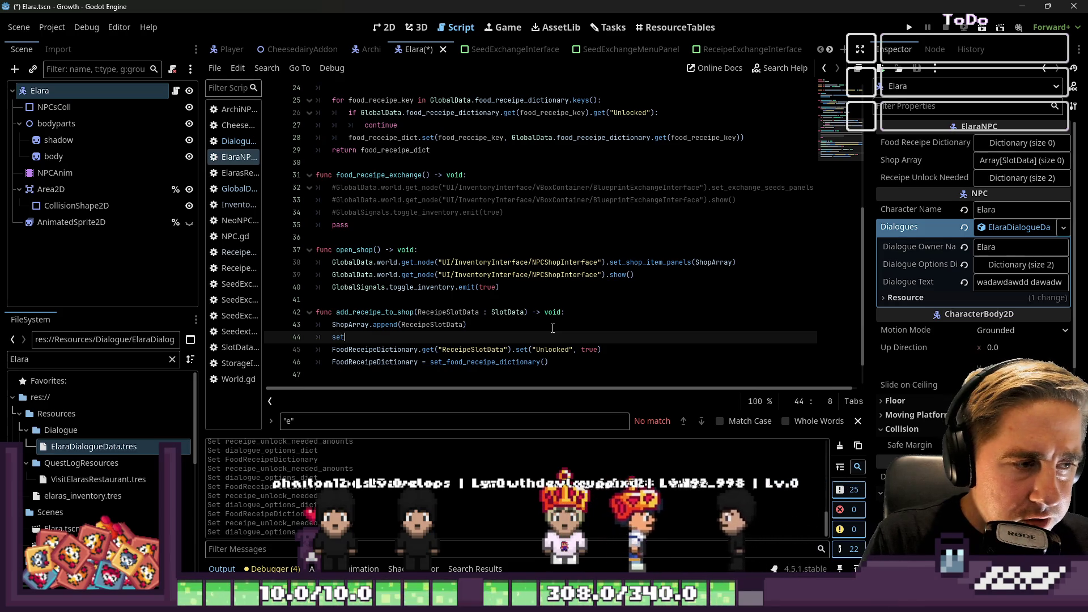
text(_)
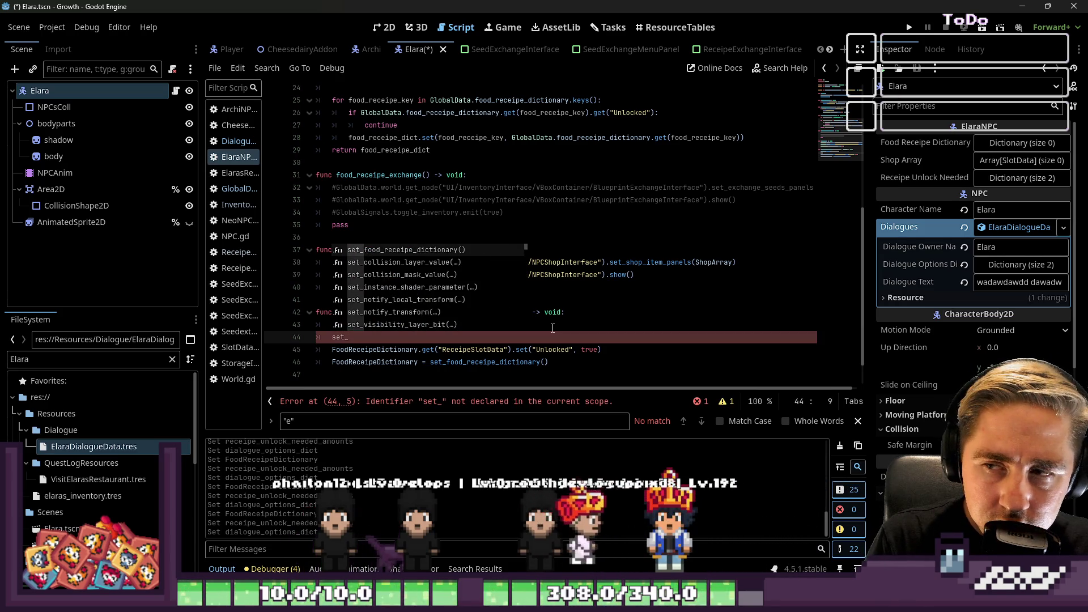
key(Escape)
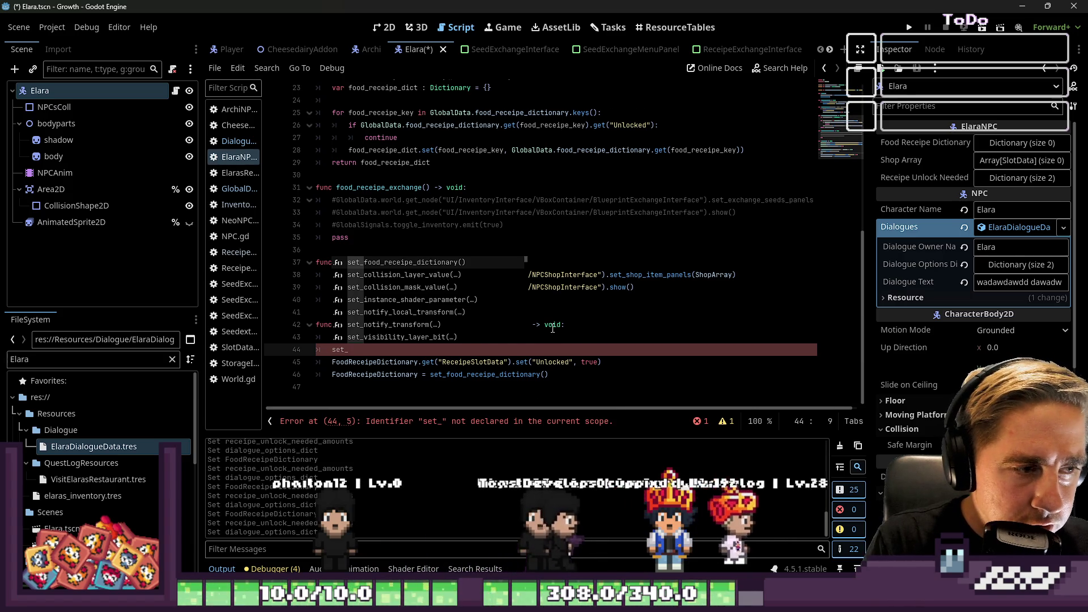
text(food_receip)
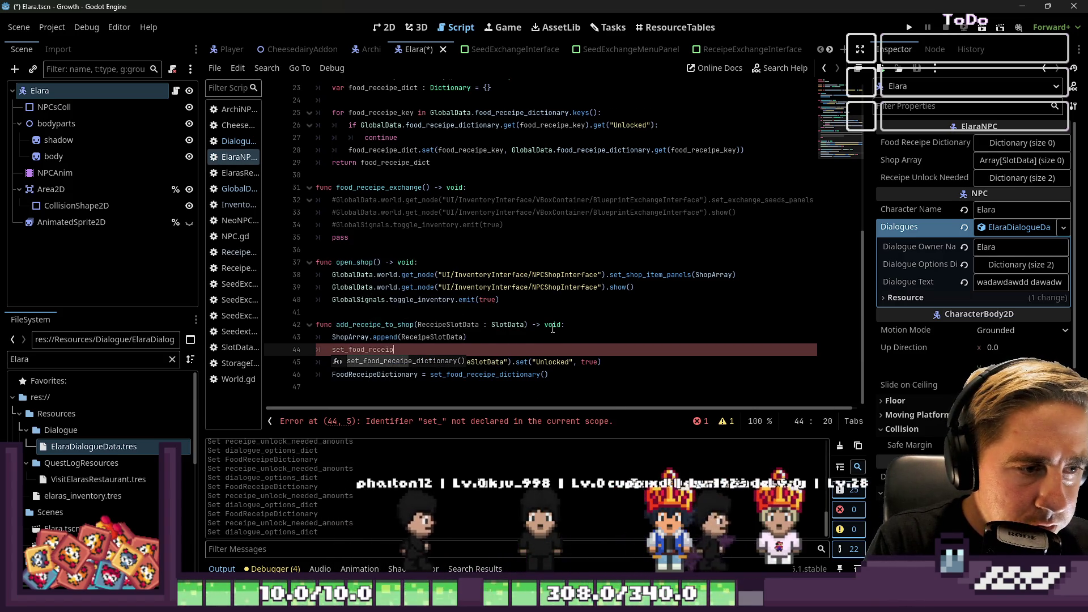
text(e_diction)
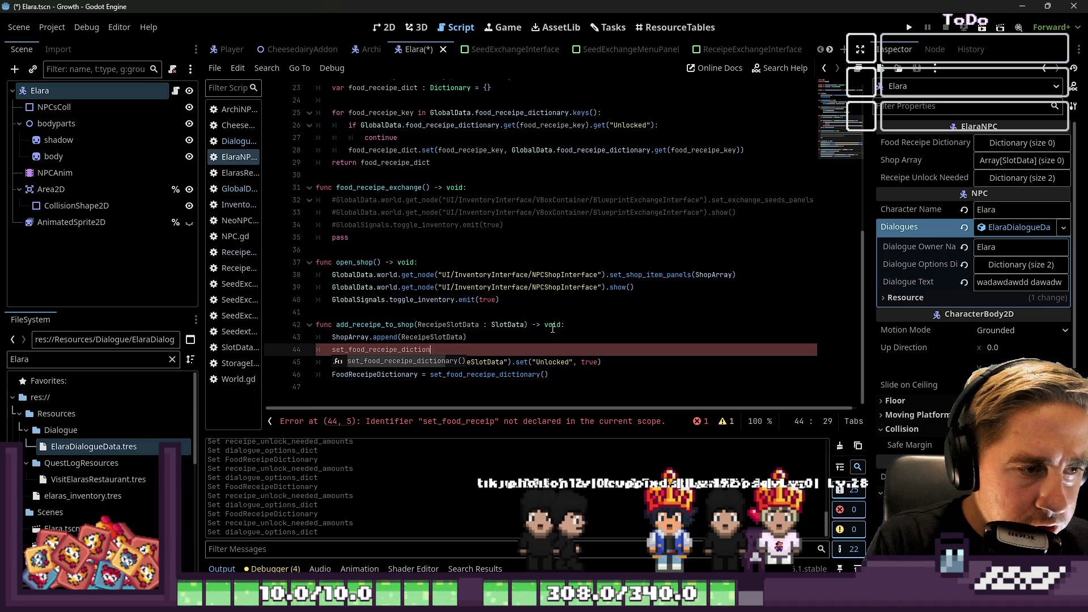
text(ary_)
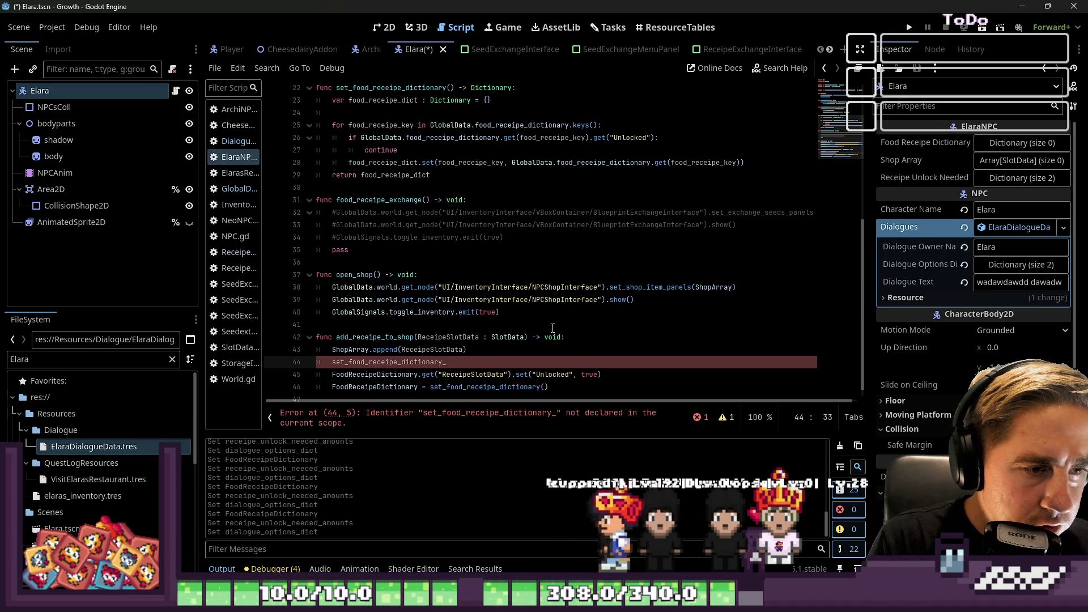
text(unlocked(ReceipeSlotData)
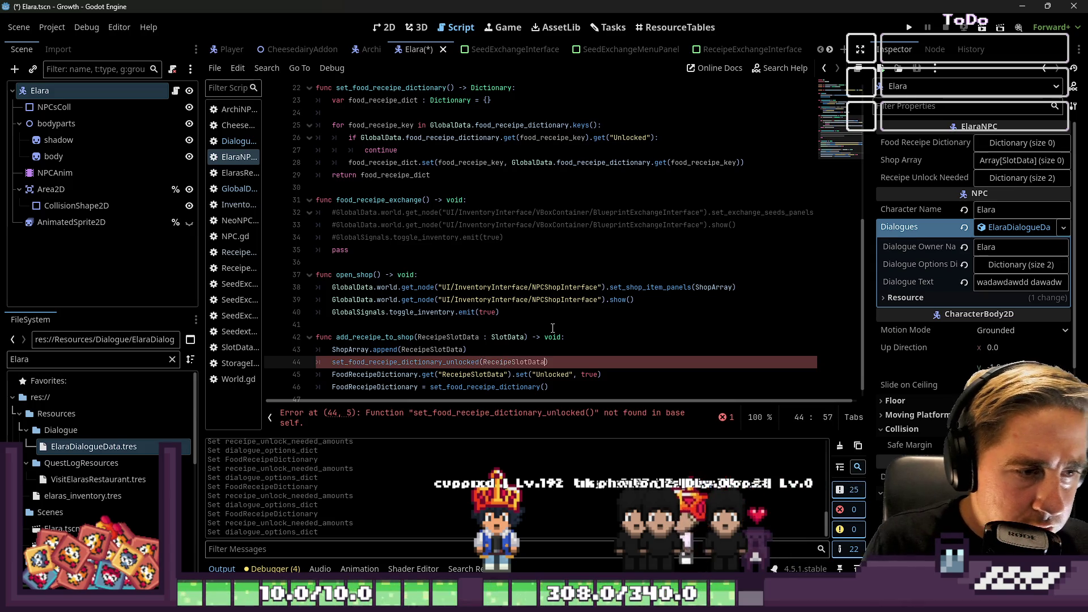
key(Up)
key(Down)
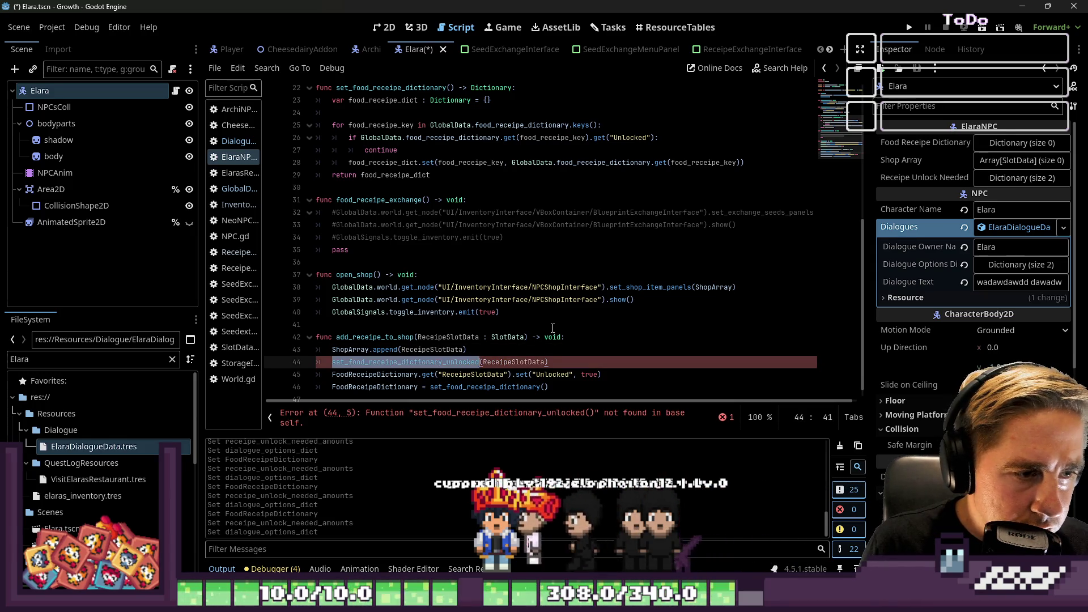
- Delete the old FoodReceipeDictionary.get(...).set("Unlocked", true) line
key(Home)
key(Down)
key(shift+Down)
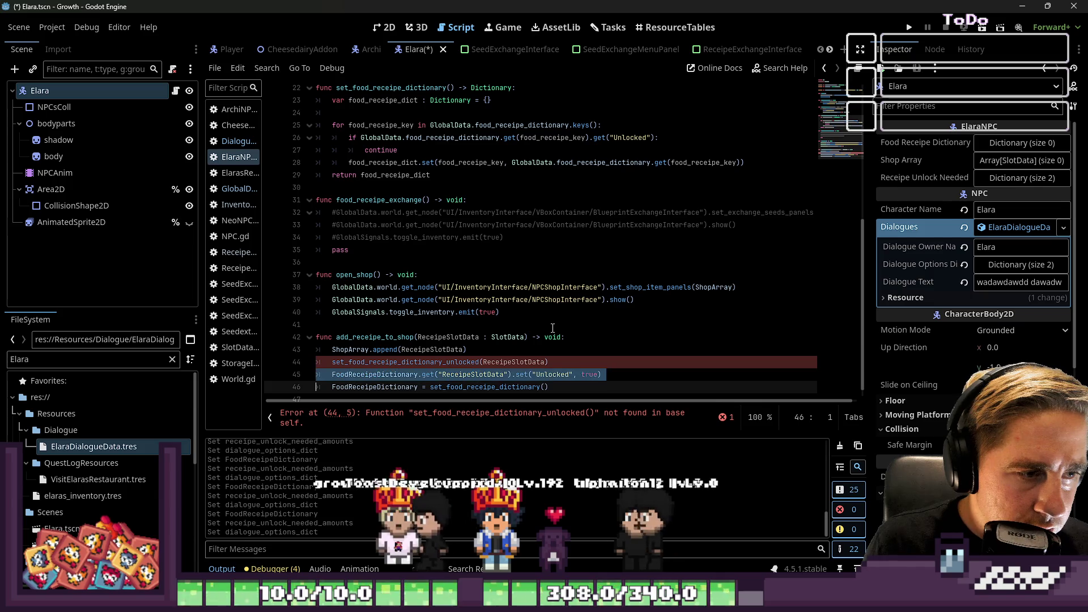
key(Delete)
key(End)
- Declare func set_food_receipe_dictionary_unlocked(ReceipeSlotData : SlotData) and begin a for loop inside it
key(Return)
key(Return)
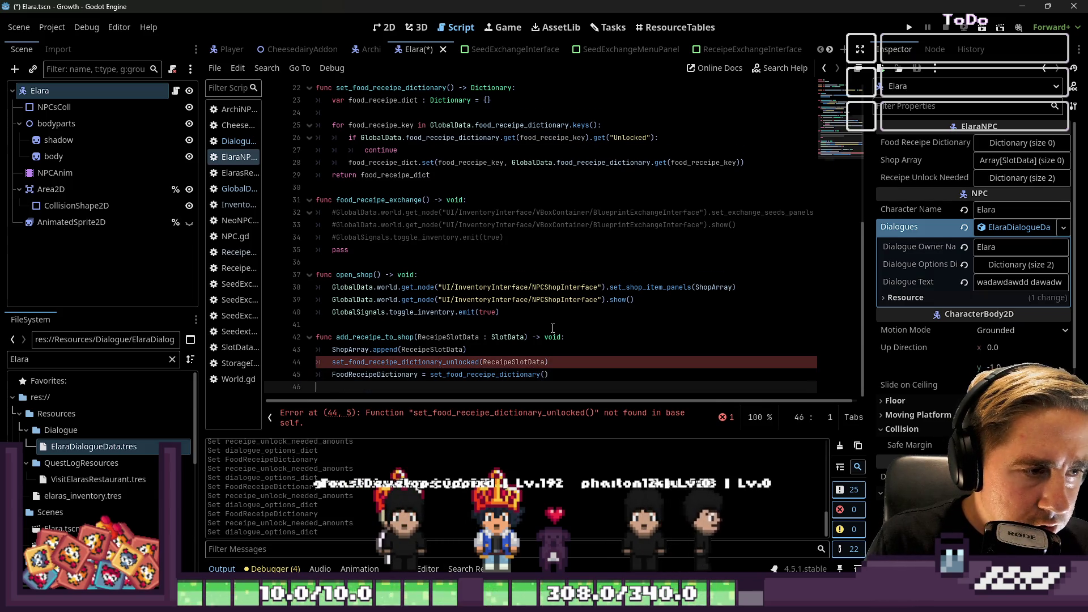
text(func set_food_receipe_dictionary_unlocked)
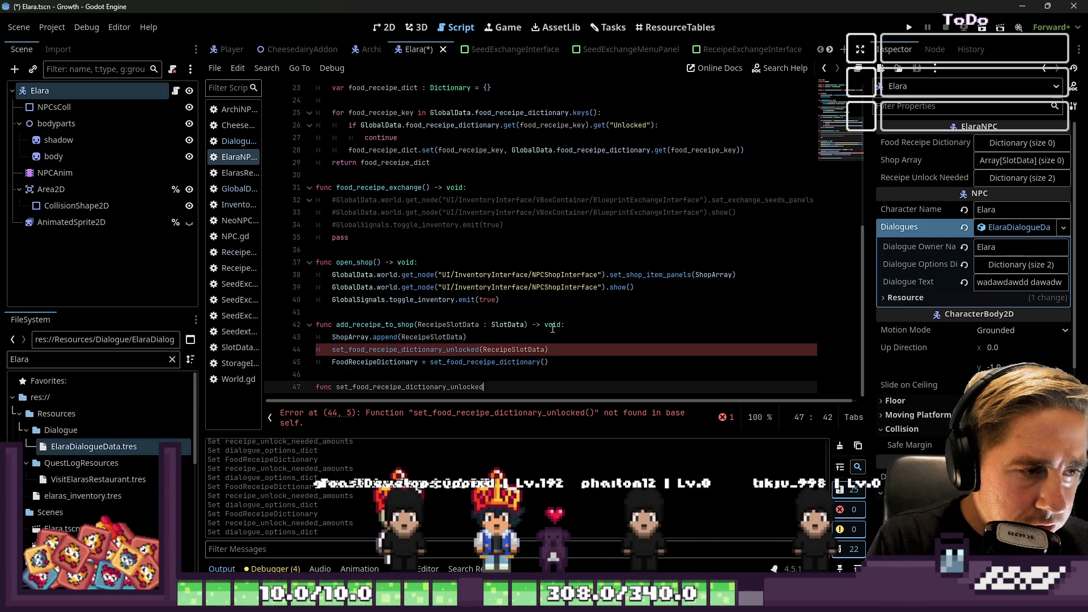
text(Receip)
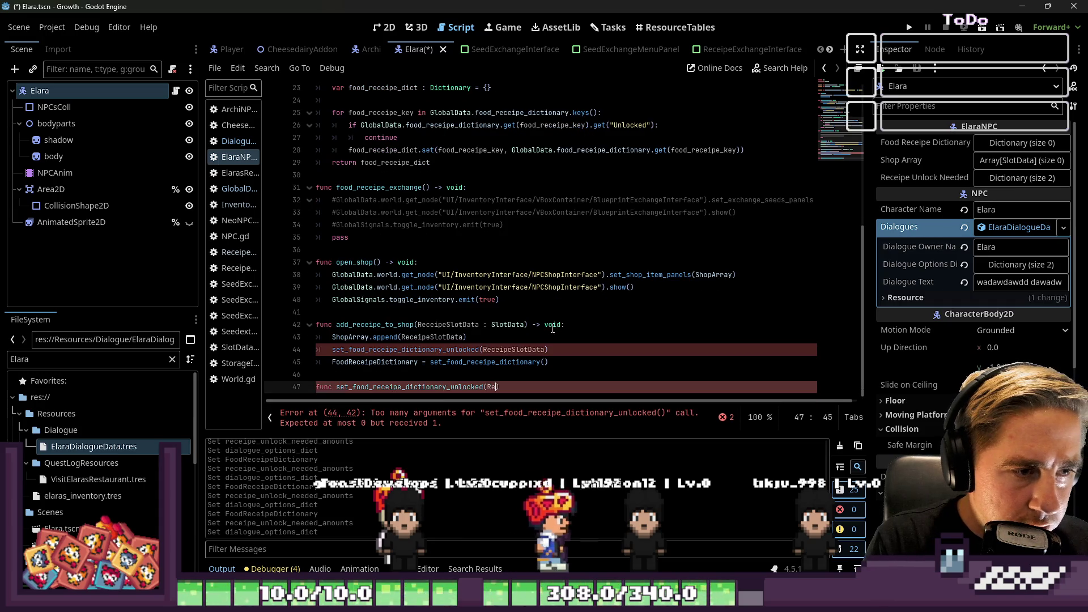
text(eSlo)
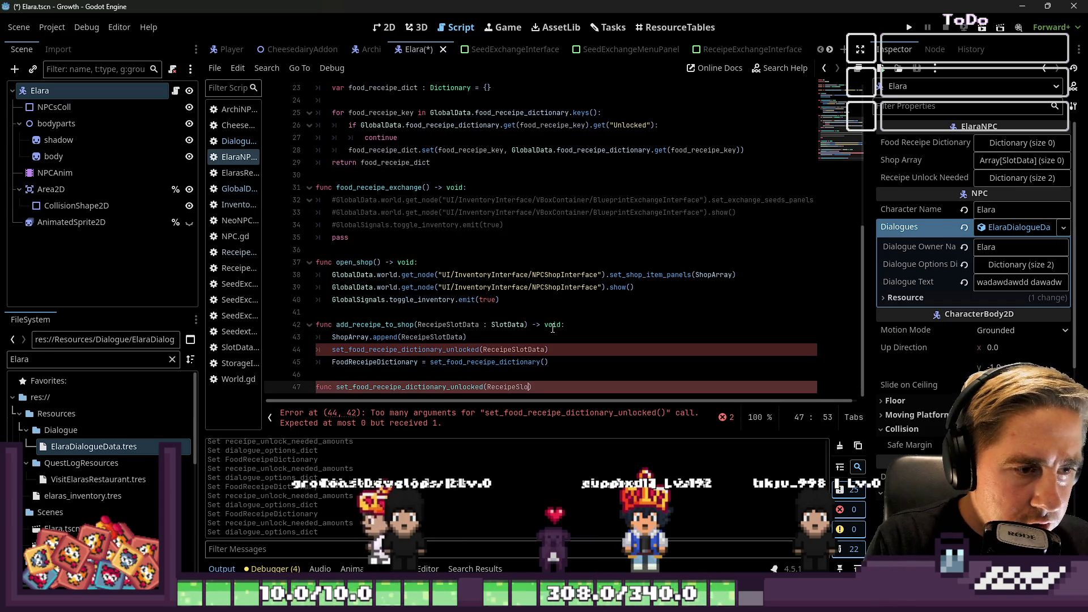
text(Data : Sl)
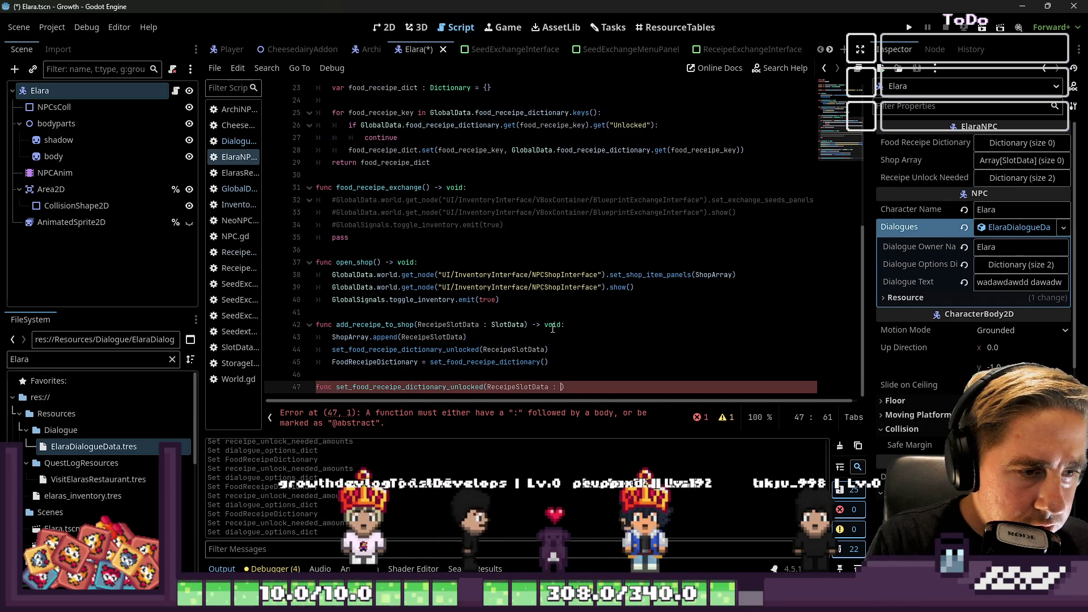
text(ata)
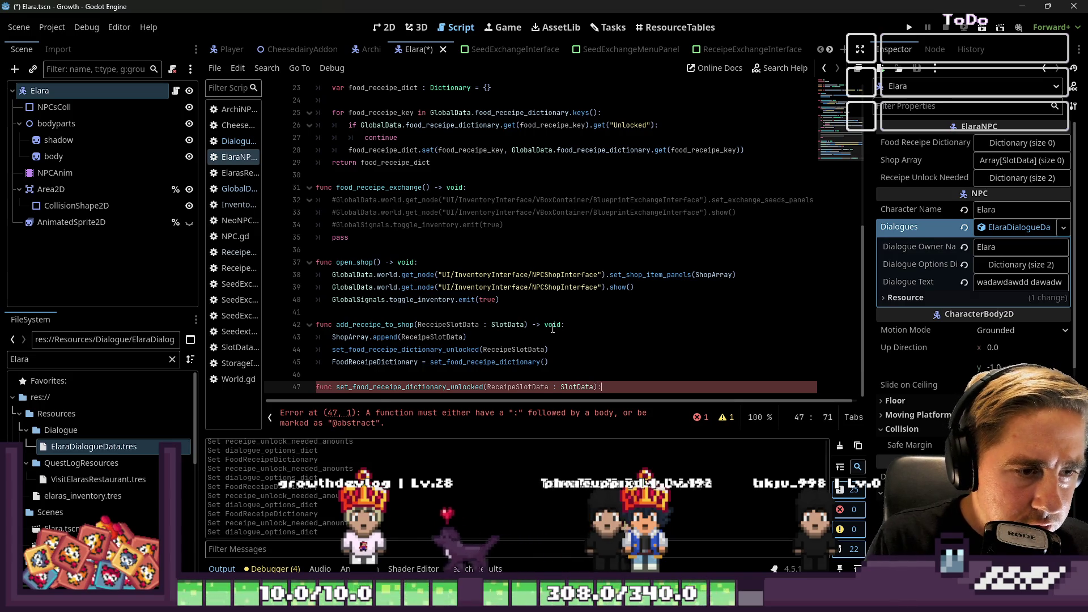
key(Return)
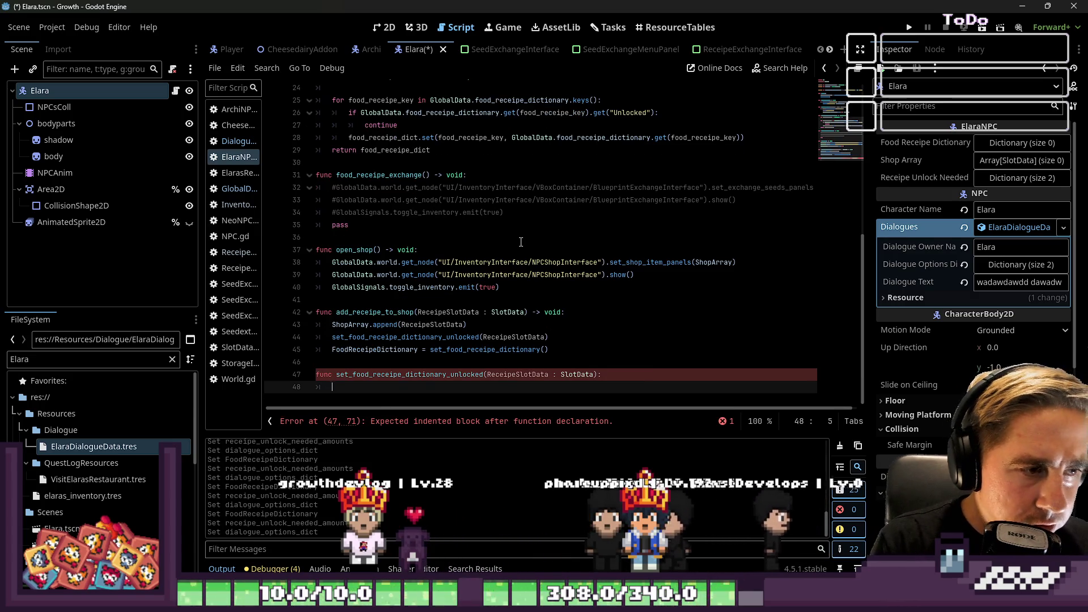
text(for)
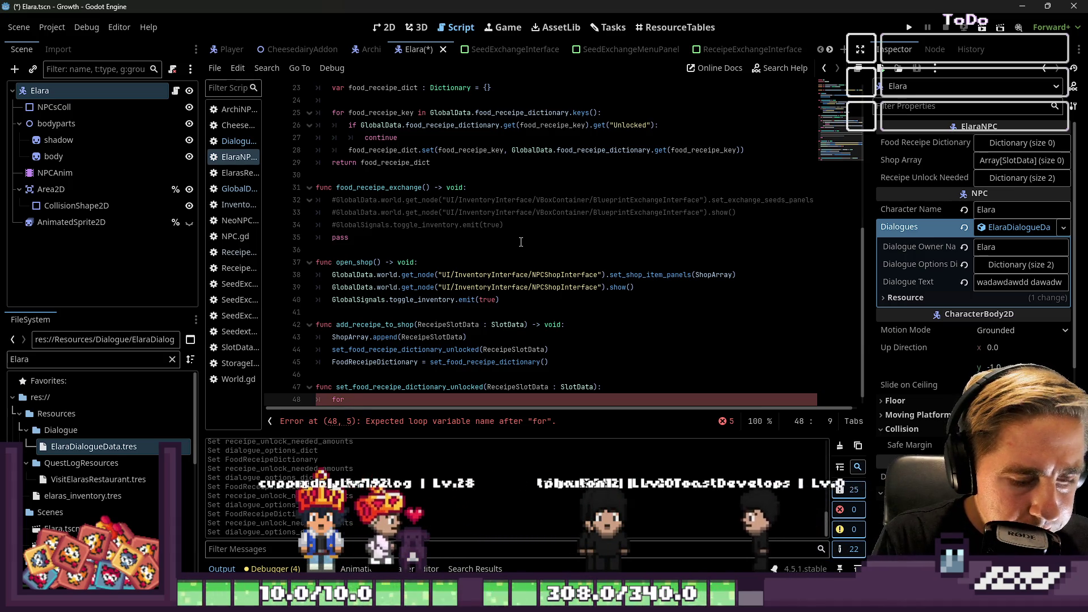
text(receipe)
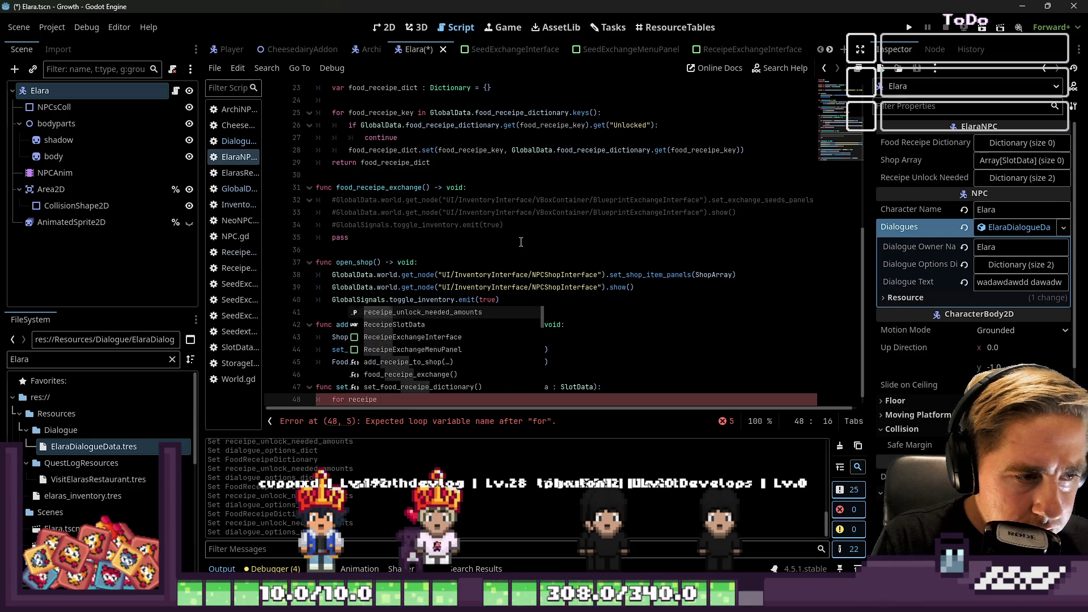
text( in)
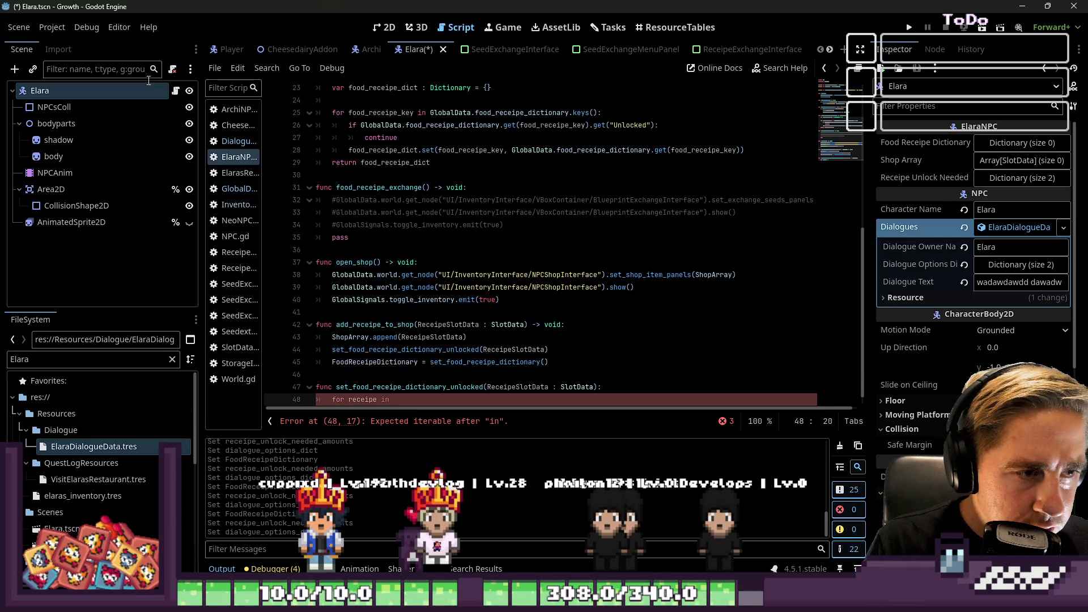
scroll(510, 244, up, 8)
double_click(409, 124)
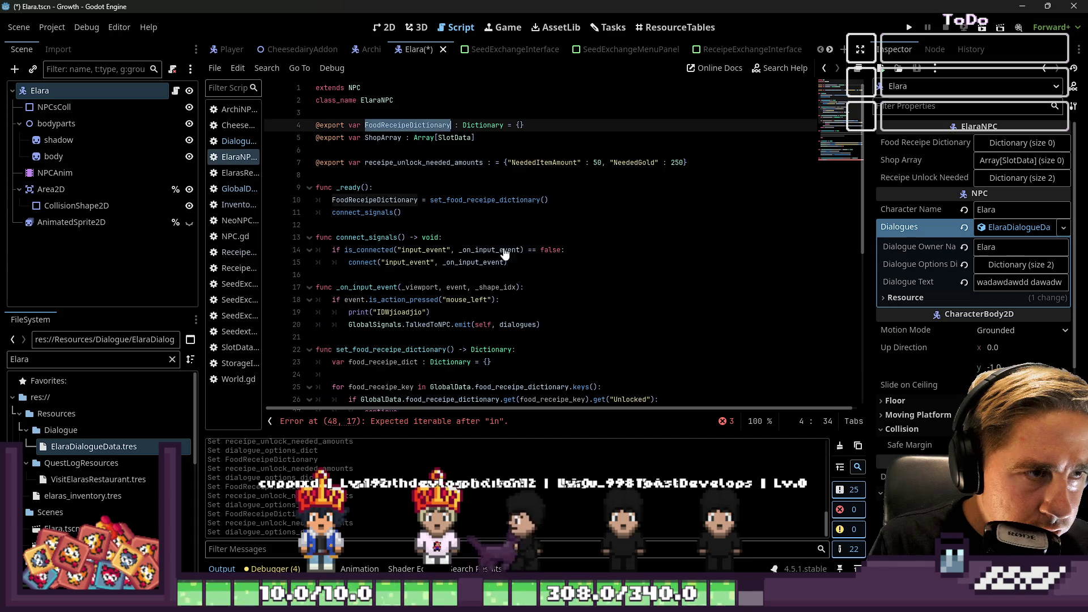
scroll(505, 253, down, 7)
- Complete the loop header as 'for receipe_key in FoodReceipeDictionary.keys():'
click(462, 387)
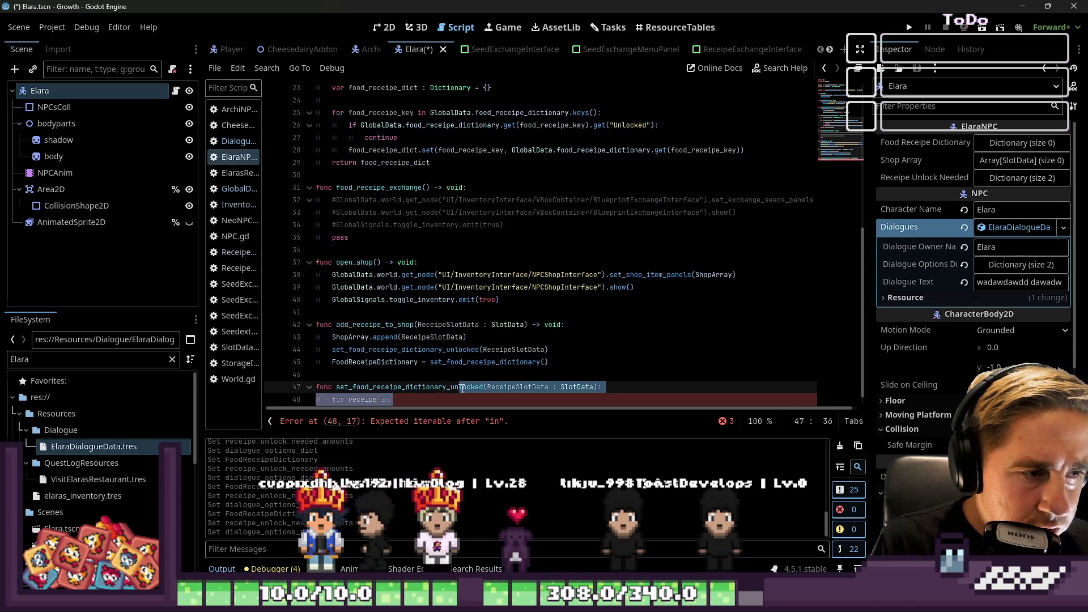
key(Down)
key(BackSpace)
key(BackSpace)
key(BackSpace)
text(FoodReceipeDictionary)
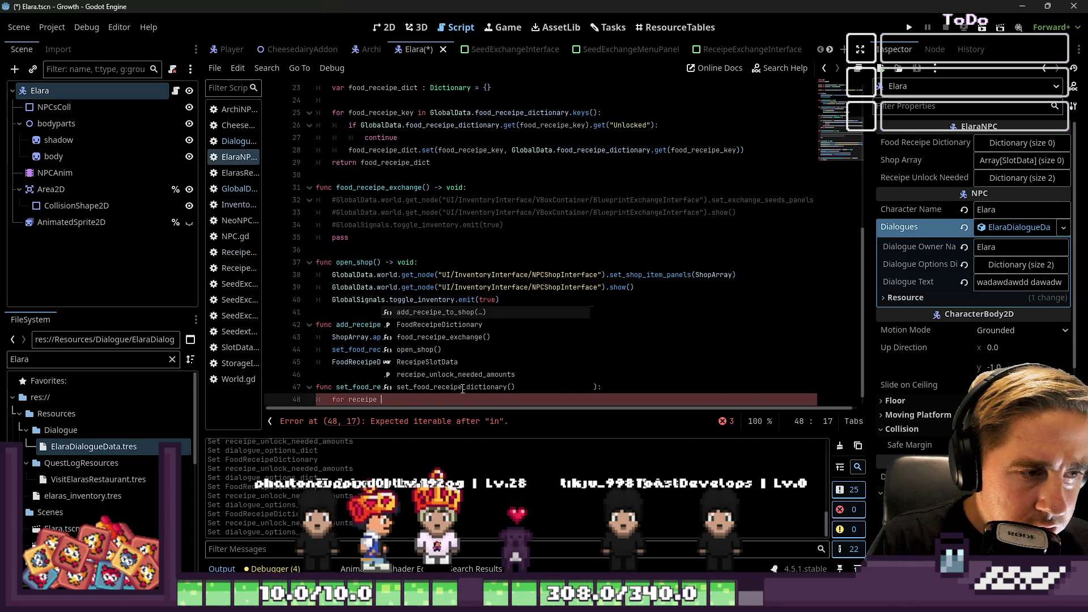
text(.)
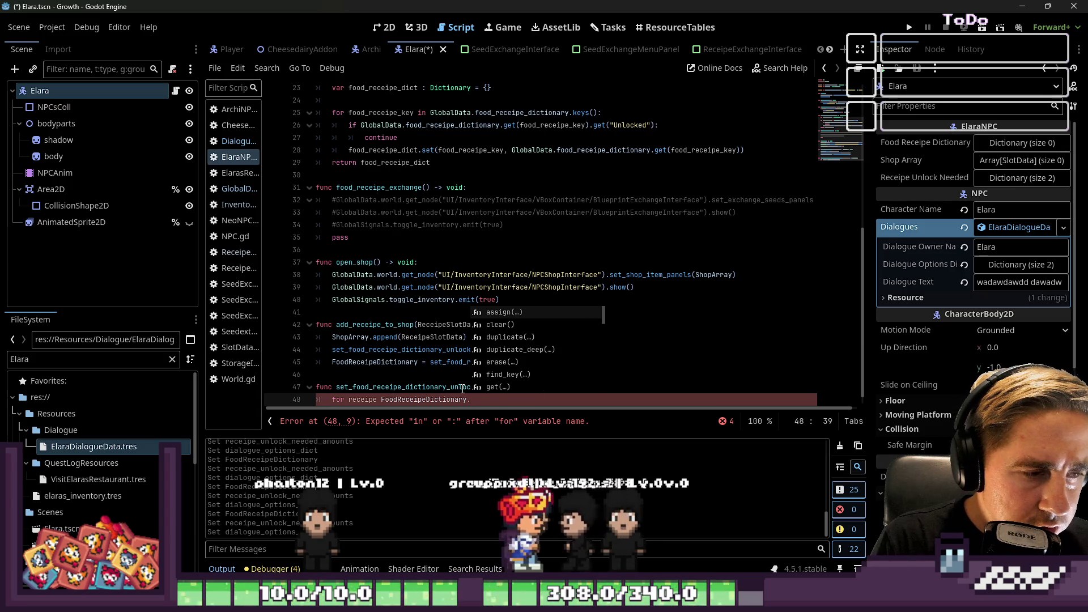
key(BackSpace)
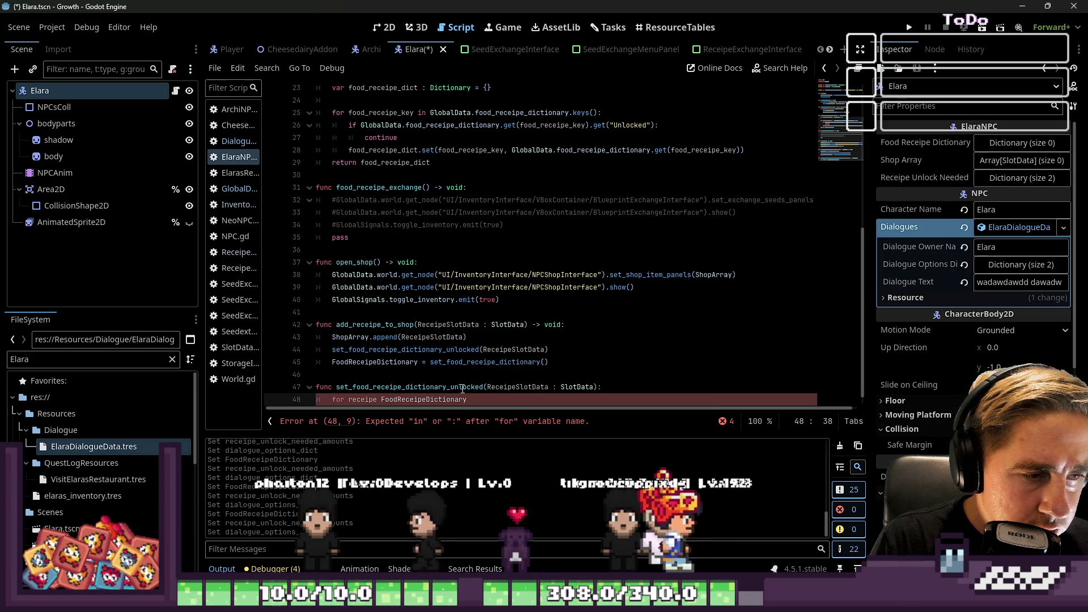
text(.j)
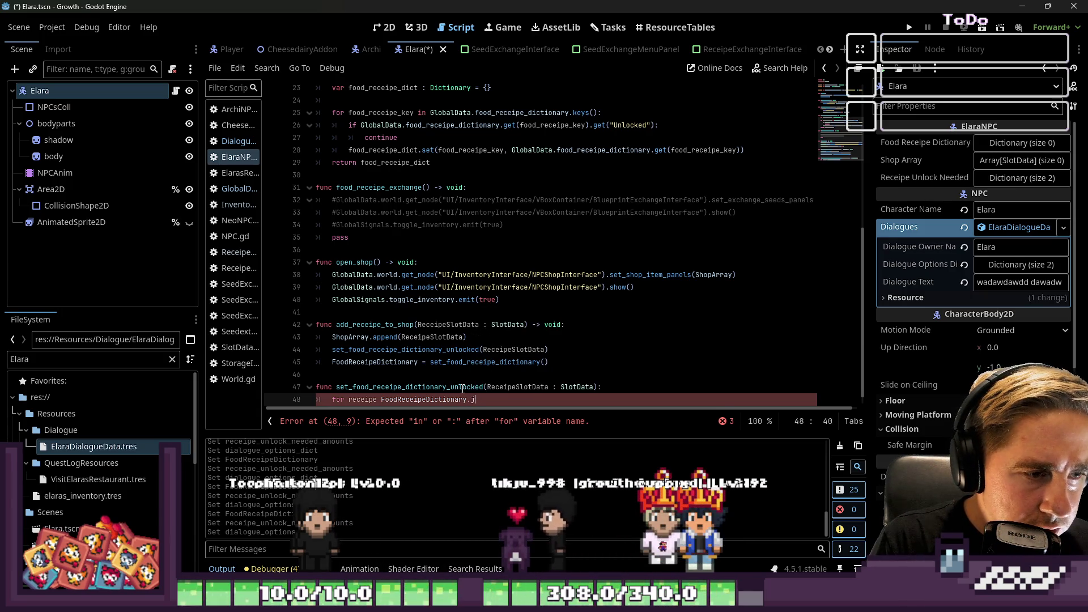
text(eys)
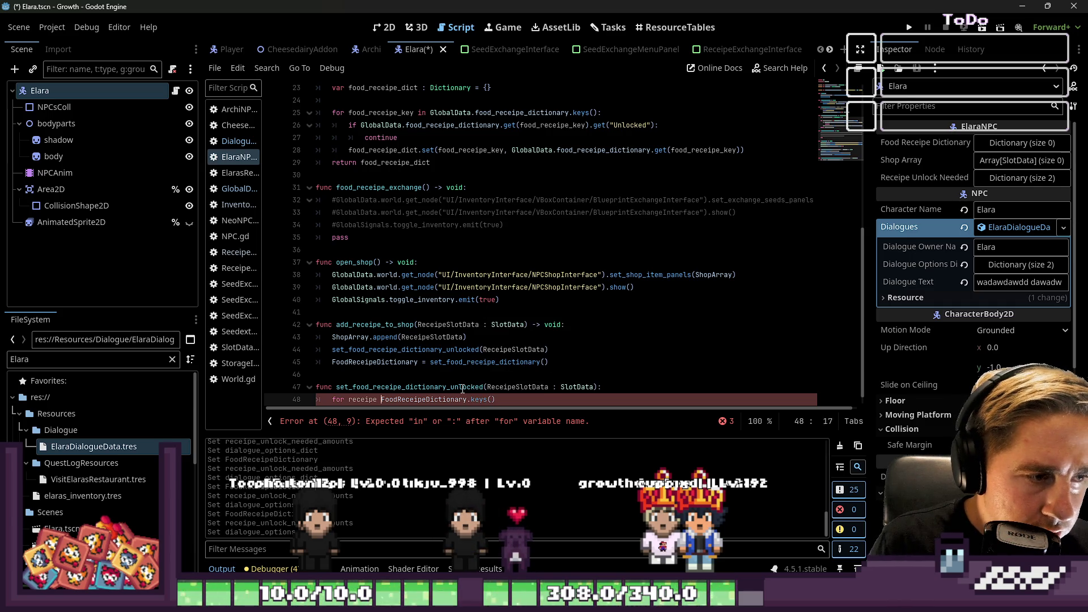
key(BackSpace)
text(_kw)
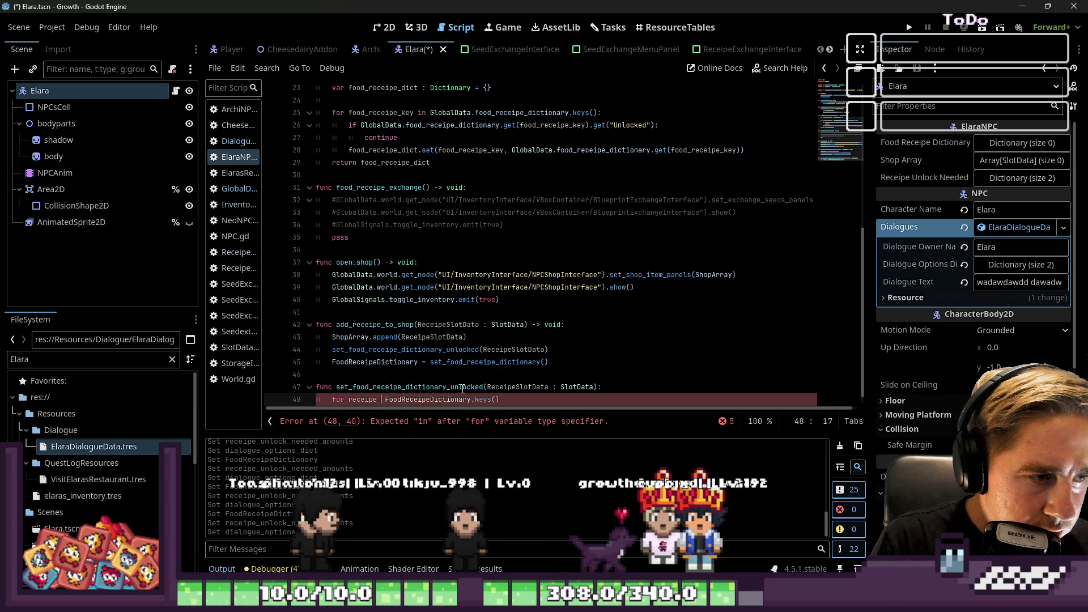
key(BackSpace)
text(ey un)
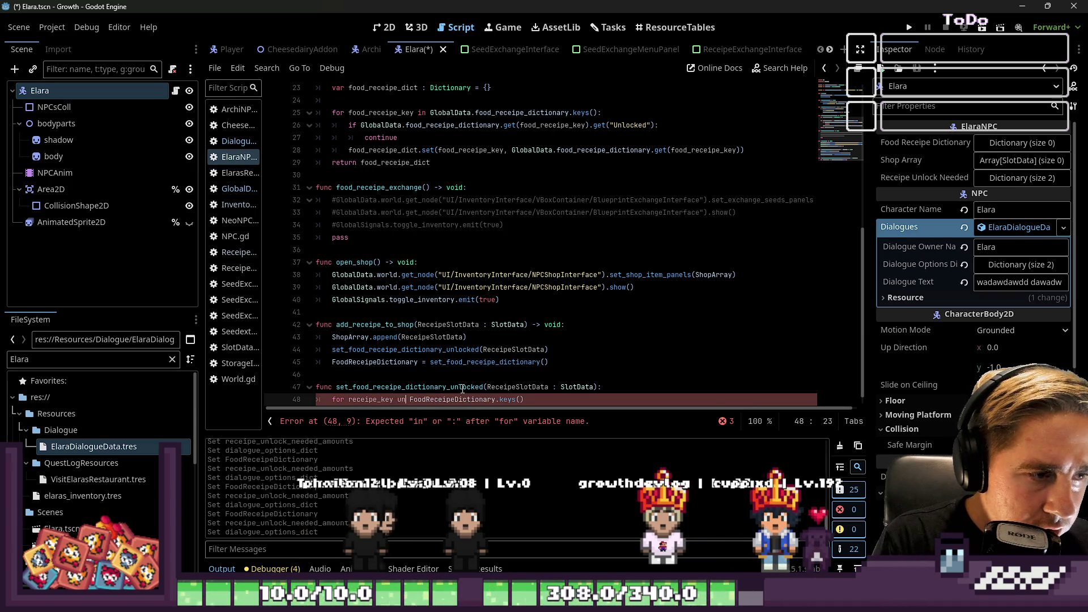
key(BackSpace)
key(BackSpace)
text(in)
key(End)
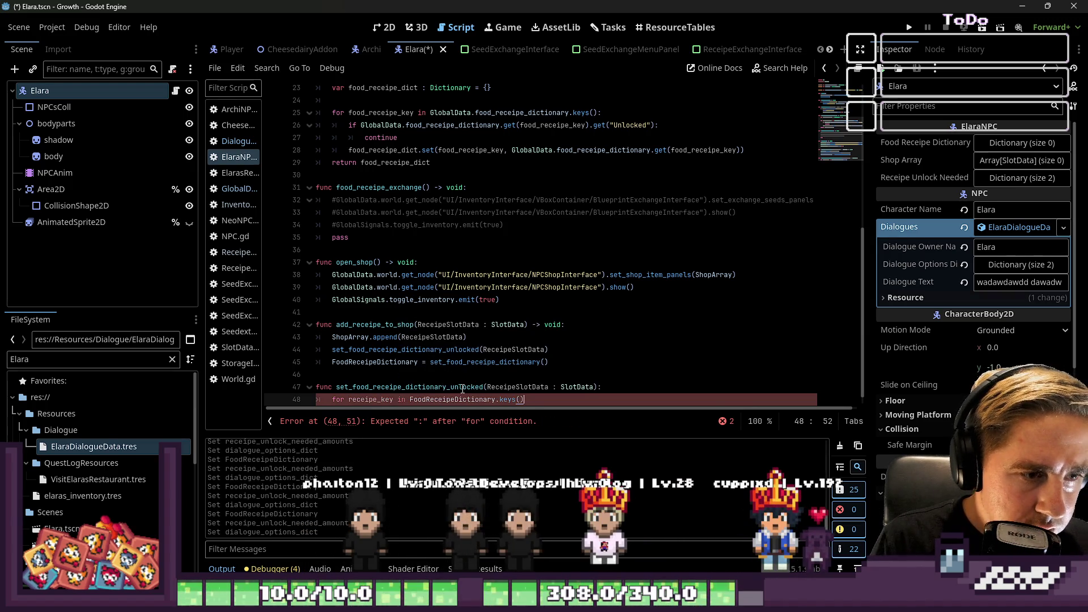
text(:)
key(Return)
- Start line 49's if with FoodReceipeDictionary.get(receipe_key)
key(Up)
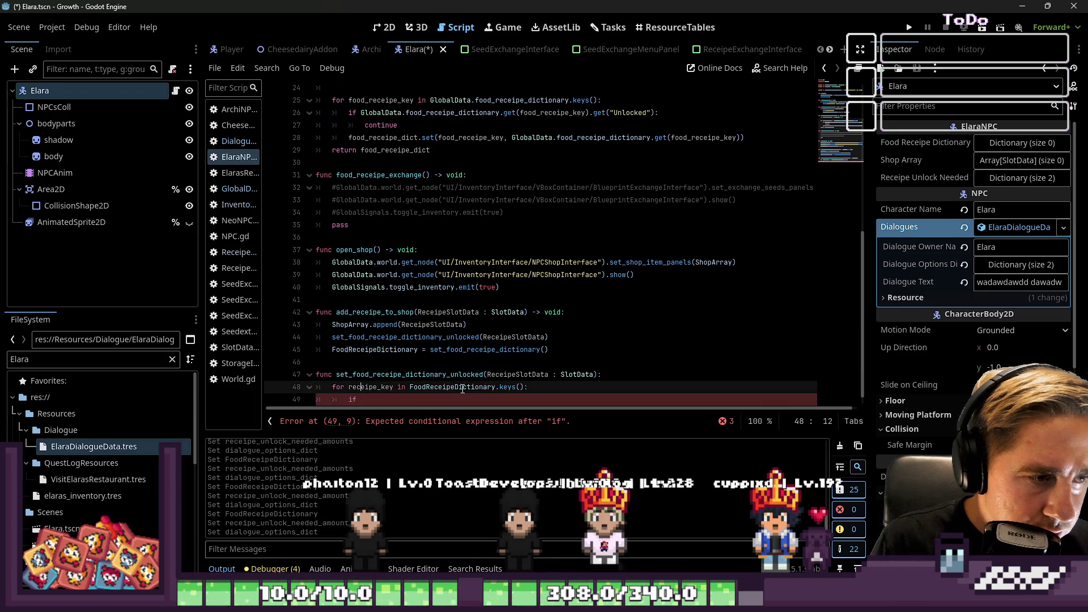
double_click(462, 389)
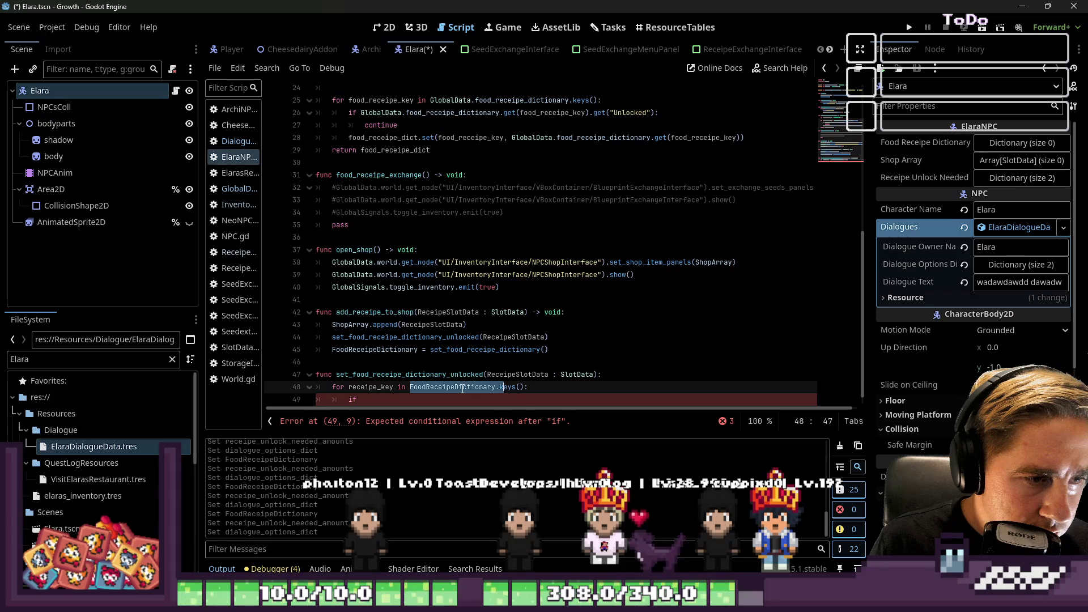
key(ctrl+c)
key(Down)
key(ctrl+v)
text(.ge)
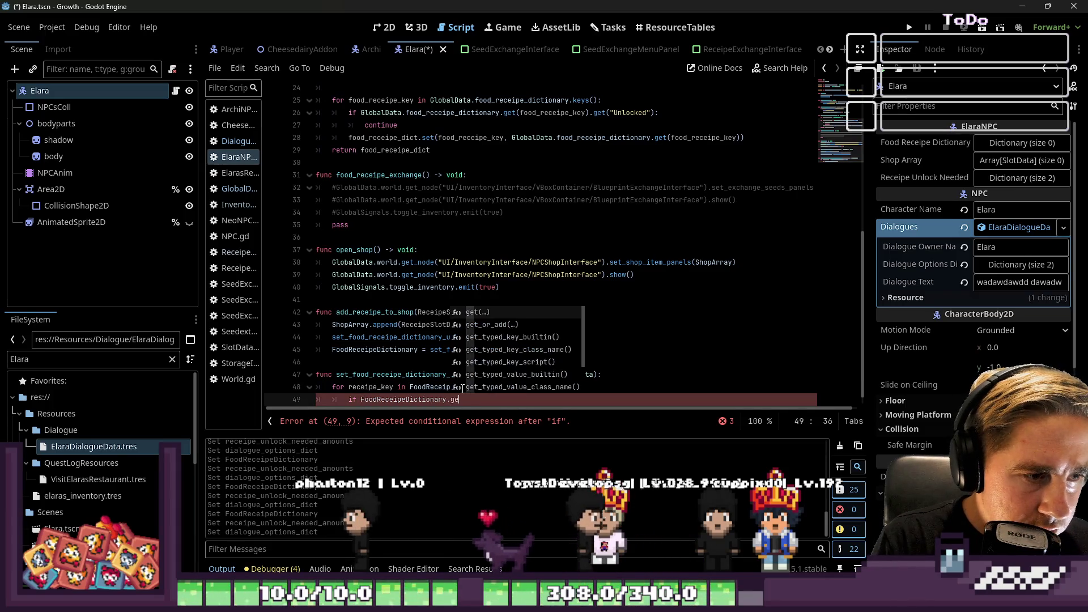
text(t("Recei)
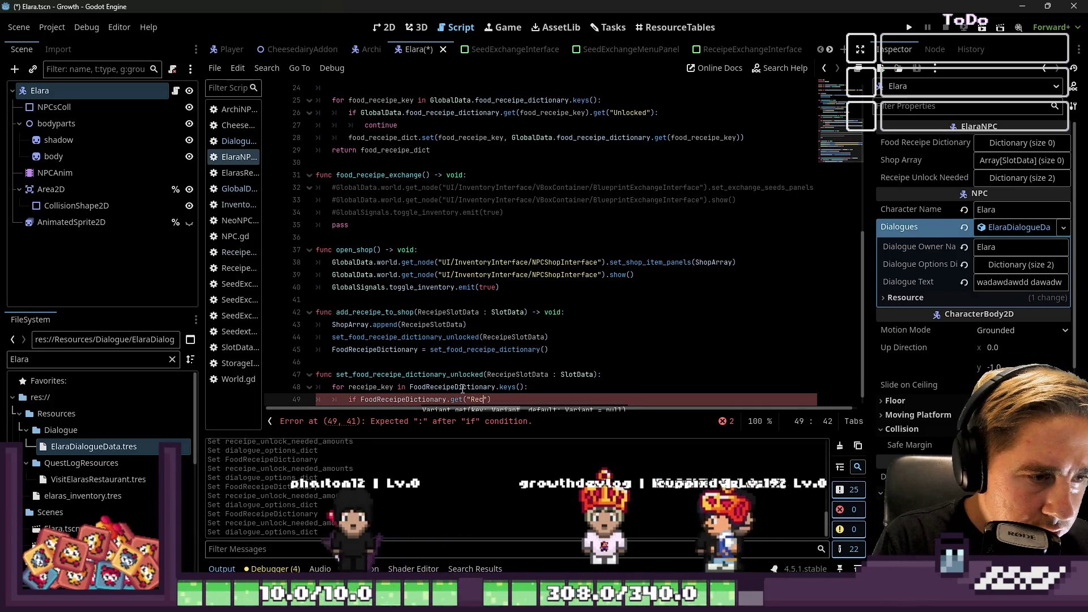
key(BackSpace)
key(BackSpace)
key(BackSpace)
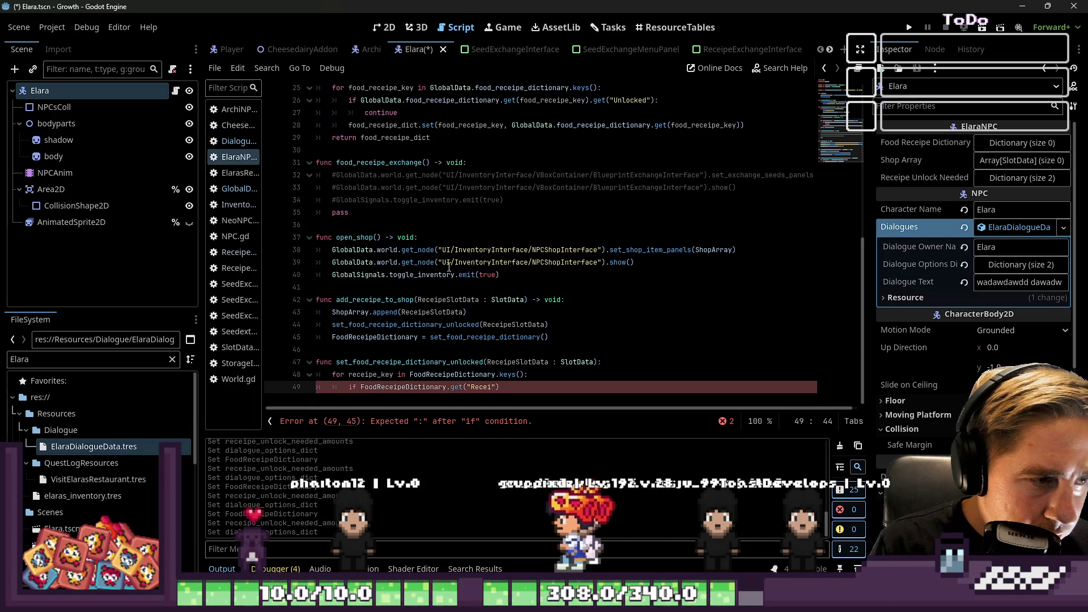
key(BackSpace)
key(BackSpace)
key(BackSpace)
text(rec)
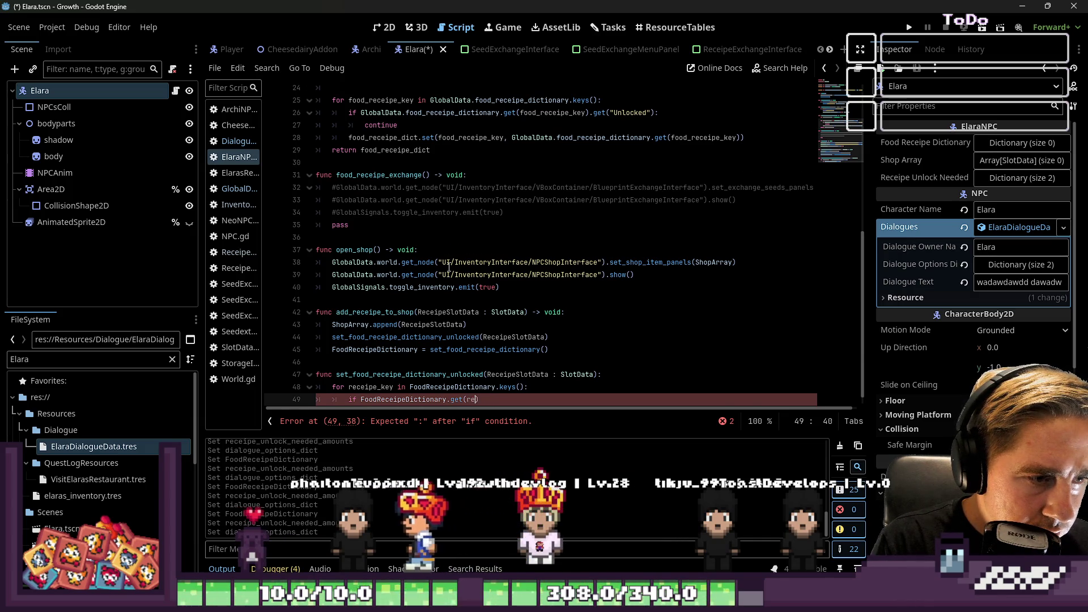
key(Return)
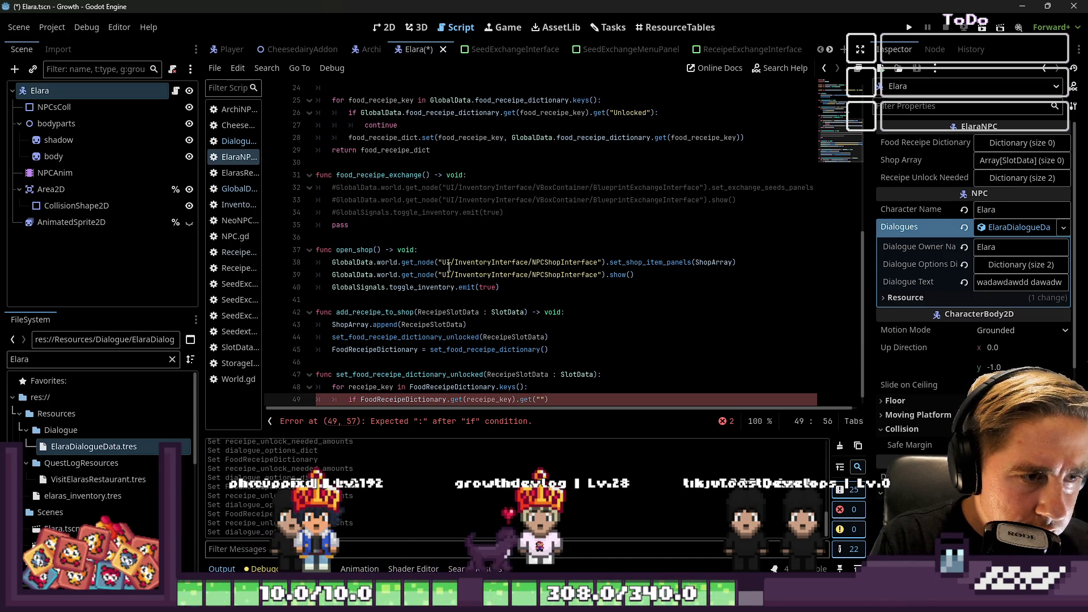
- Finish the condition comparing .get("ReceipeSlotData").item_name with ReceipeSlotData.item_name, opening the body
text(Receipe)
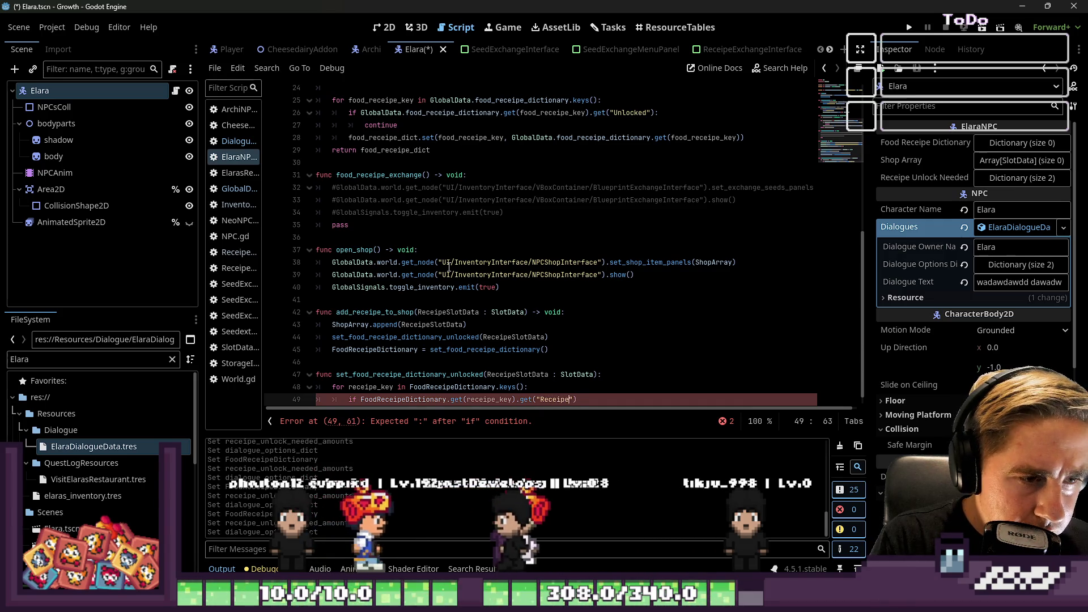
text(SlotData"))
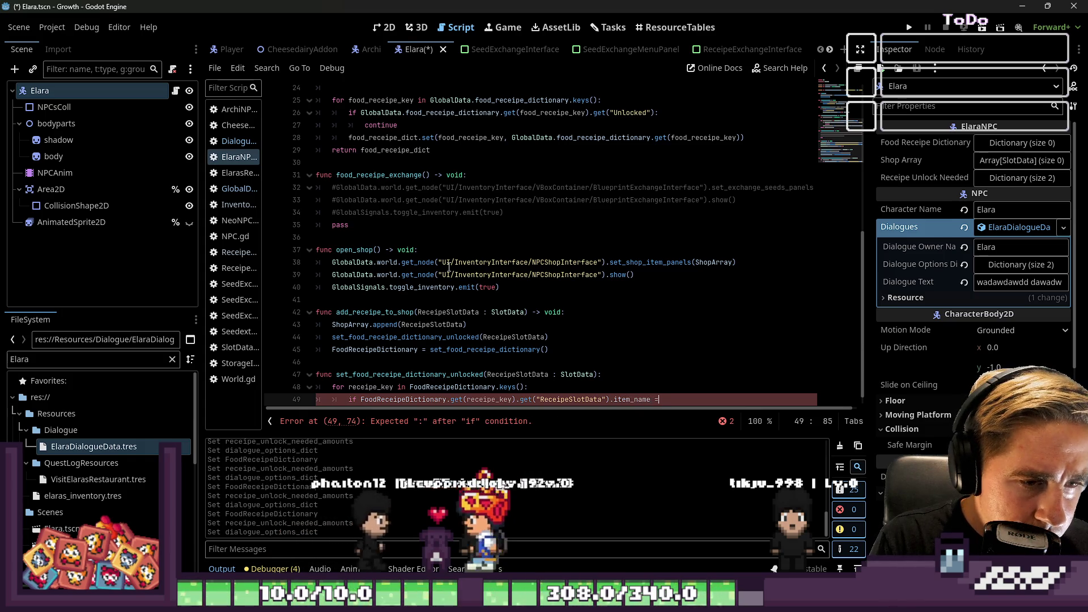
text(me == ReceipeSlotData)
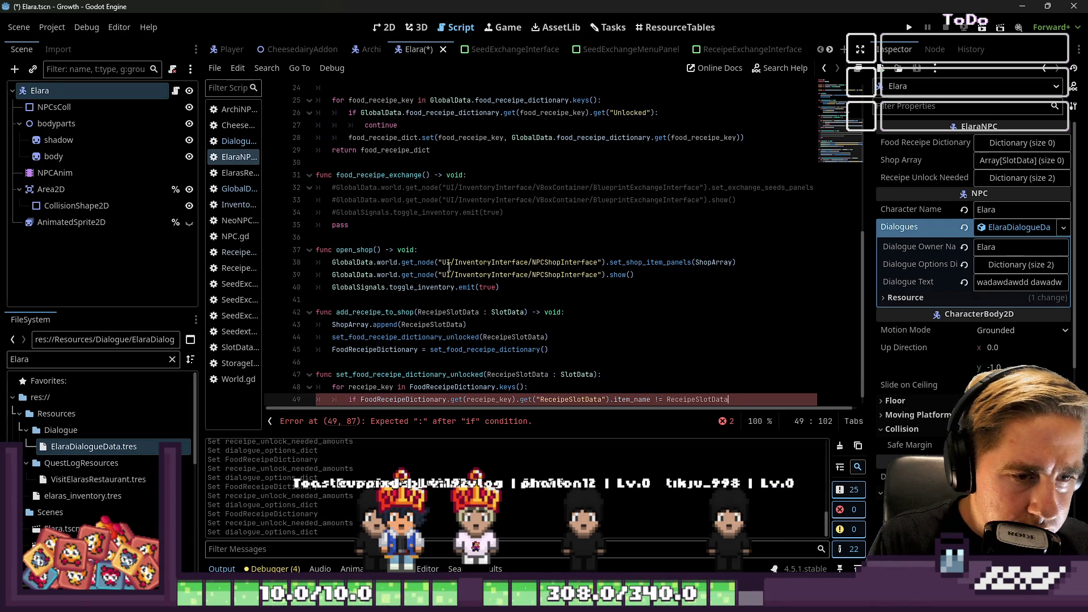
text(m_name:)
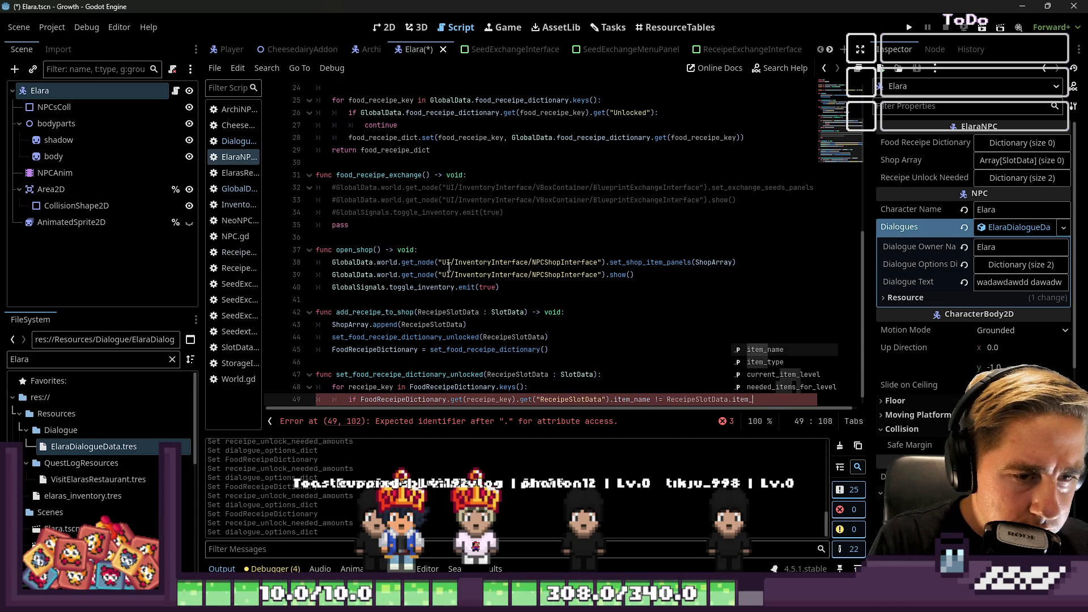
key(Return)
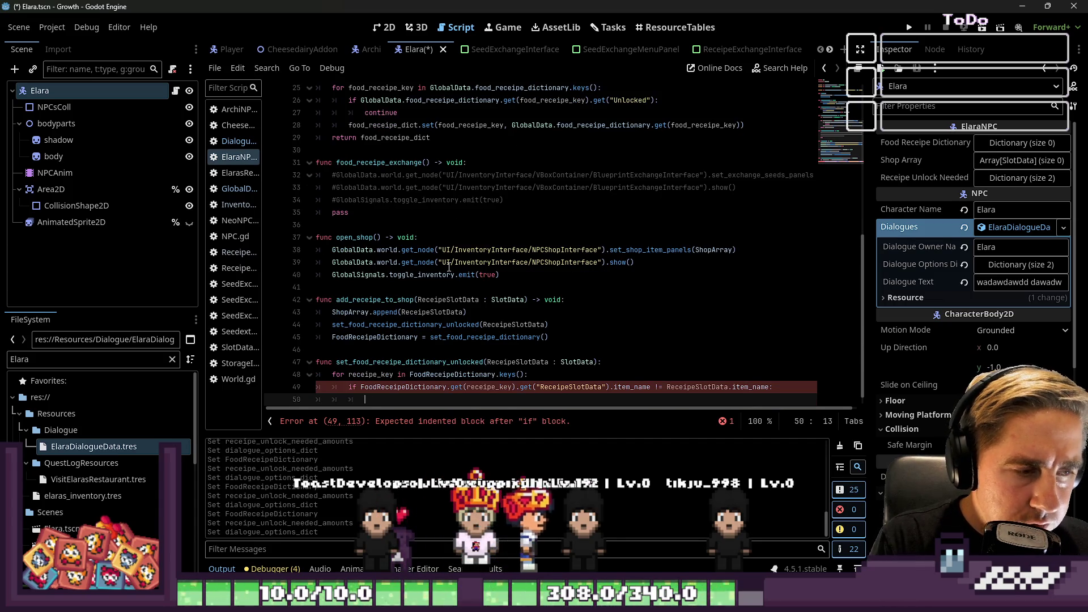
- Add a 'continue' line under the item-name condition in the unlock loop
text(con)
key(BackSpace)
key(BackSpace)
key(BackSpace)
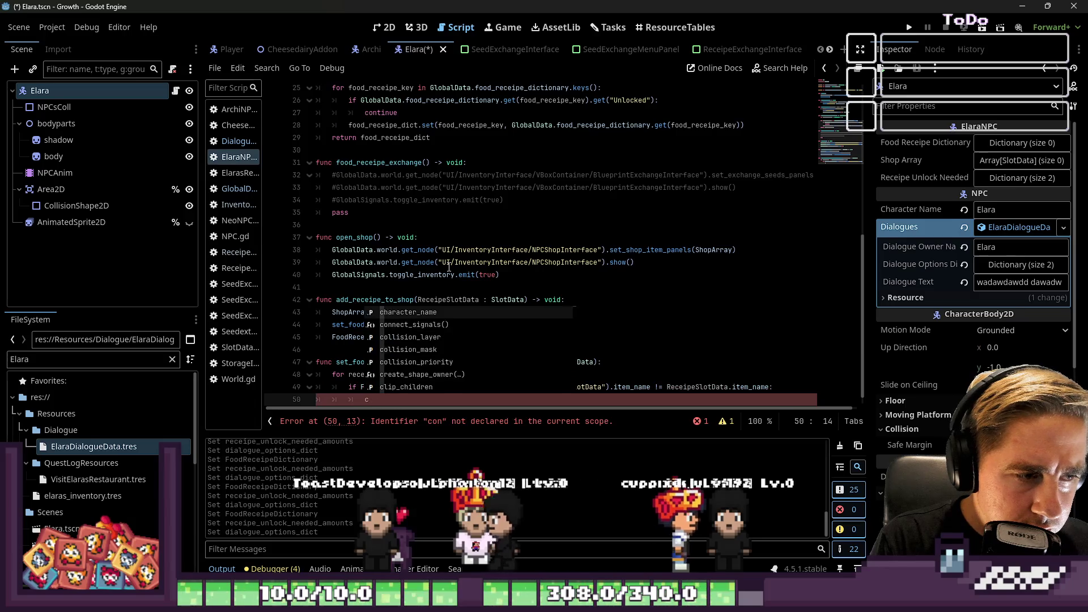
text(return)
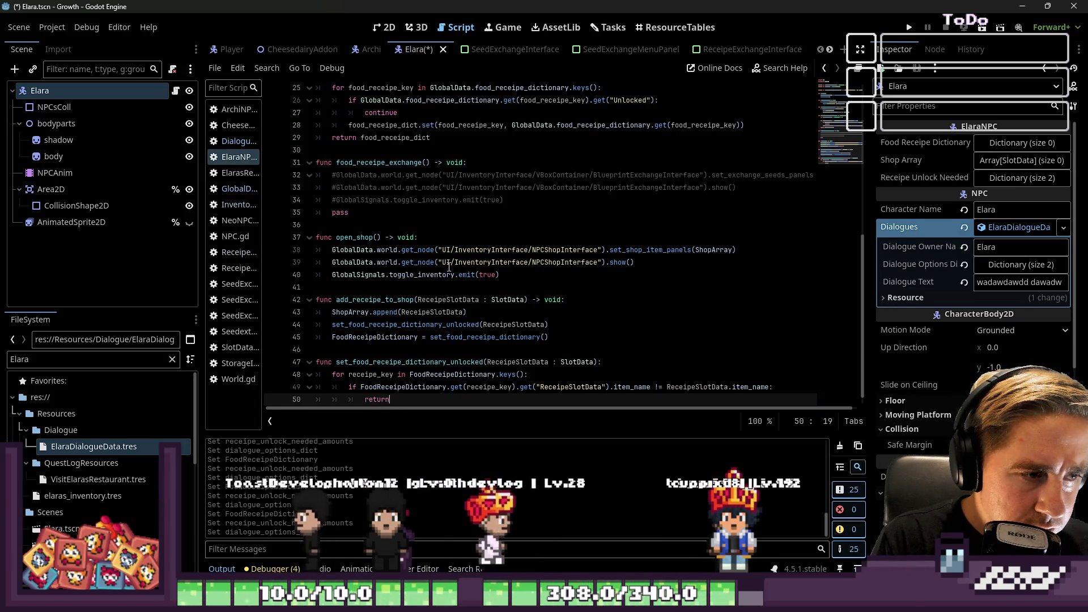
key(BackSpace)
key(BackSpace)
key(BackSpace)
text(contin)
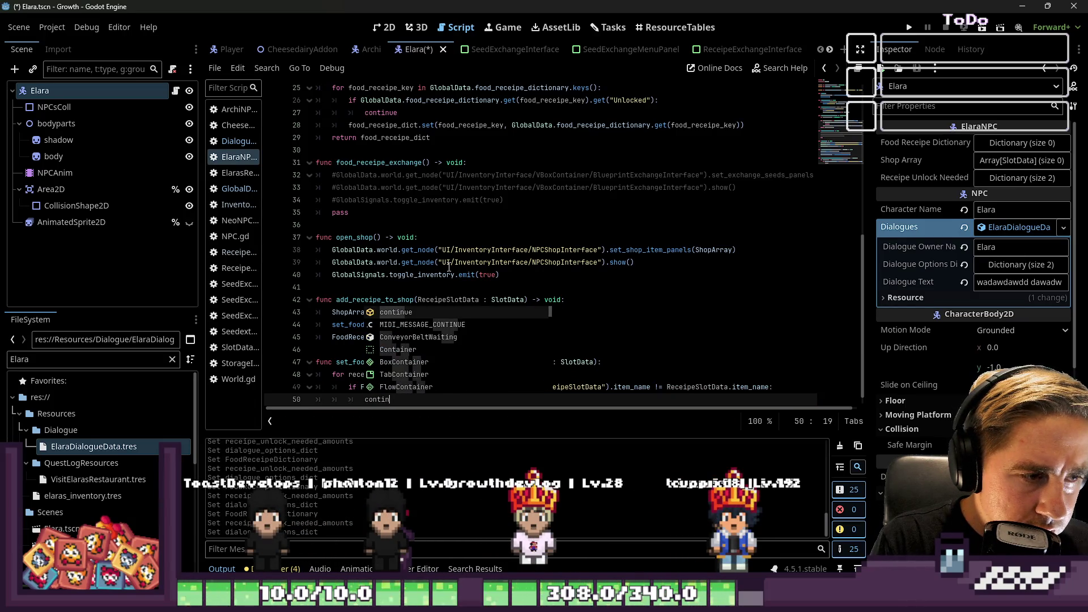
key(Return)
key(Return)
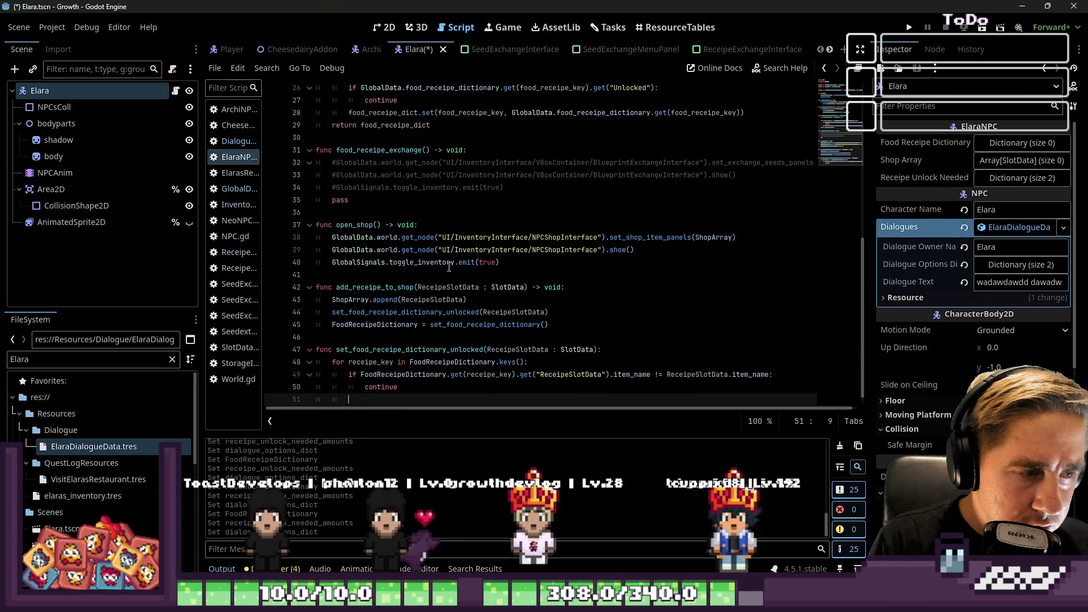
- On line 51, set the matching entry's "Unlocked" to true and drop the .get("ReceipeSlotData") lookup
key(Up)
key(Up)
key(Right)
key(Right)
key(Right)
key(ctrl+shift+Right)
key(ctrl+shift+Right)
key(ctrl+shift+Right)
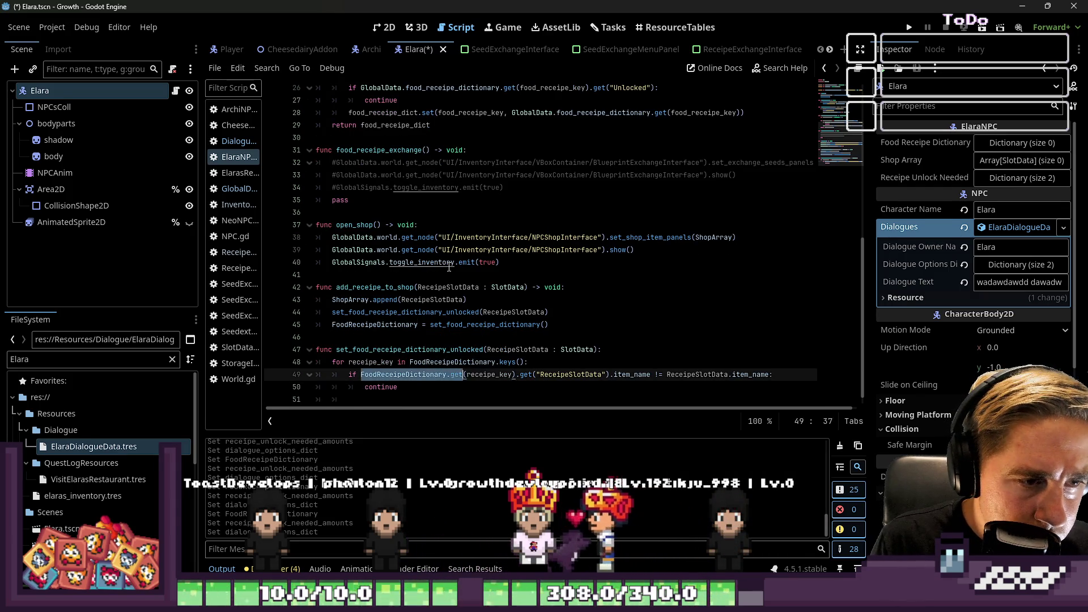
key(ctrl+shift+Right)
key(ctrl+shift+Right)
key(ctrl+shift+Right)
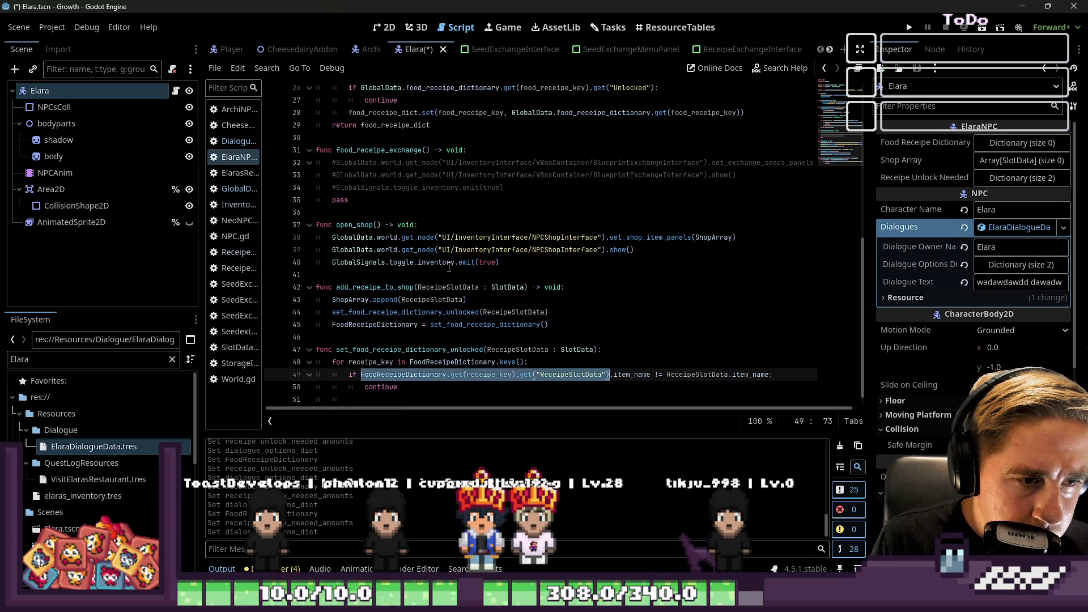
key(Down)
key(Down)
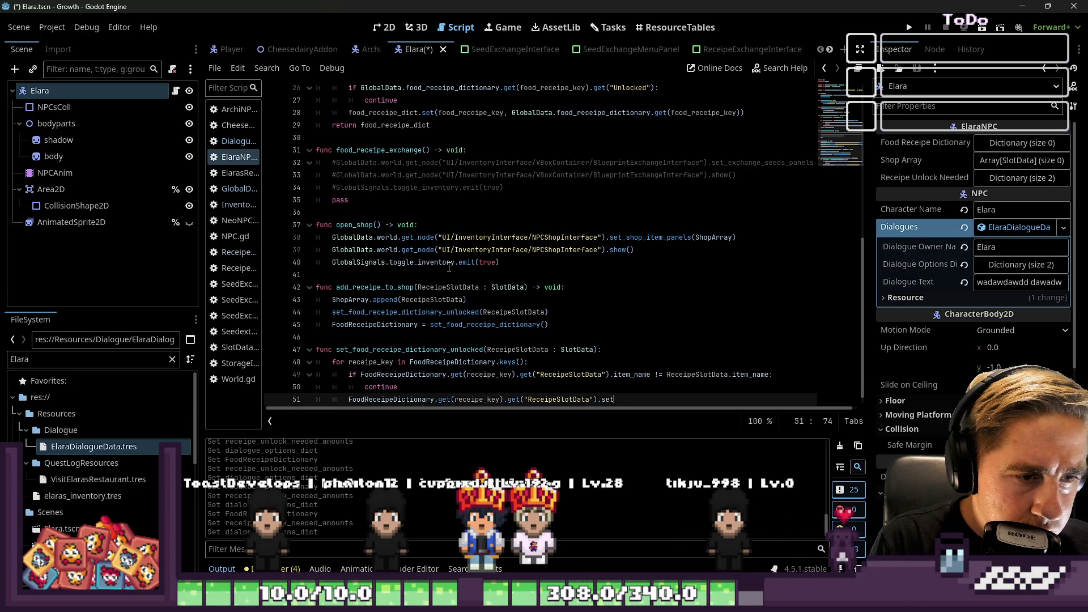
key(BackSpace)
key(BackSpace)
text((")
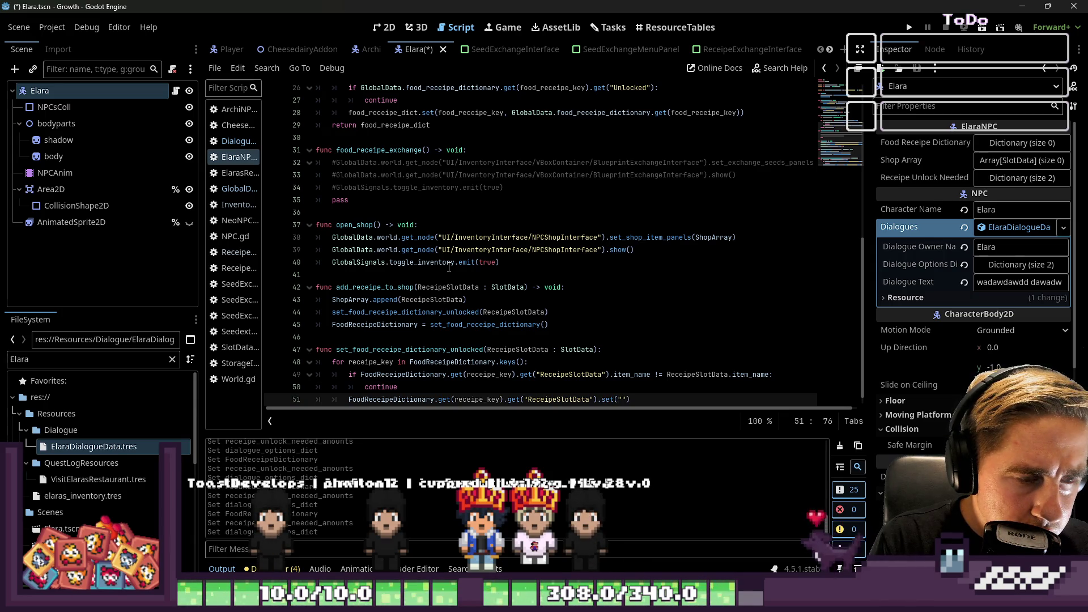
text(Unlocked)
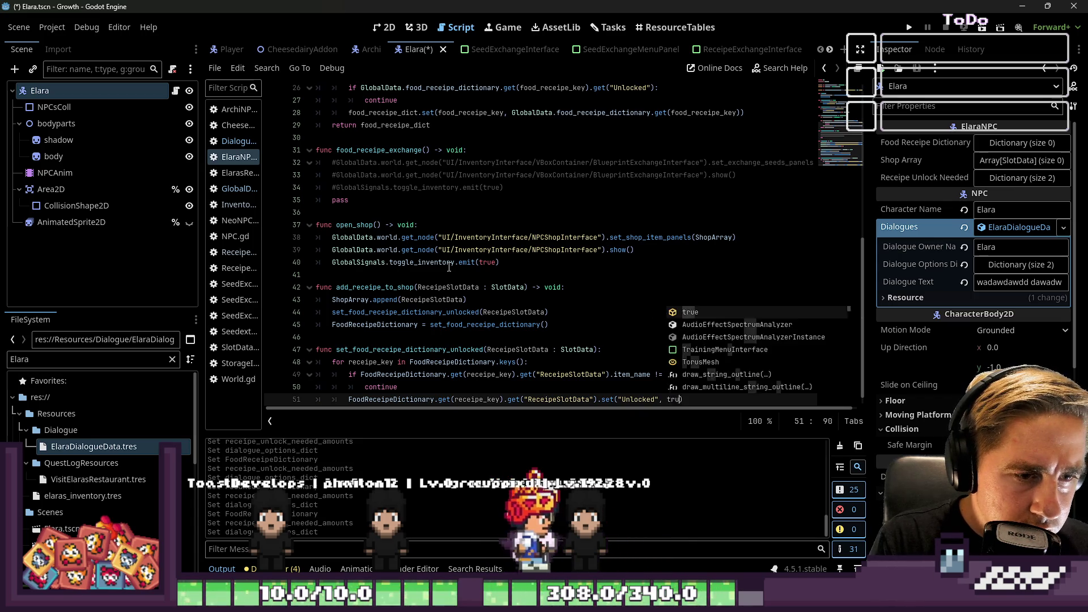
key(Return)
key(Up)
key(Down)
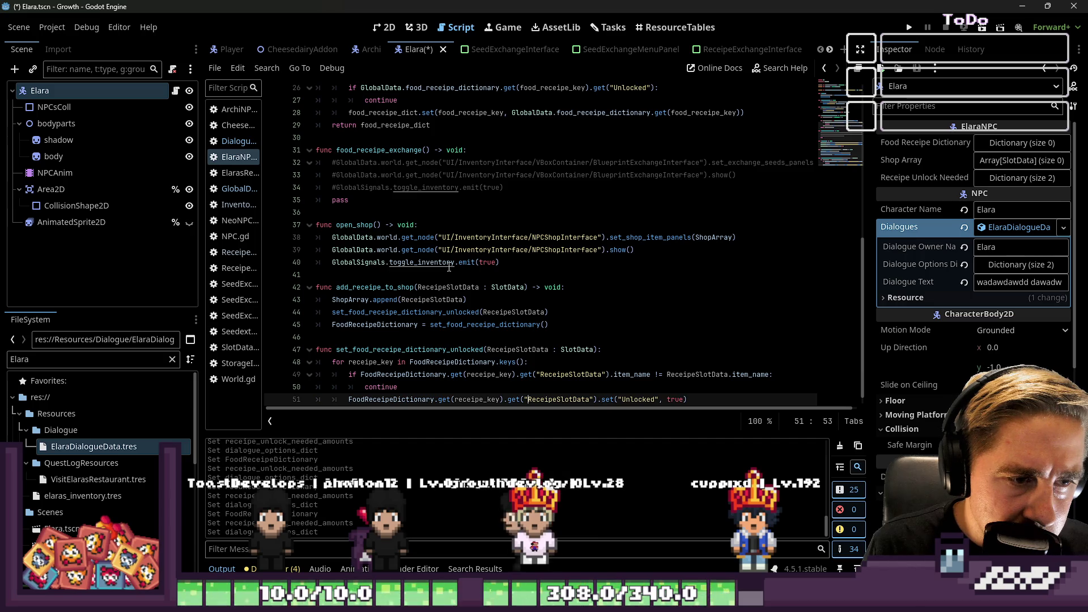
key(BackSpace)
key(BackSpace)
key(BackSpace)
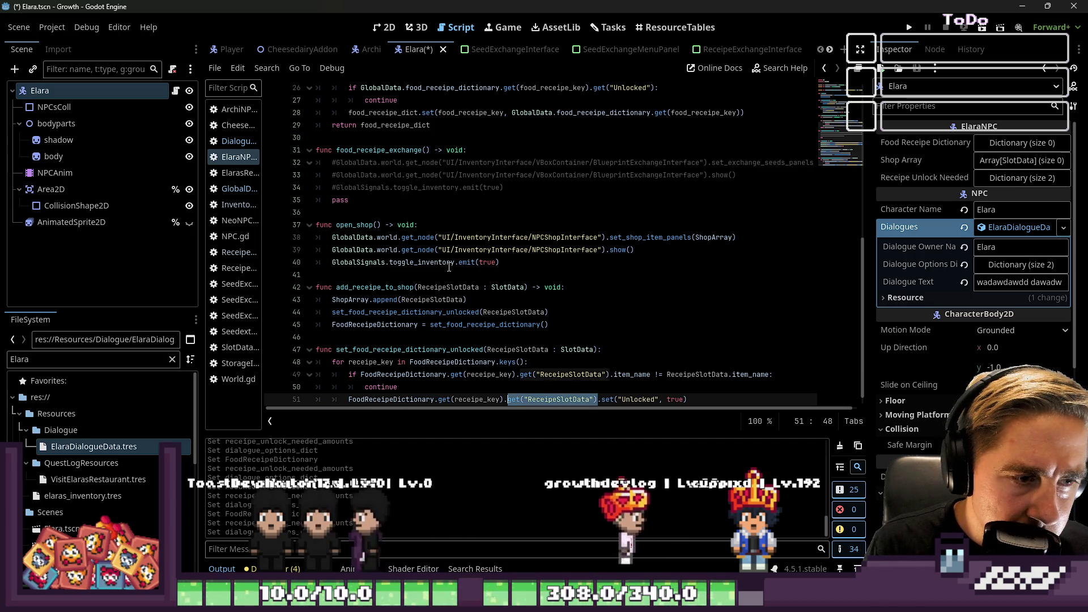
key(End)
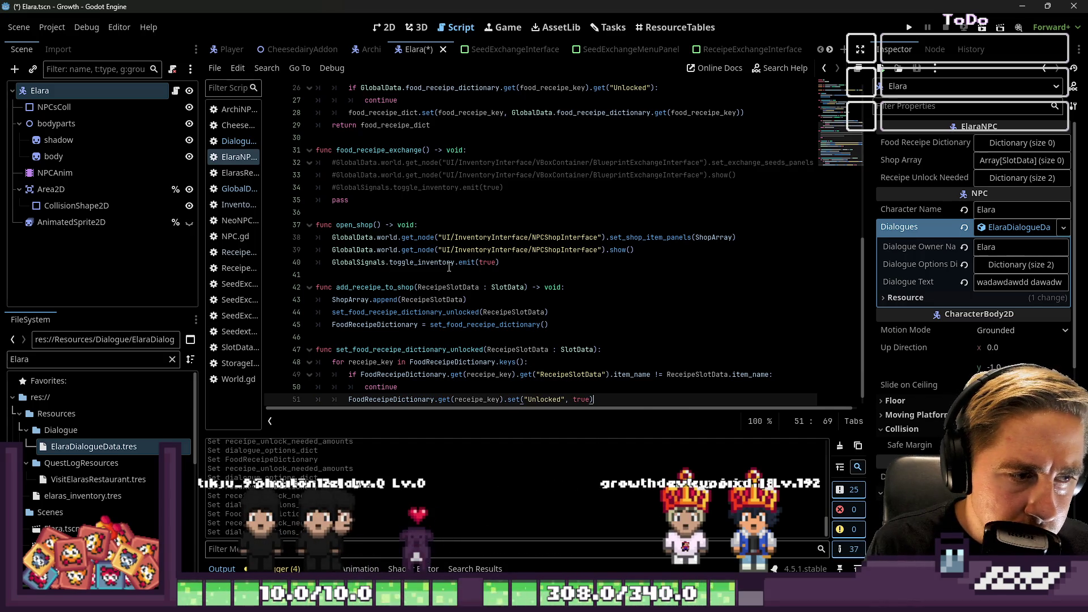
key(Down)
key(Down)
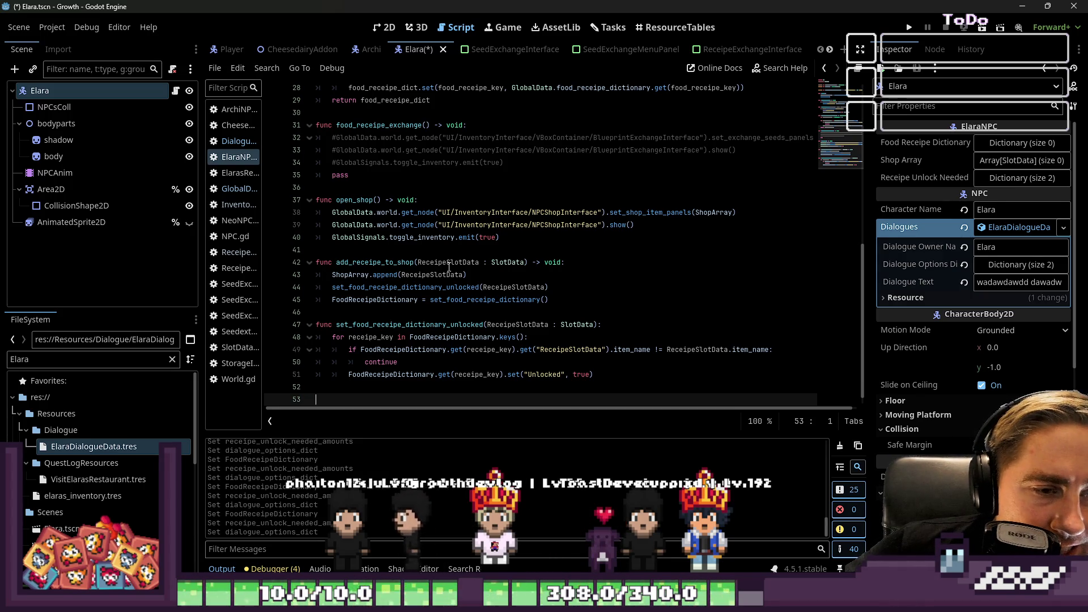
- Rewrite the line 49 condition as 'if not … == …'
key(Up)
key(Up)
key(Up)
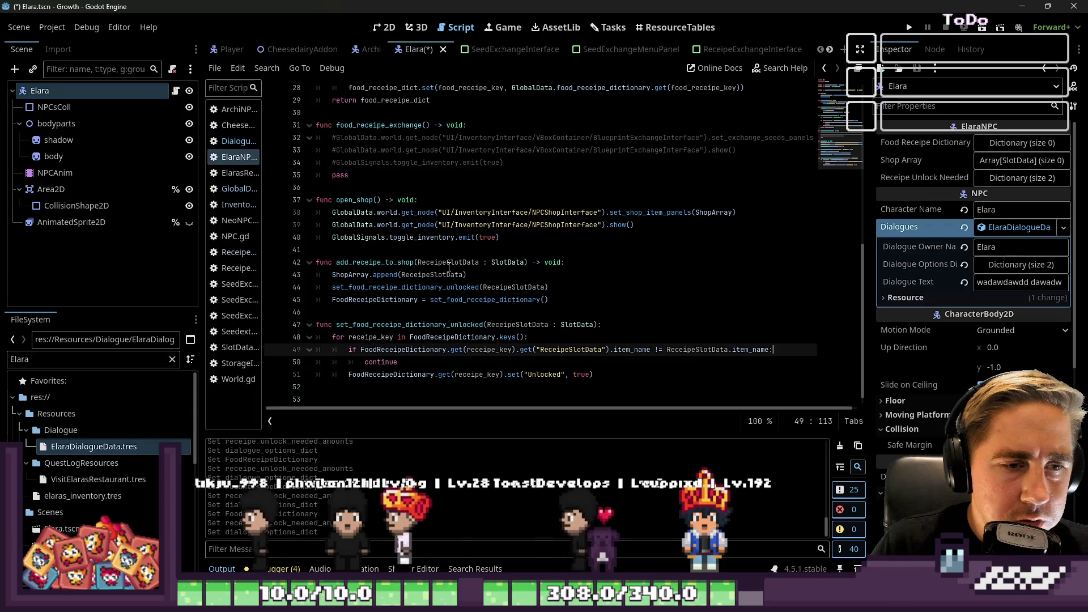
key(Right)
key(Right)
key(Right)
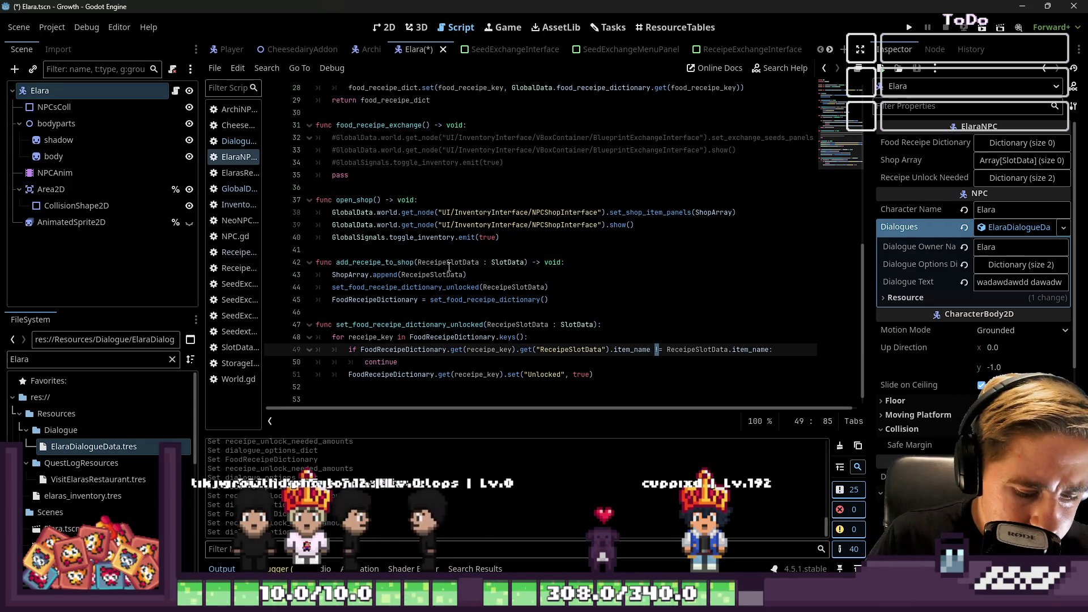
key(BackSpace)
text(=)
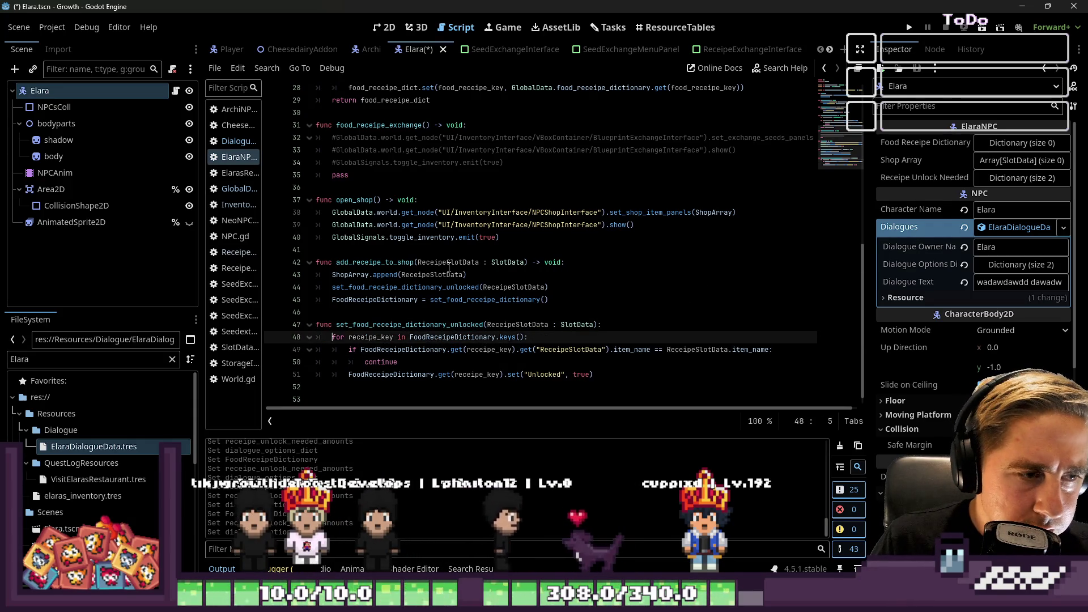
key(Home)
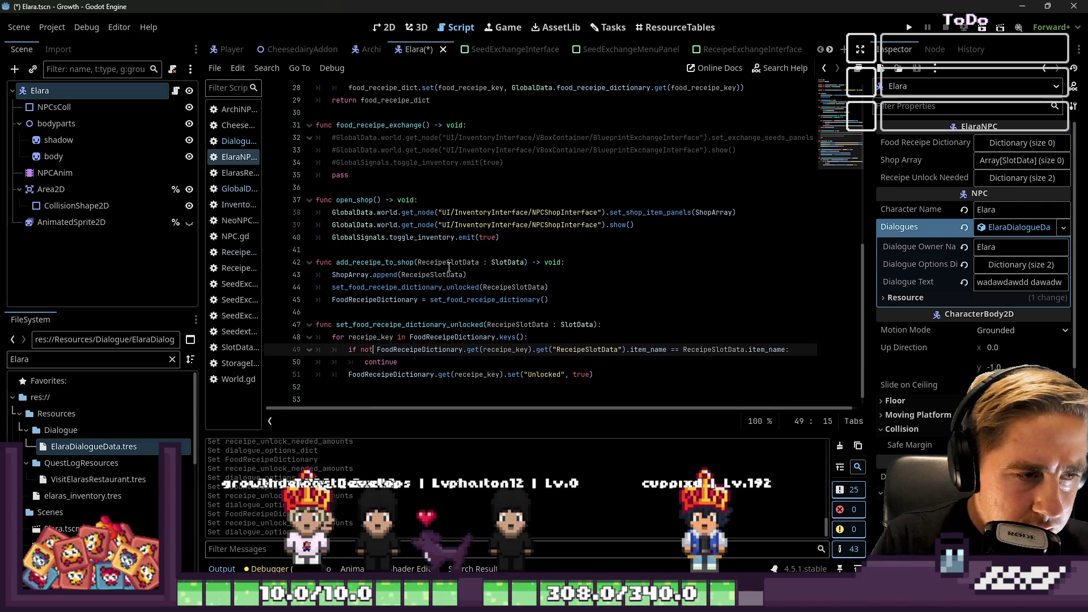
text(not)
- Add a 'return' on line 52 after the recipe is unlocked
key(Down)
key(Down)
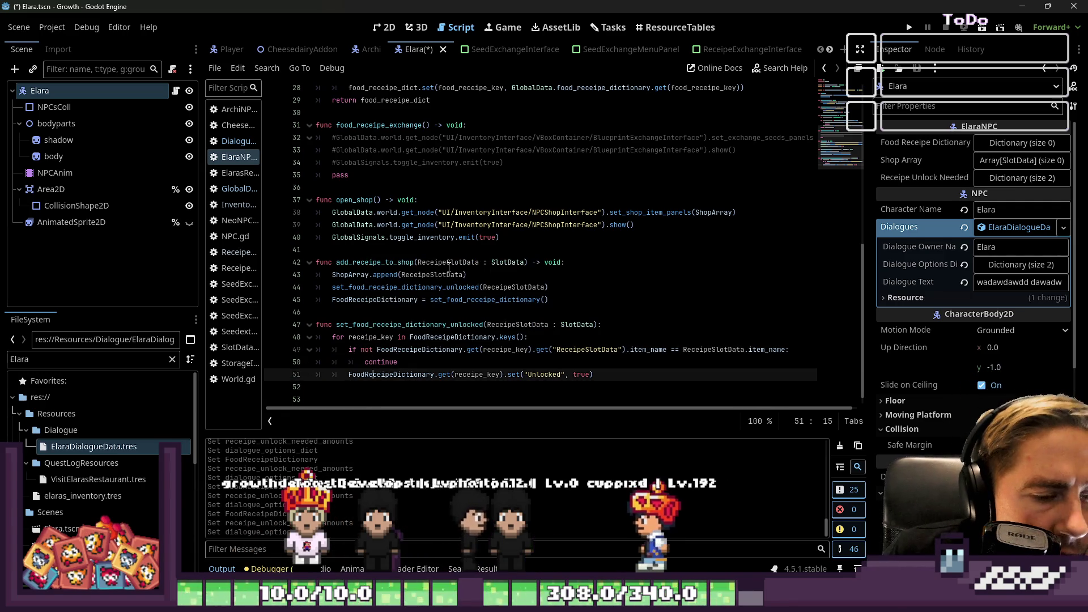
key(Up)
key(Down)
key(Down)
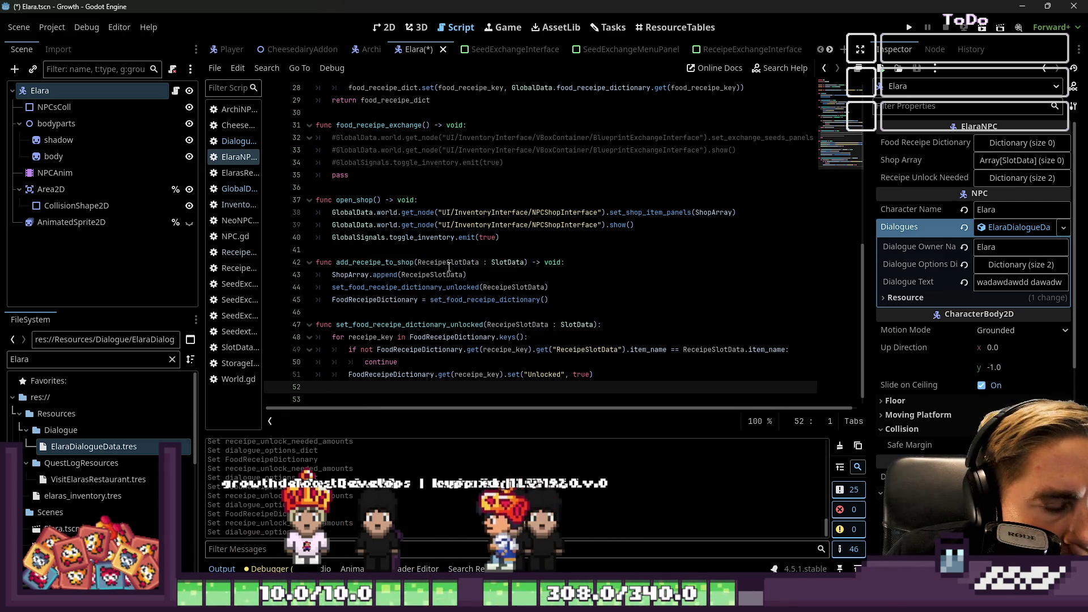
key(Down)
key(Up)
key(Up)
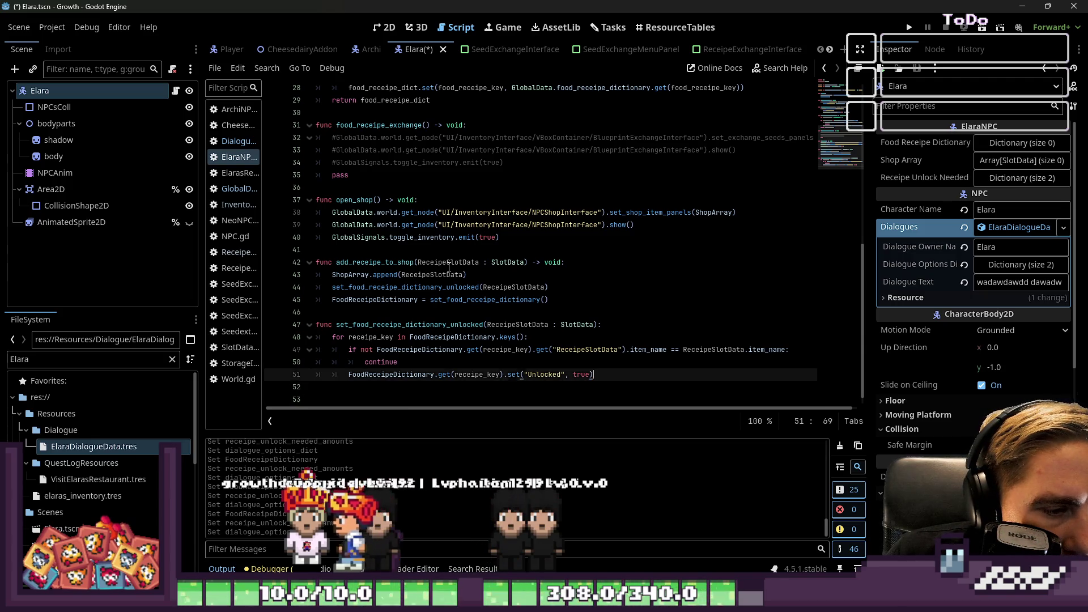
key(Down)
key(Down)
key(Up)
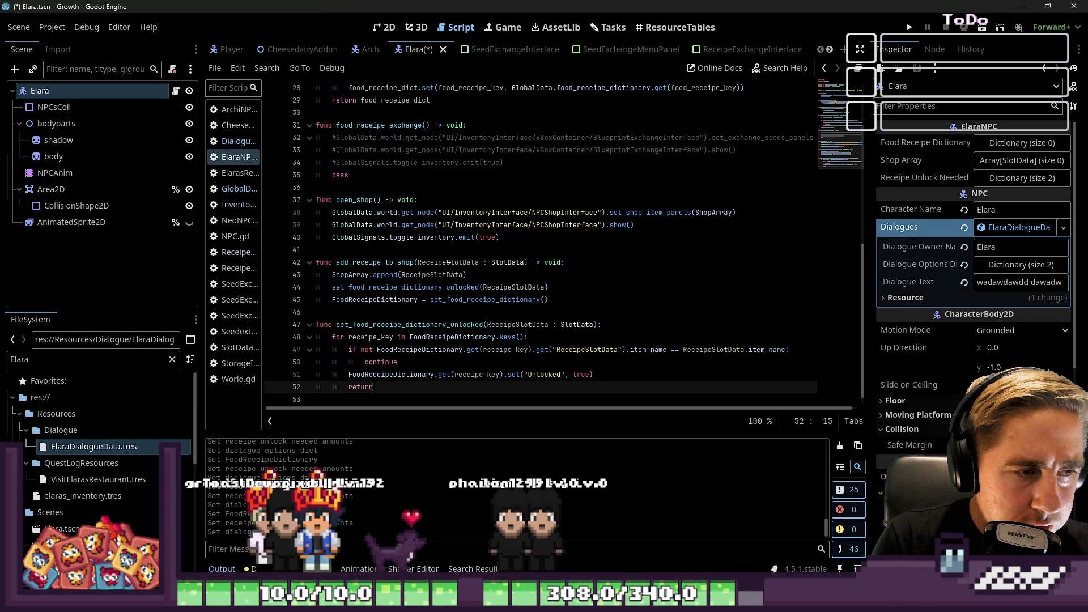
key(Down)
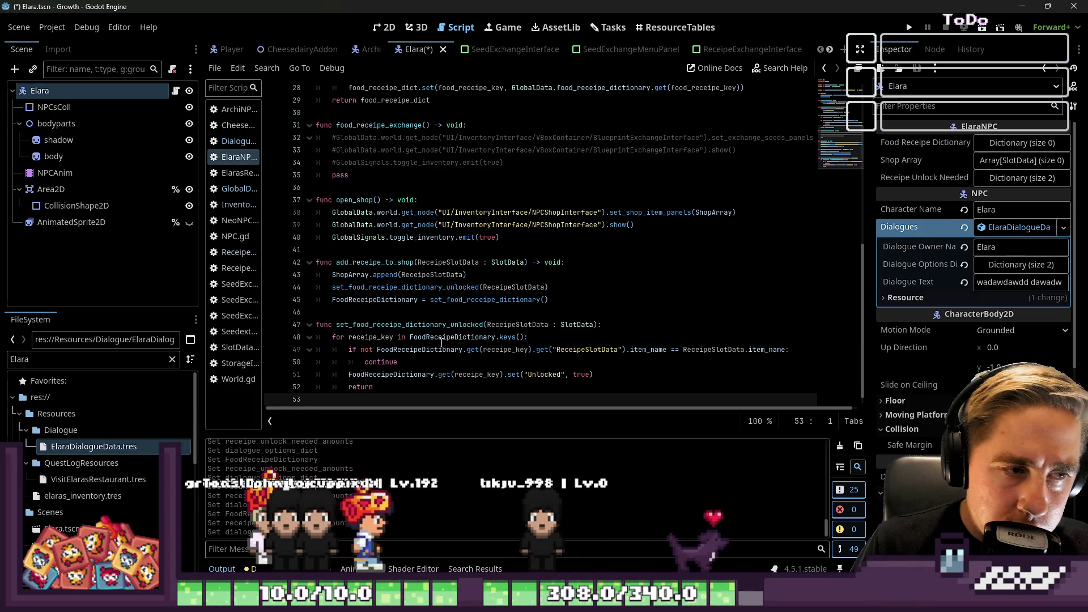
- Save the scene, then inspect add_receipe_to_shop and the commented lines in food_receipe_exchange
double_click(410, 324)
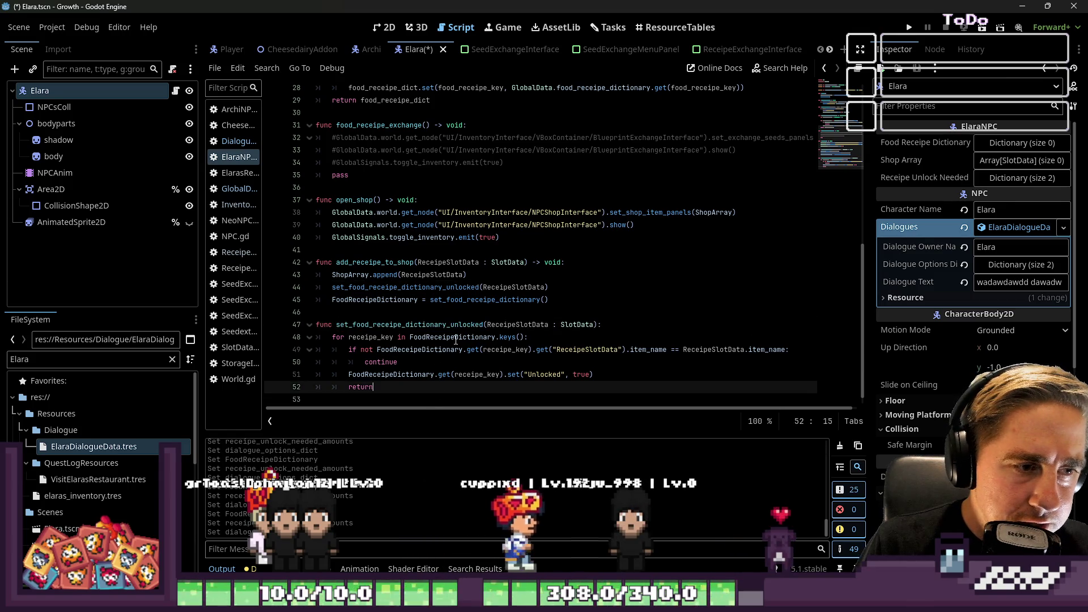
click(459, 385)
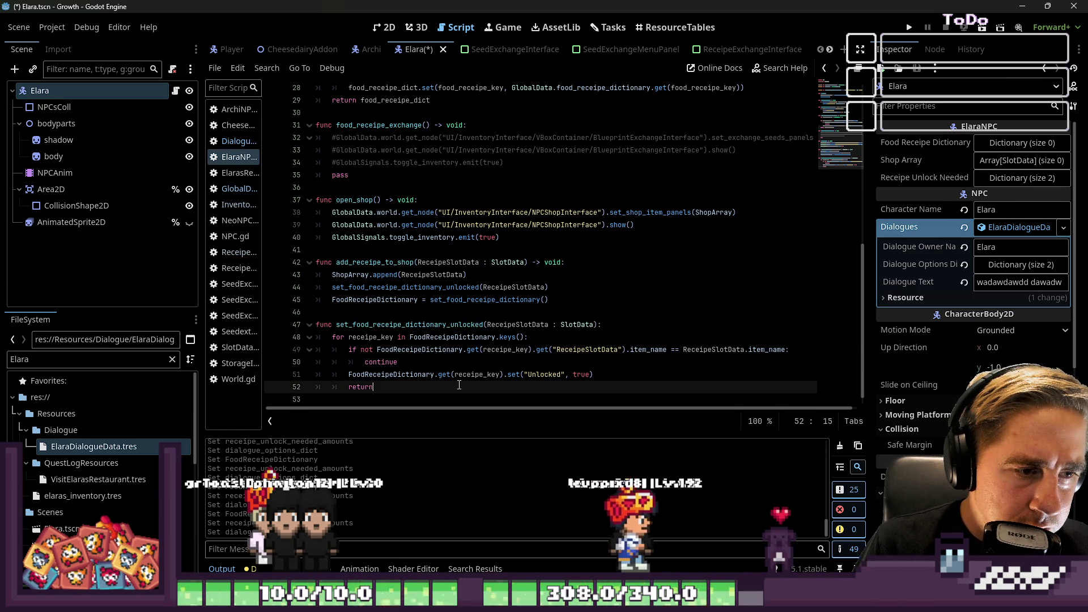
double_click(391, 374)
scroll(386, 348, up, 9)
scroll(387, 347, down, 9)
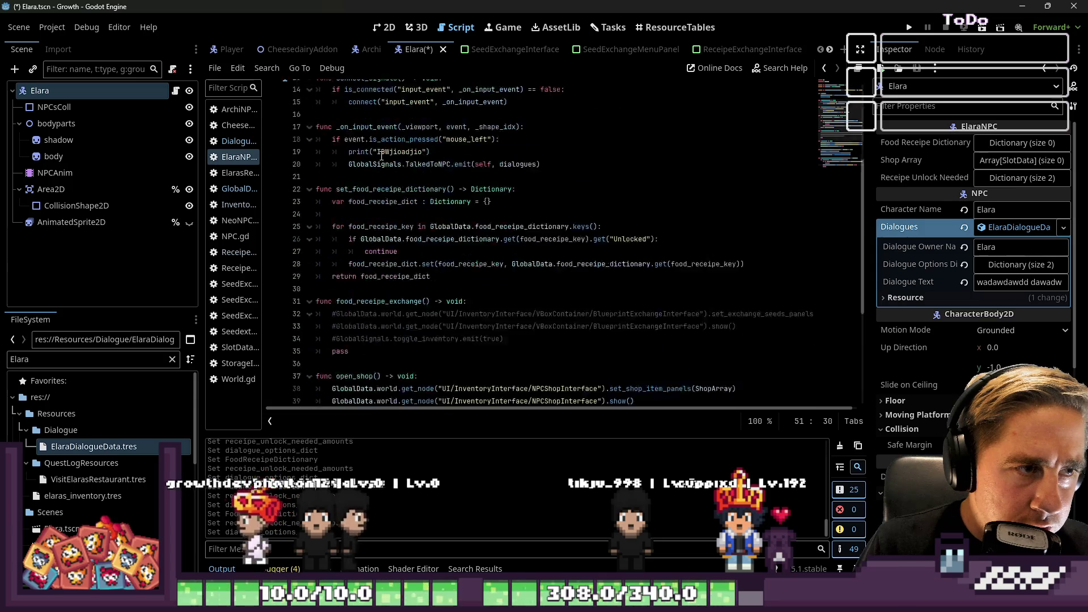
click(420, 324)
click(445, 295)
key(ctrl+s)
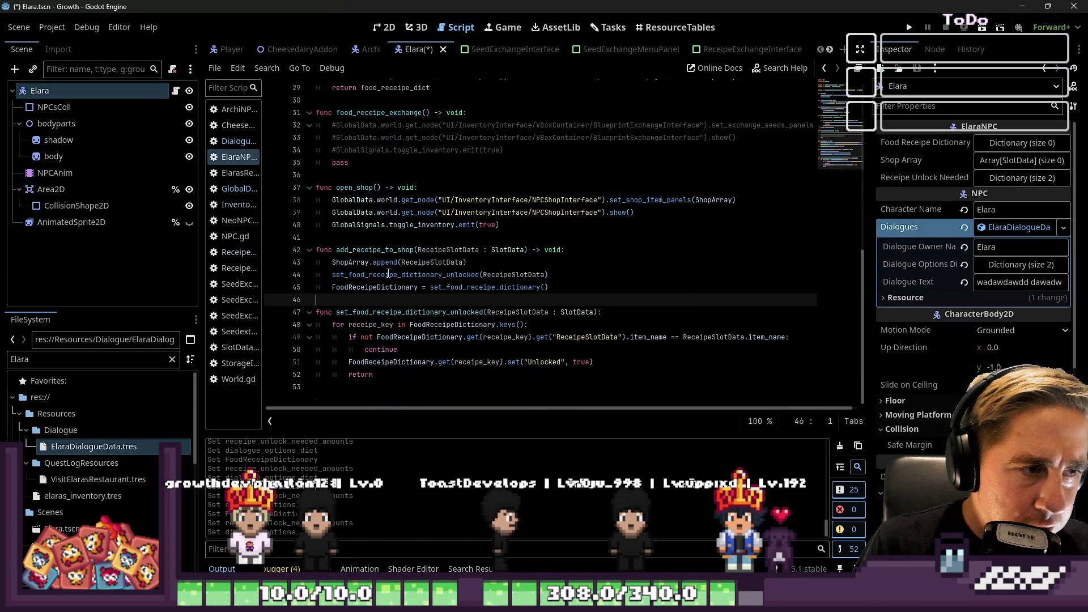
double_click(385, 250)
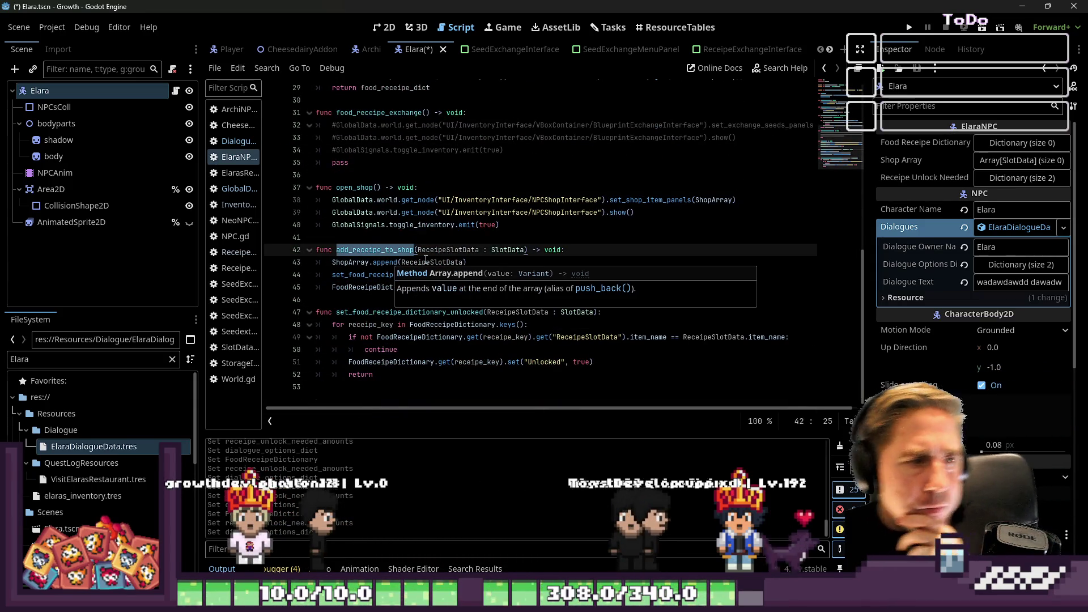
scroll(372, 215, up, 2)
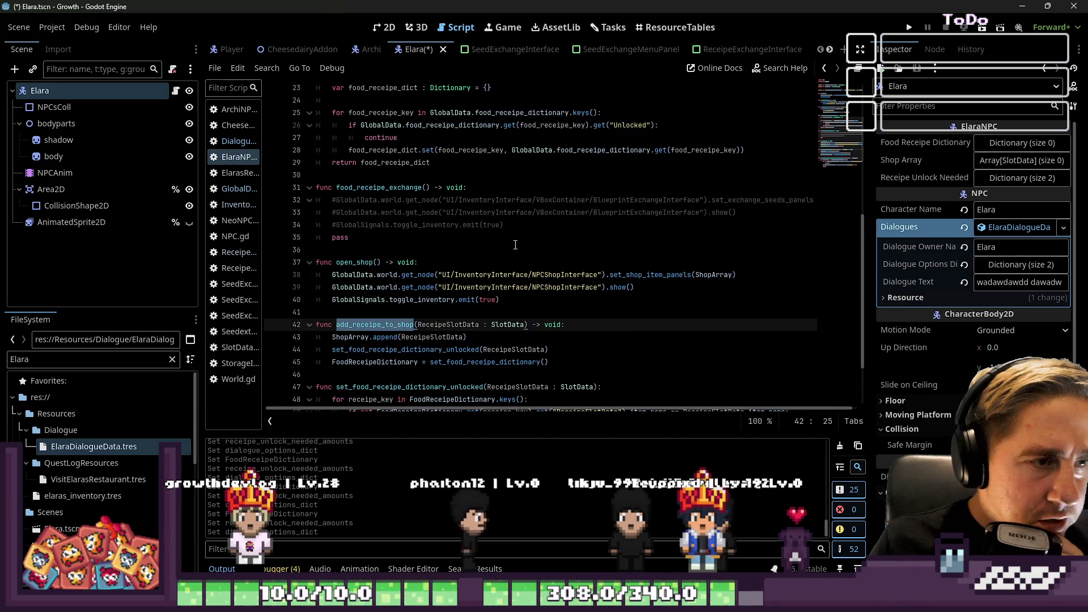
drag(503, 225, 261, 205)
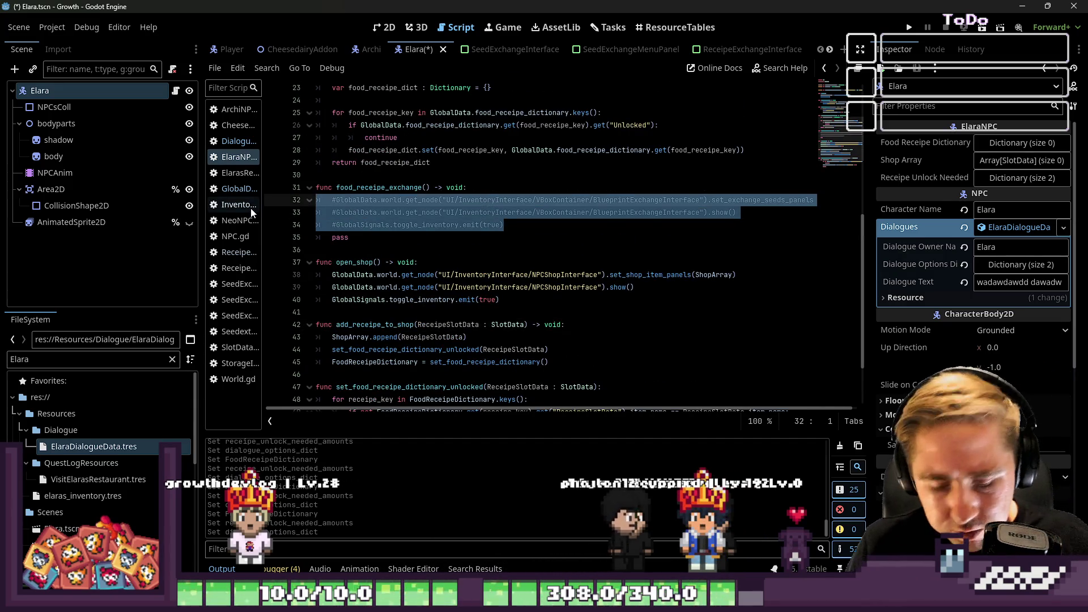
key(ctrl+k)
click(524, 243)
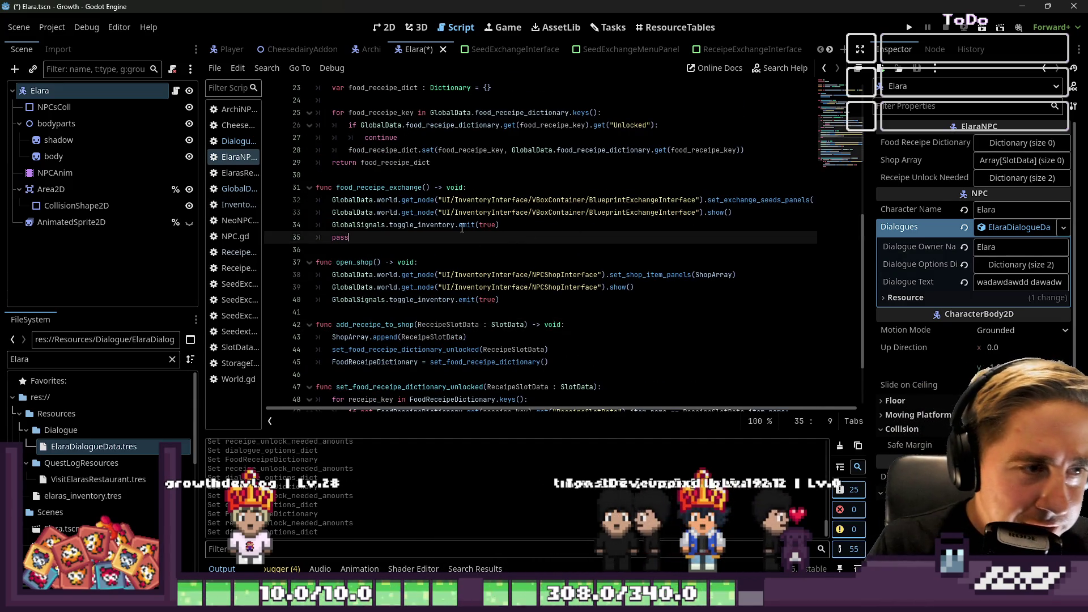
double_click(422, 225)
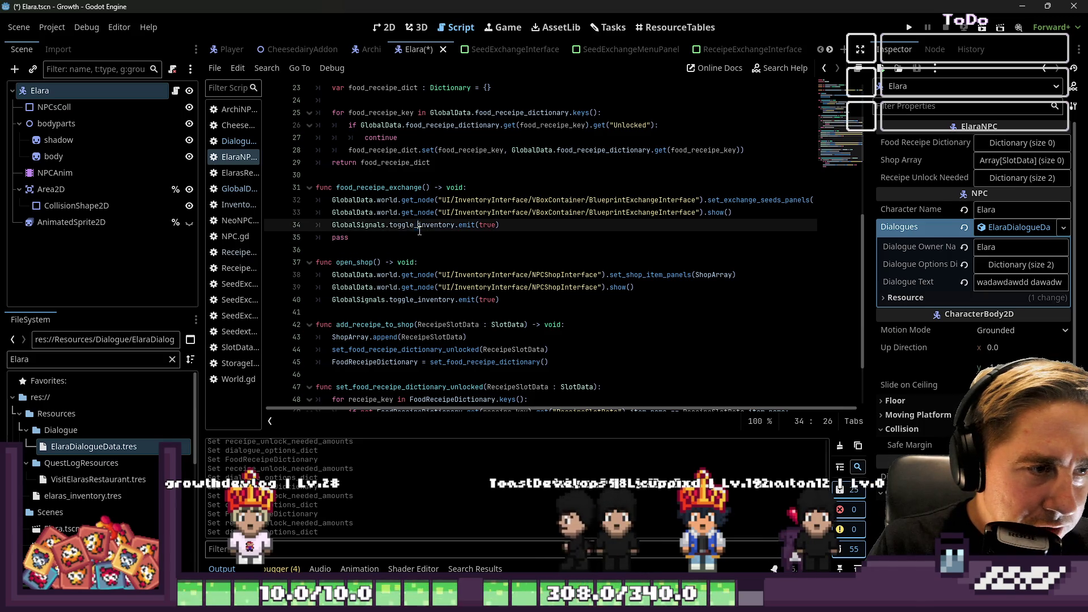
double_click(560, 275)
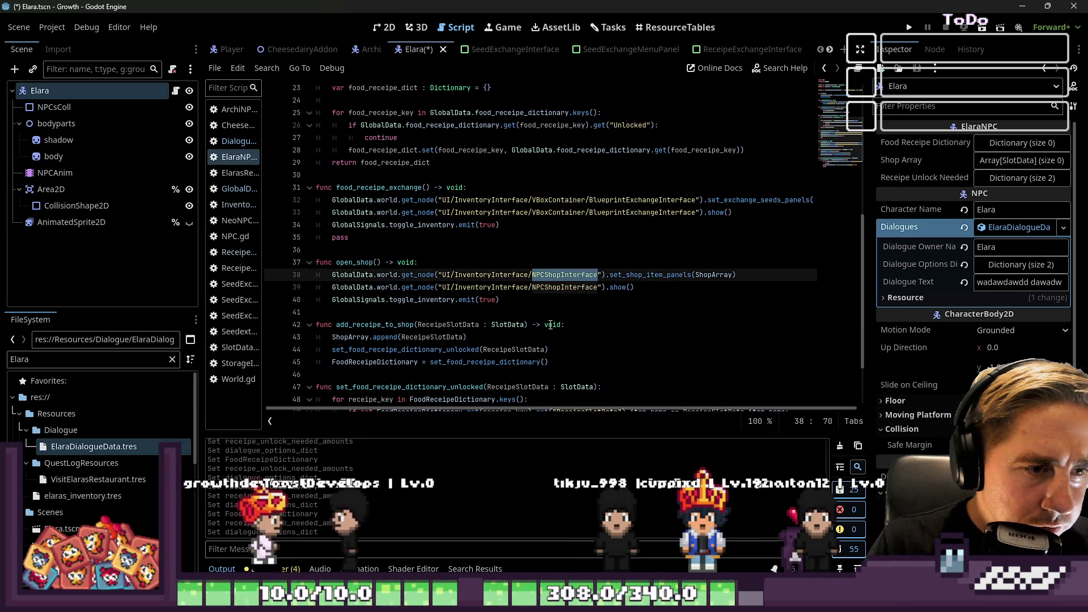
double_click(711, 275)
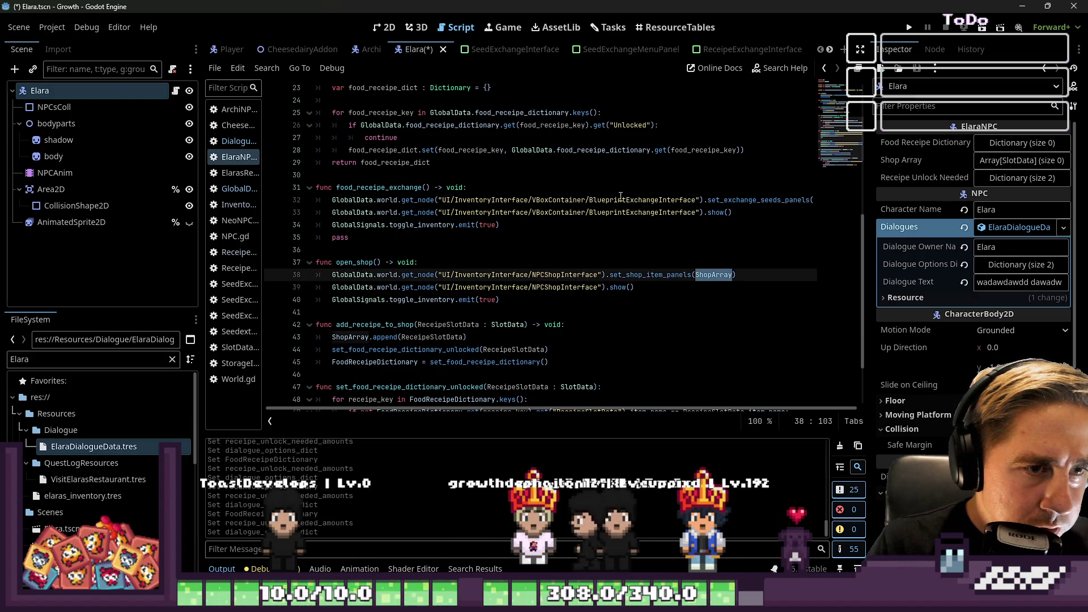
drag(626, 199, 696, 200)
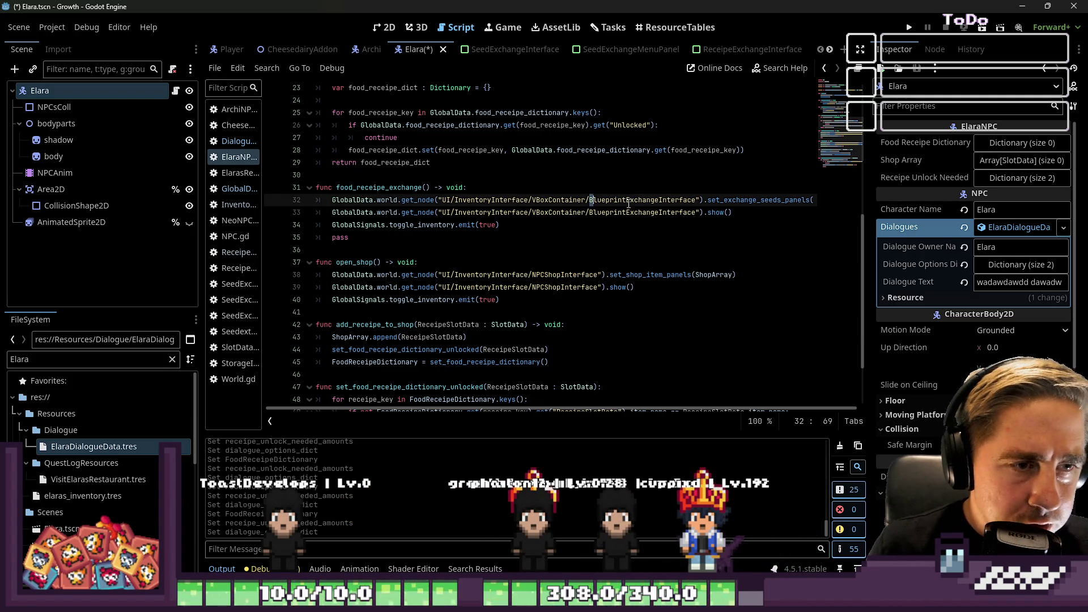
shift+click(627, 202)
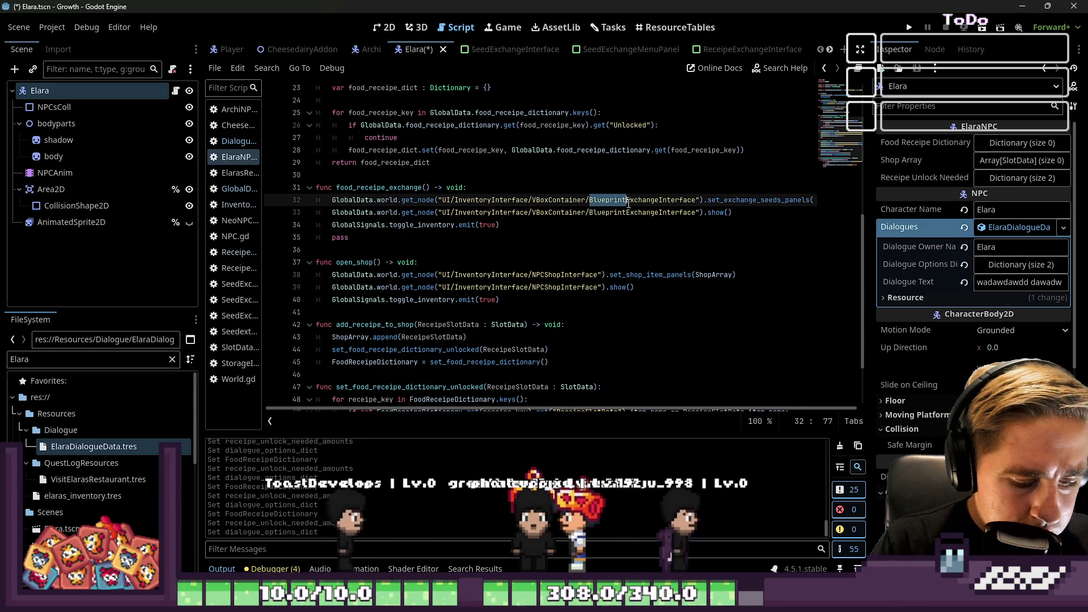
text(Receipe)
key(ctrl+shift+Left)
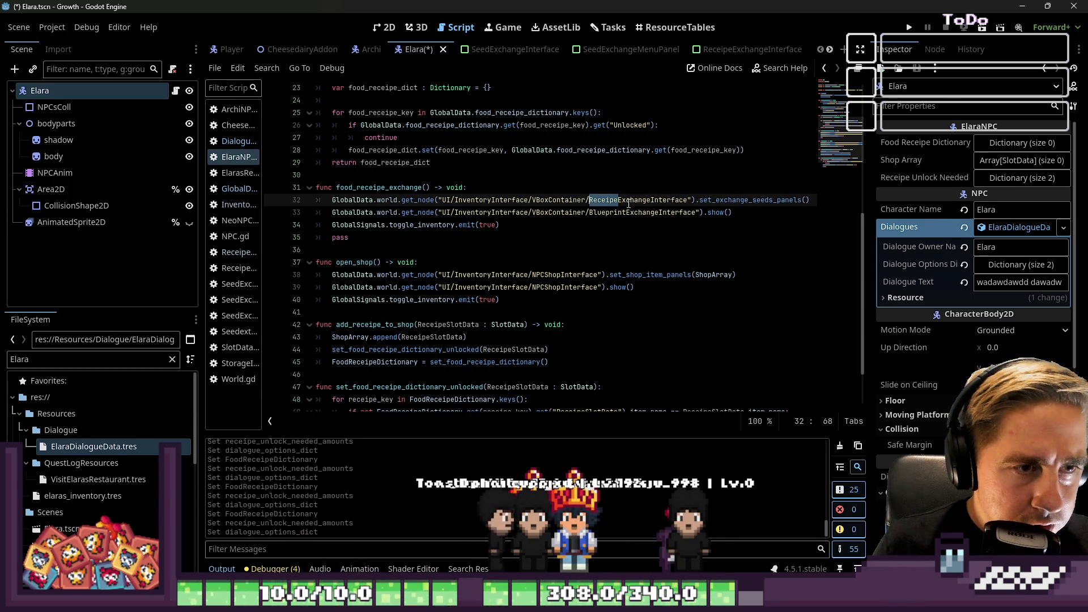
key(Down)
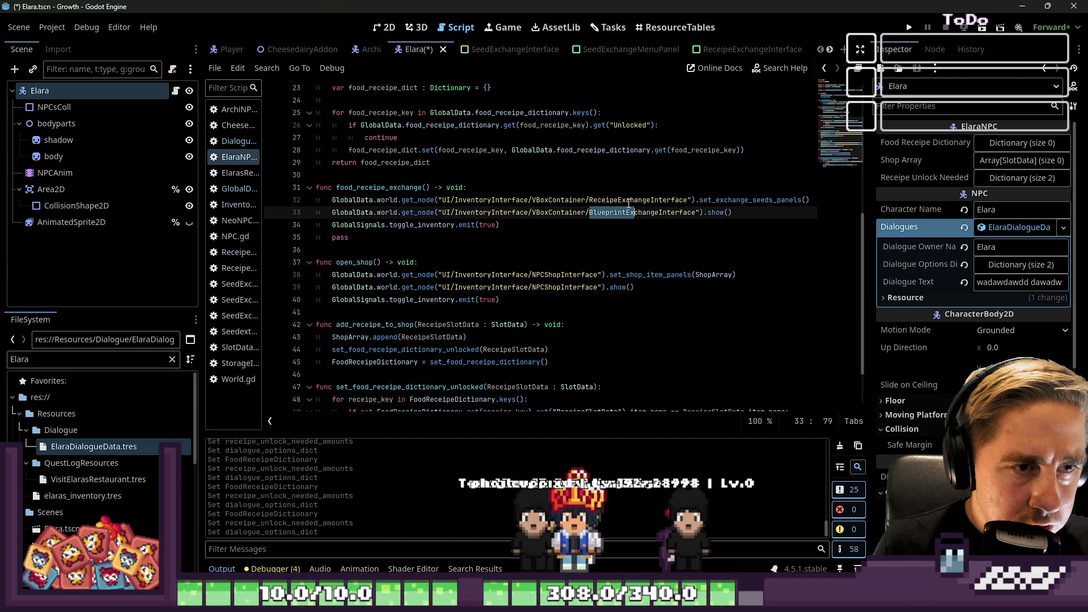
key(Up)
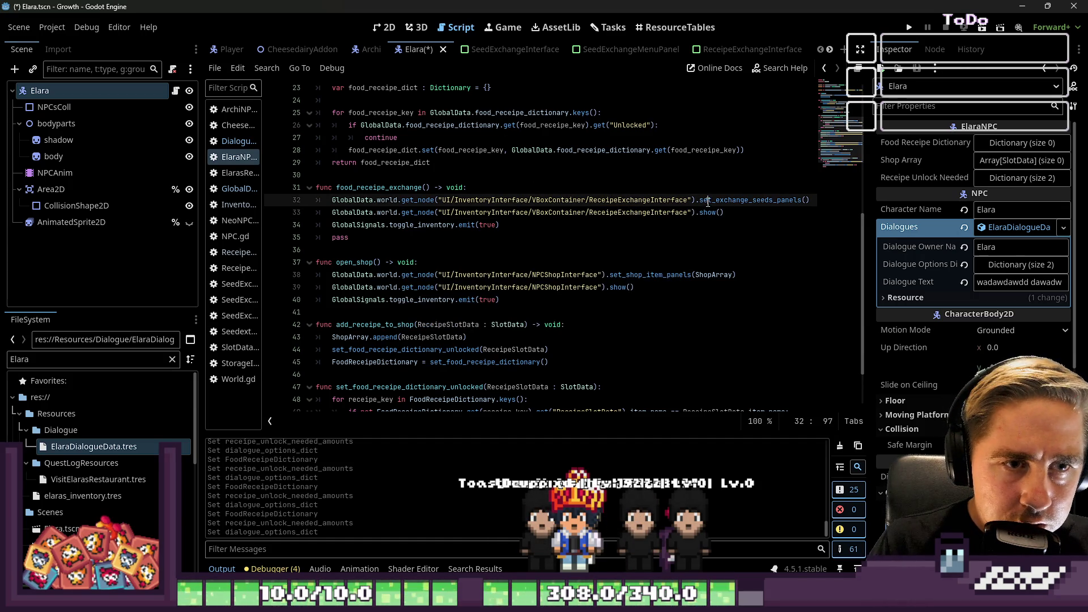
scroll(723, 242, up, 1)
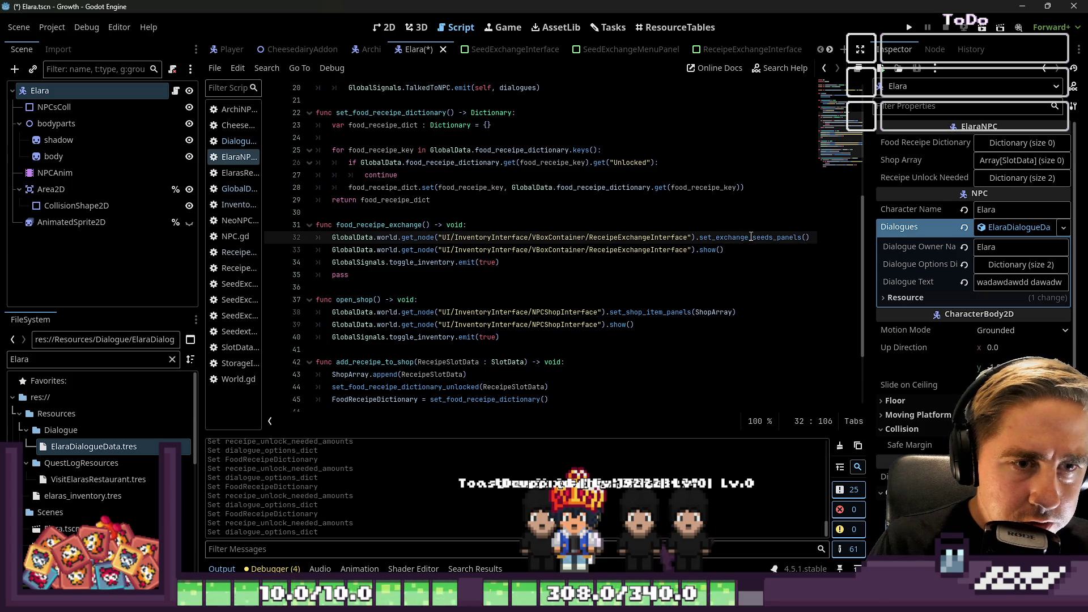
double_click(751, 237)
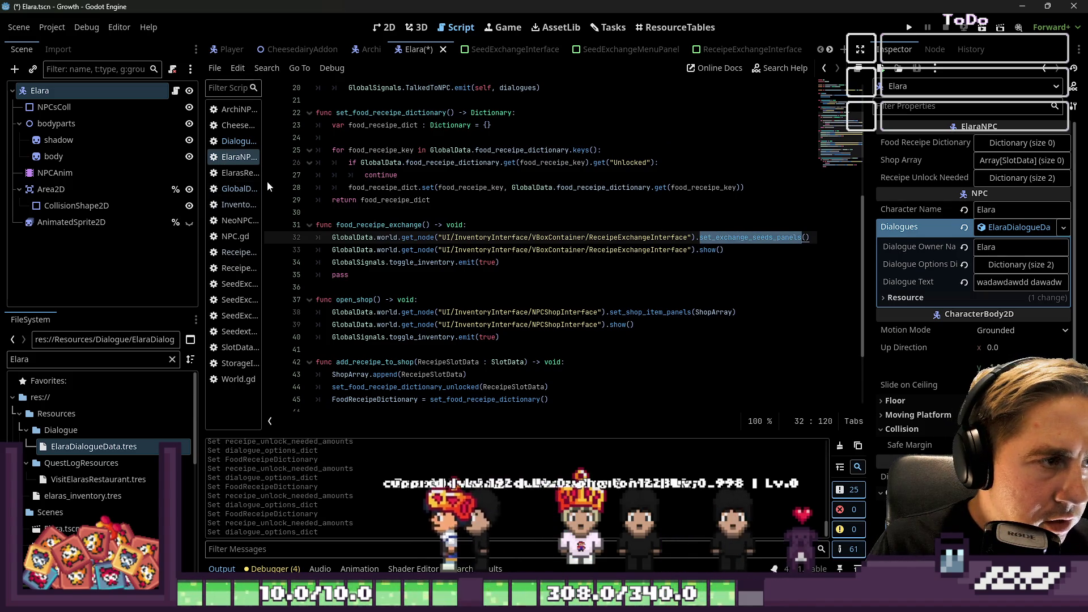
shift+click(339, 176)
click(301, 223)
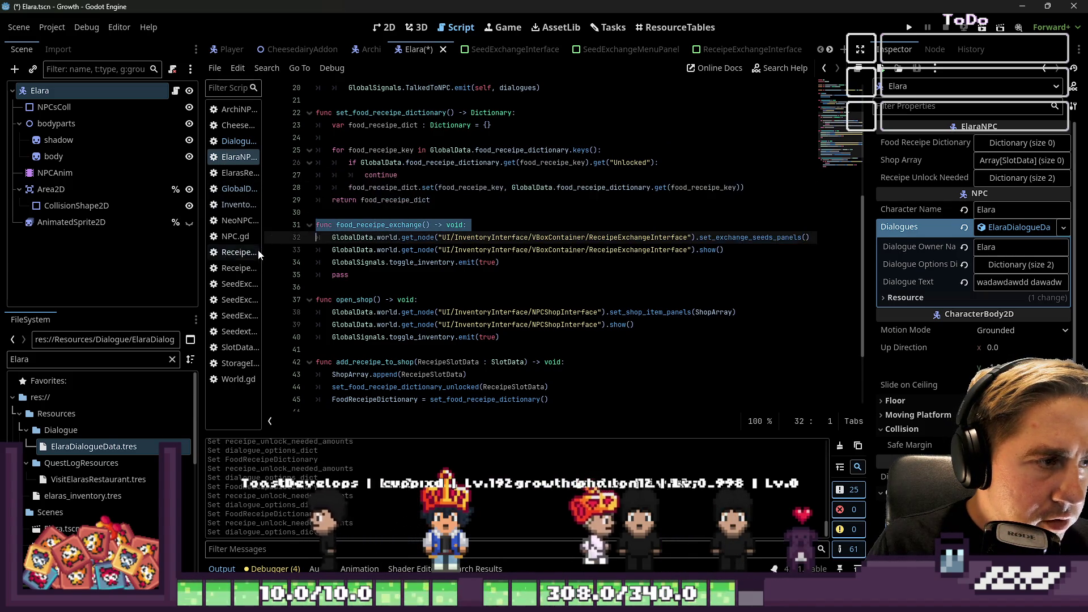
drag(265, 255, 339, 255)
- In ReceipeExchangeInterface.gd, rename set_exchange_seeds_panels to set_exchange_receipe_panels on line 6
click(276, 252)
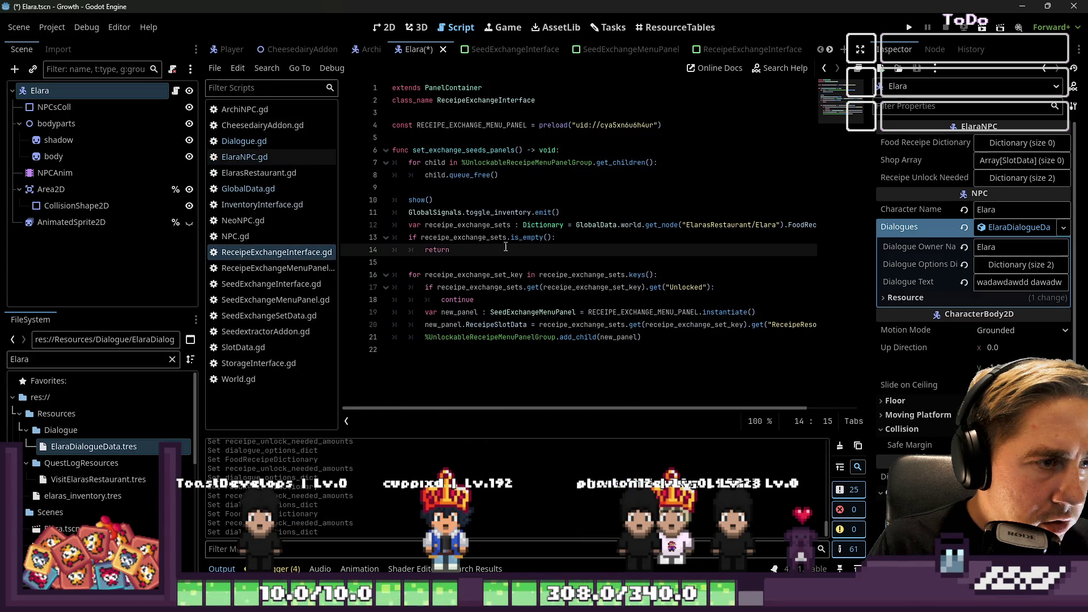
double_click(470, 150)
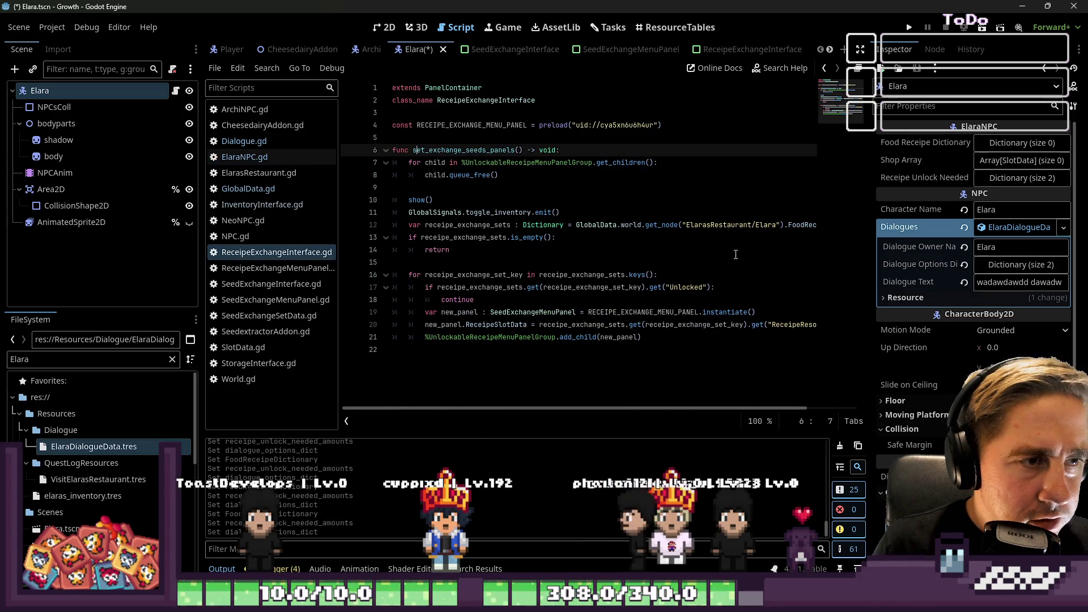
key(Right)
key(Right)
key(Right)
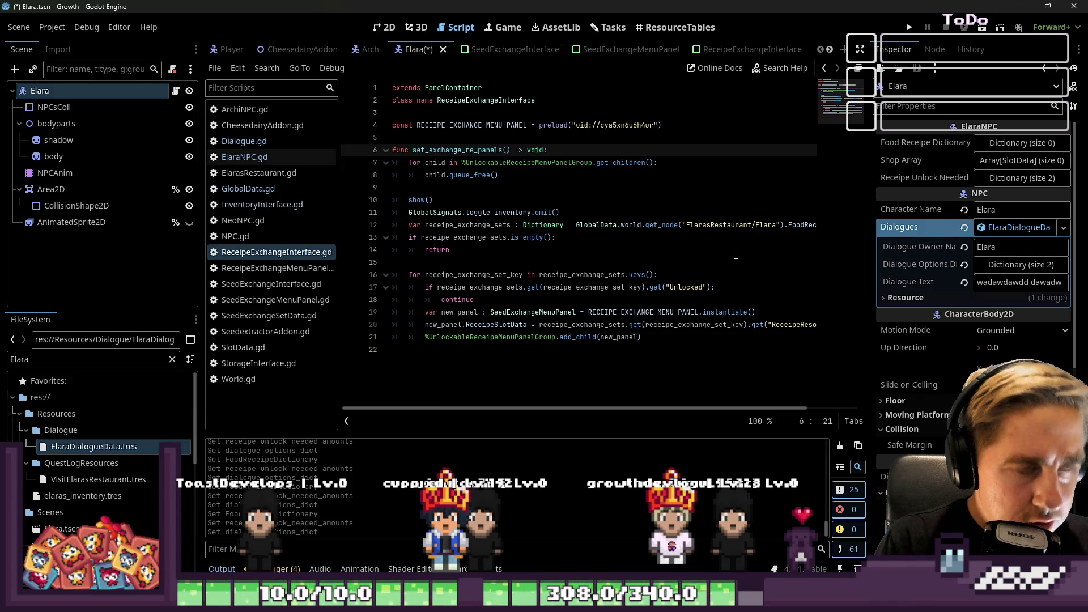
text(ceipe)
key(ctrl+shift+Left)
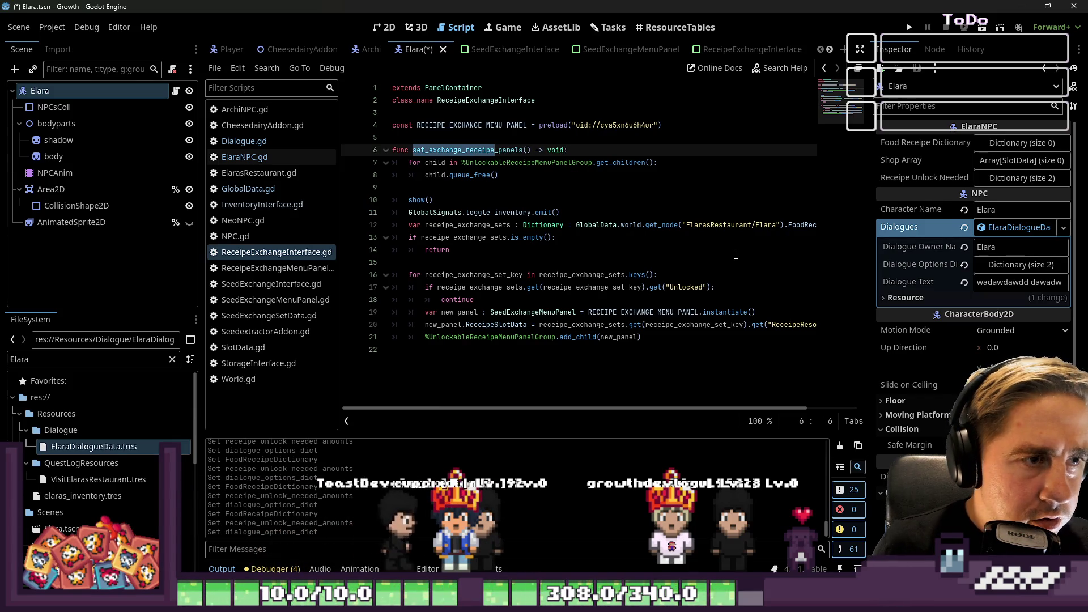
key(ctrl+shift+Right)
key(ctrl+shift+Right)
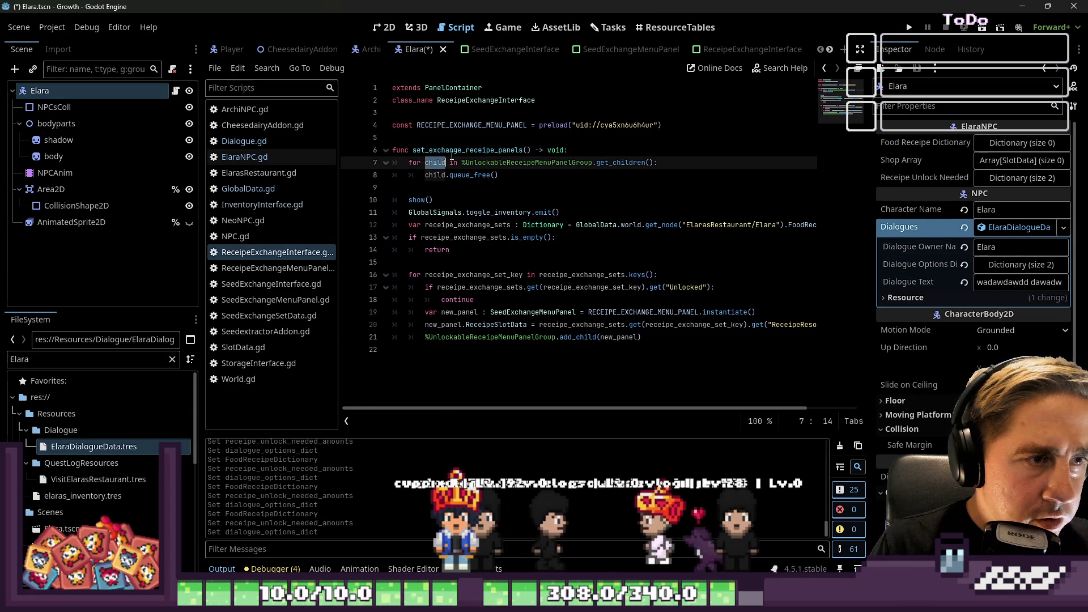
click(455, 181)
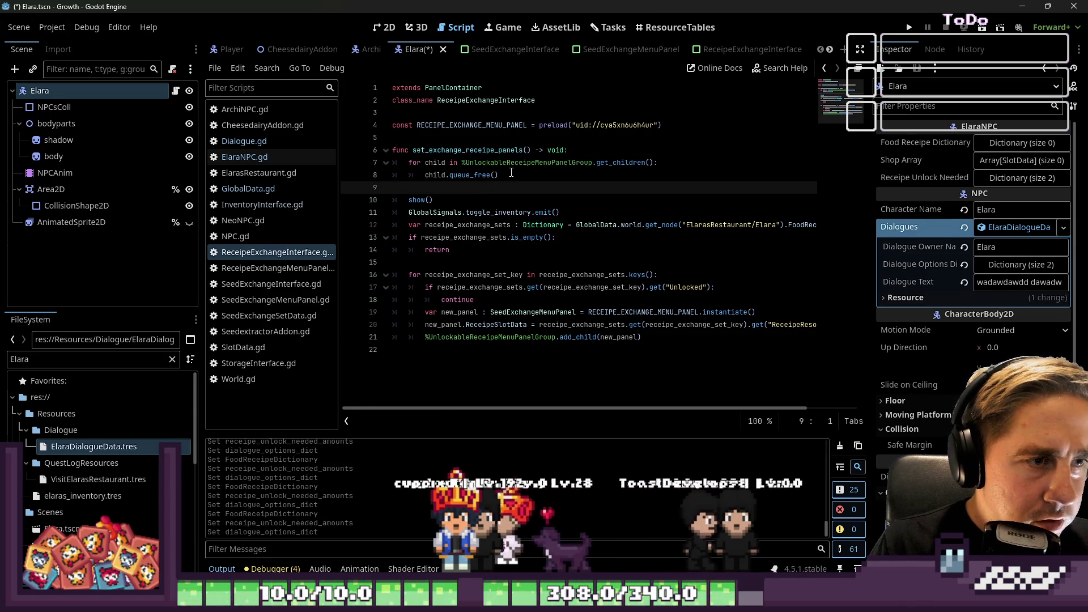
double_click(527, 163)
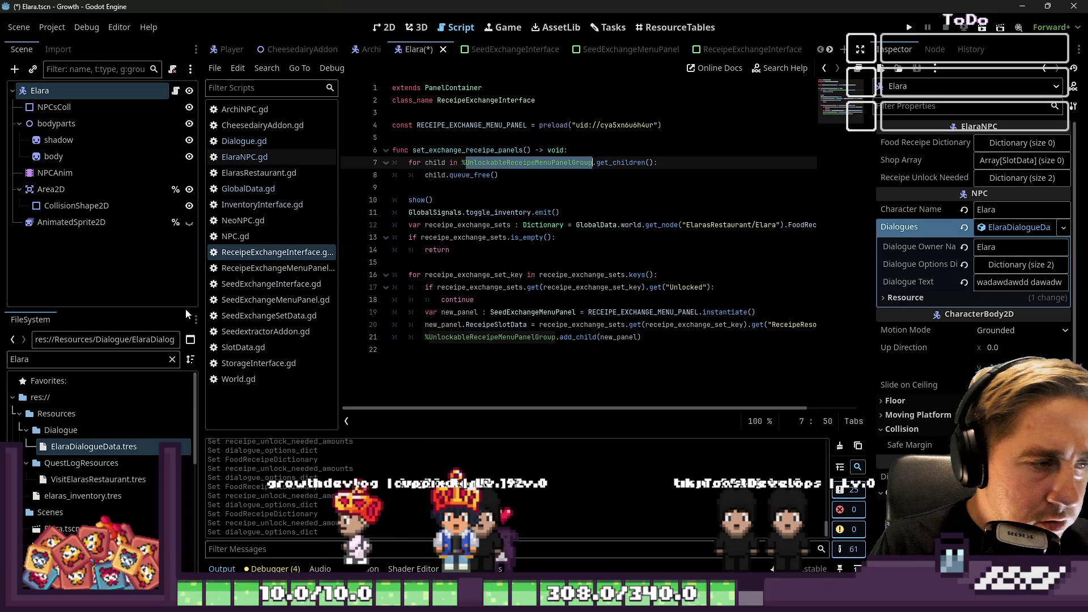
- Update the line 32 call in ElaraNPC.gd to set_exchange_receipe_panels()
click(246, 159)
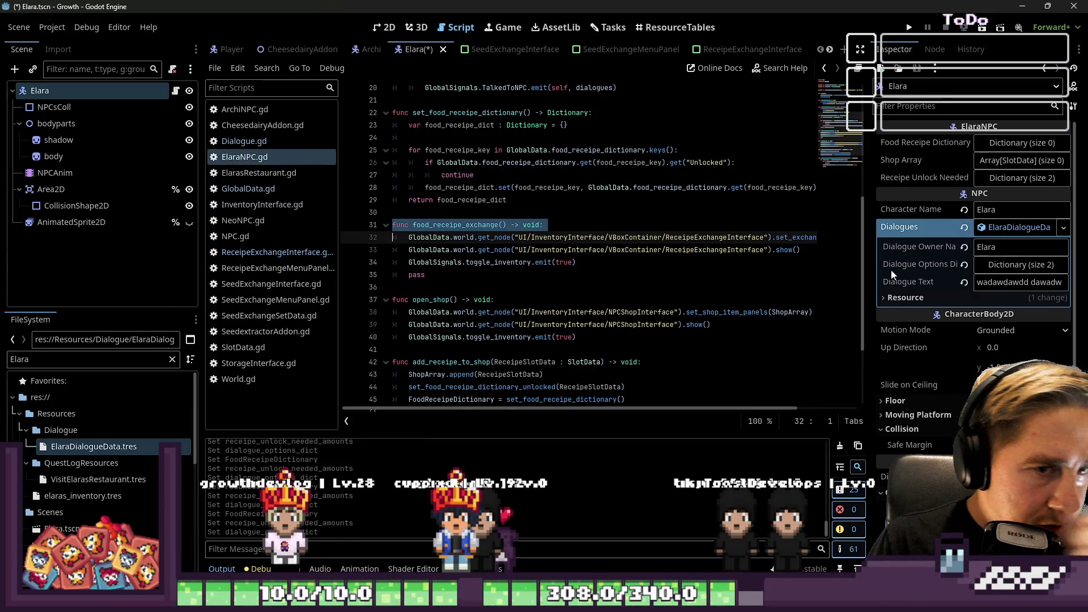
double_click(804, 238)
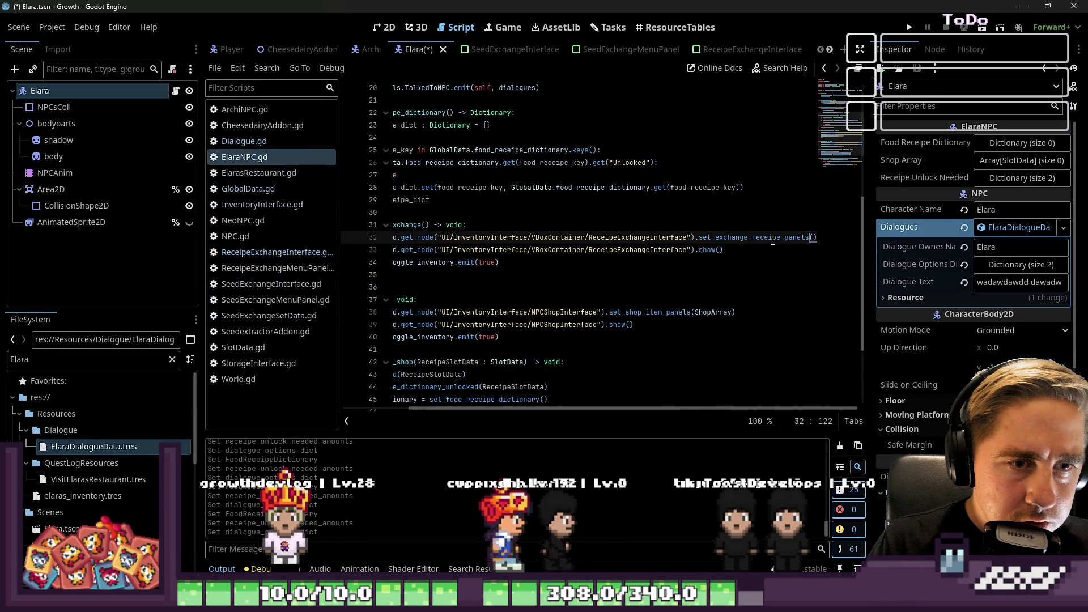
click(709, 212)
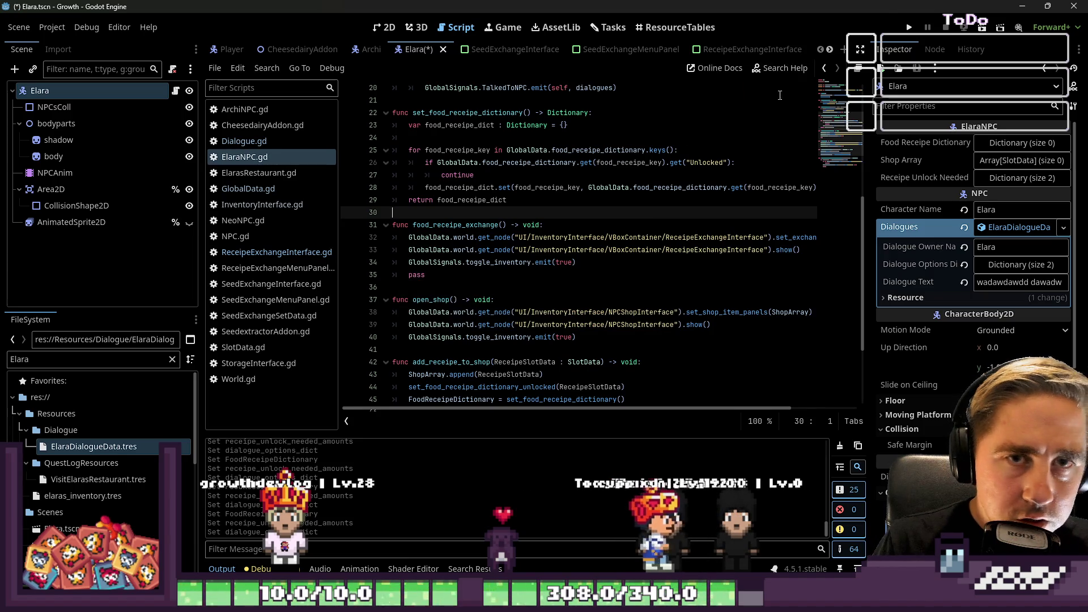
double_click(453, 225)
- Launch the game and walk the player from NEO's door into Elara's restaurant
click(909, 27)
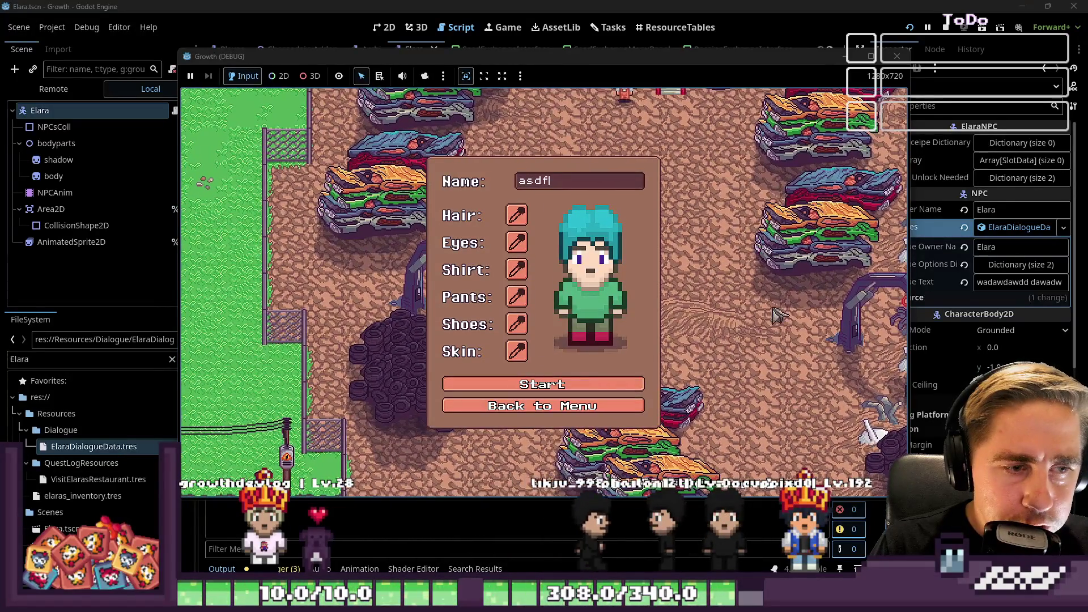
key(d)
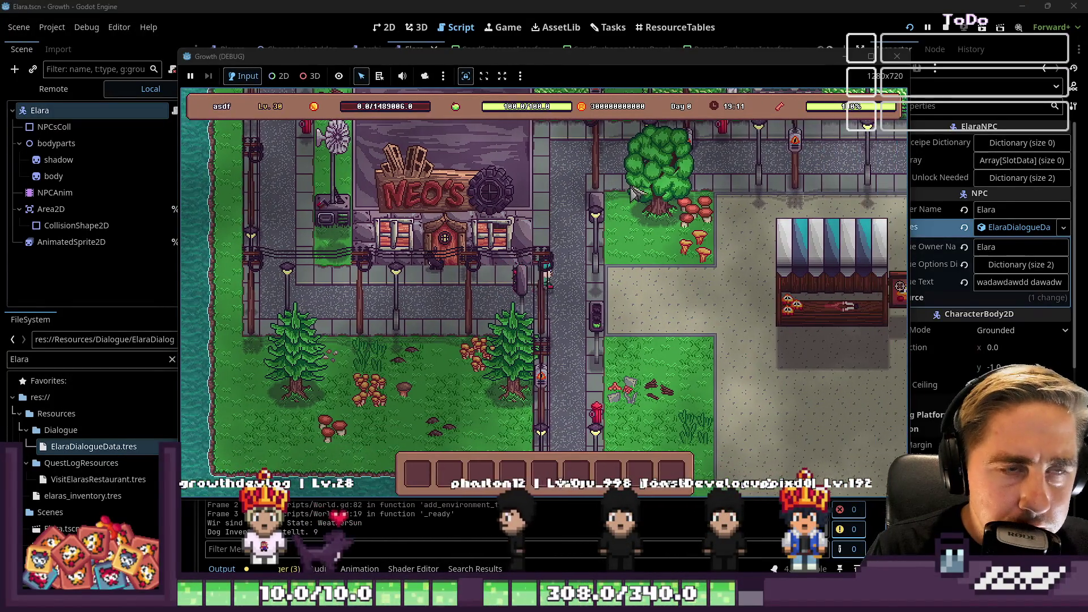
key(w)
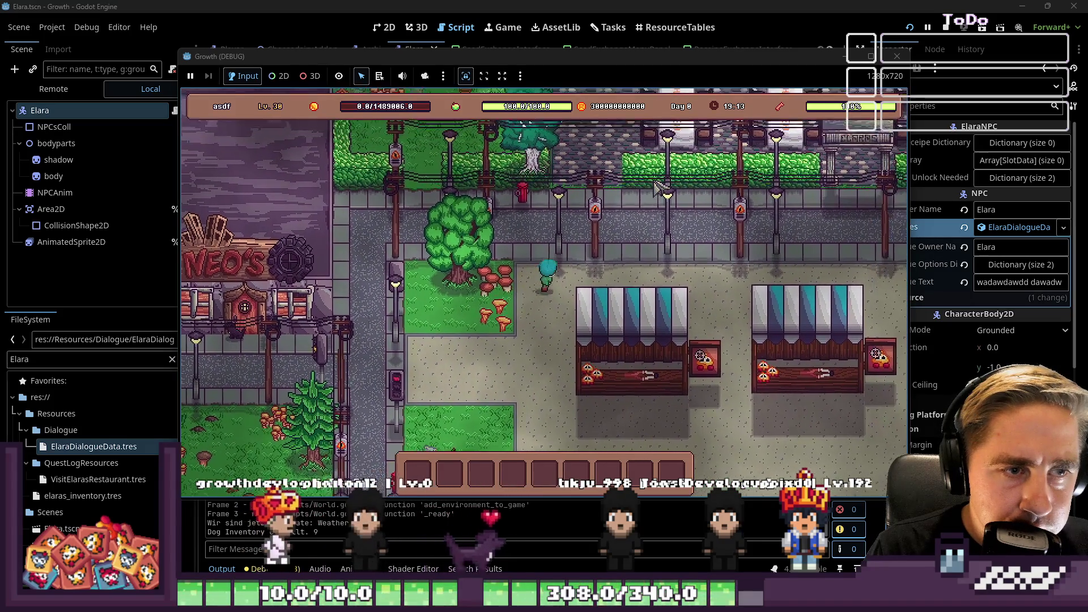
key(d)
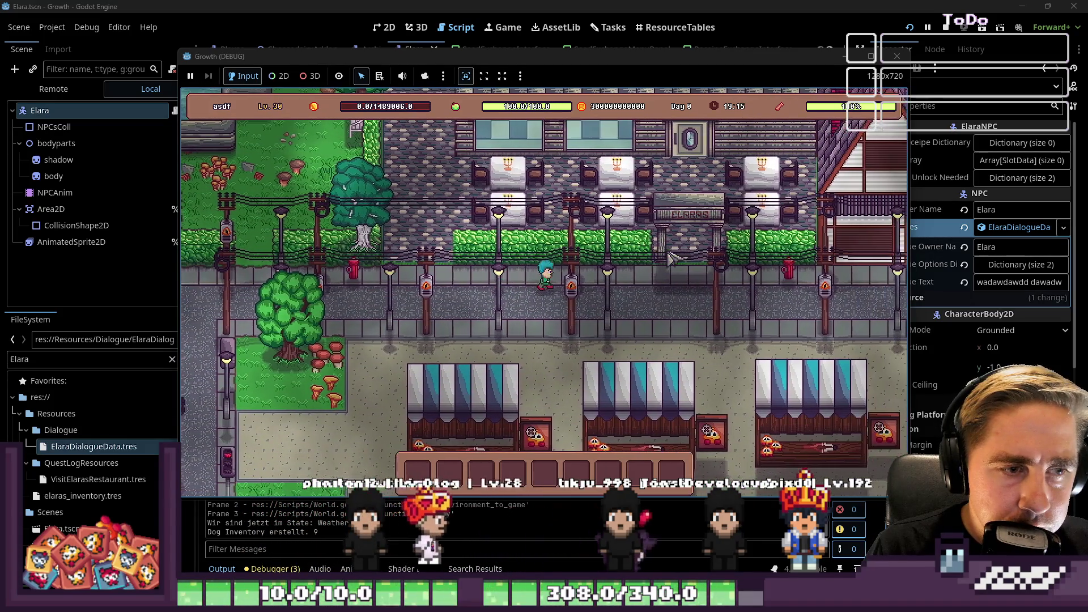
key(w)
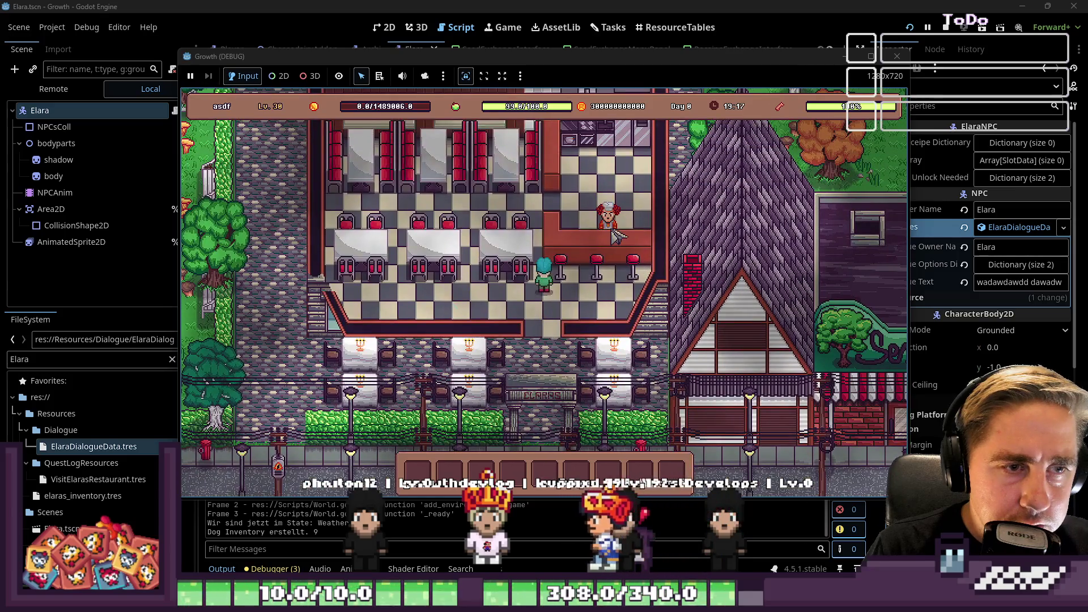
- Talk to Elara and choose Unlock Receipe, hitting the panel type error on line 19
click(615, 234)
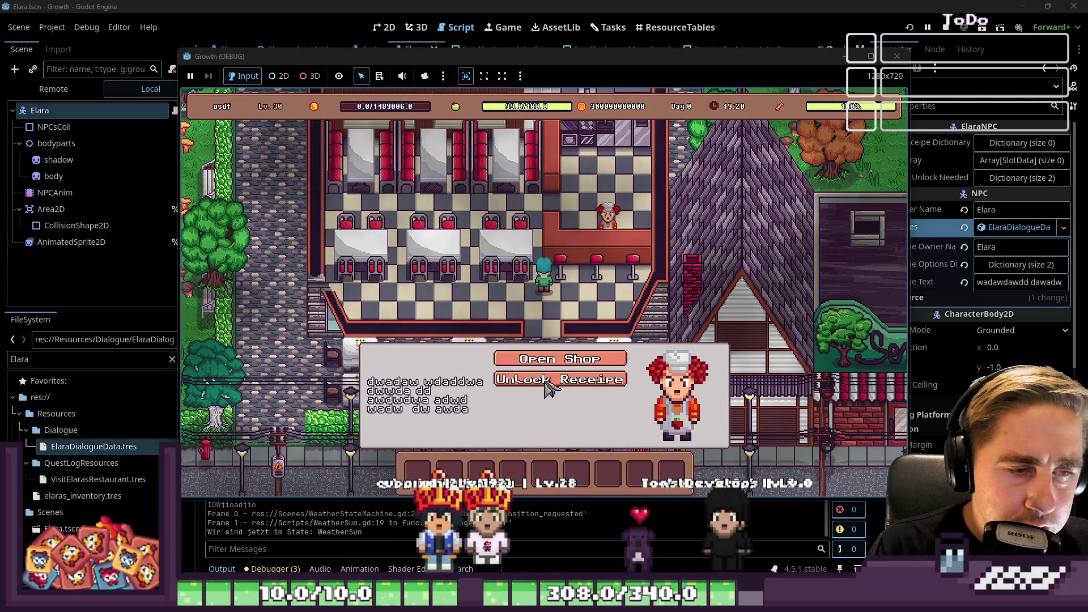
click(549, 387)
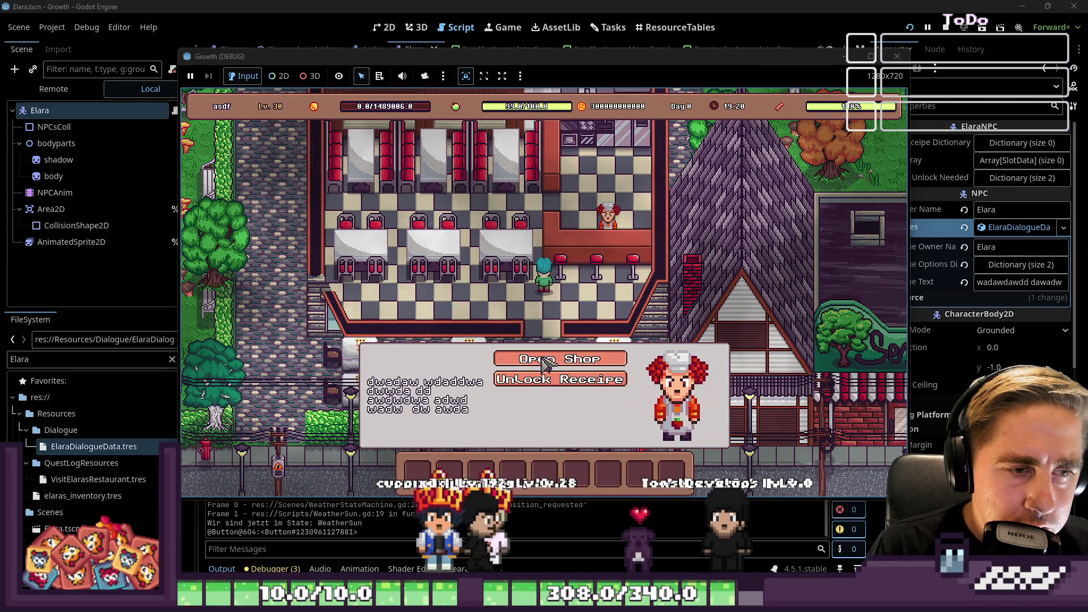
click(559, 381)
click(575, 339)
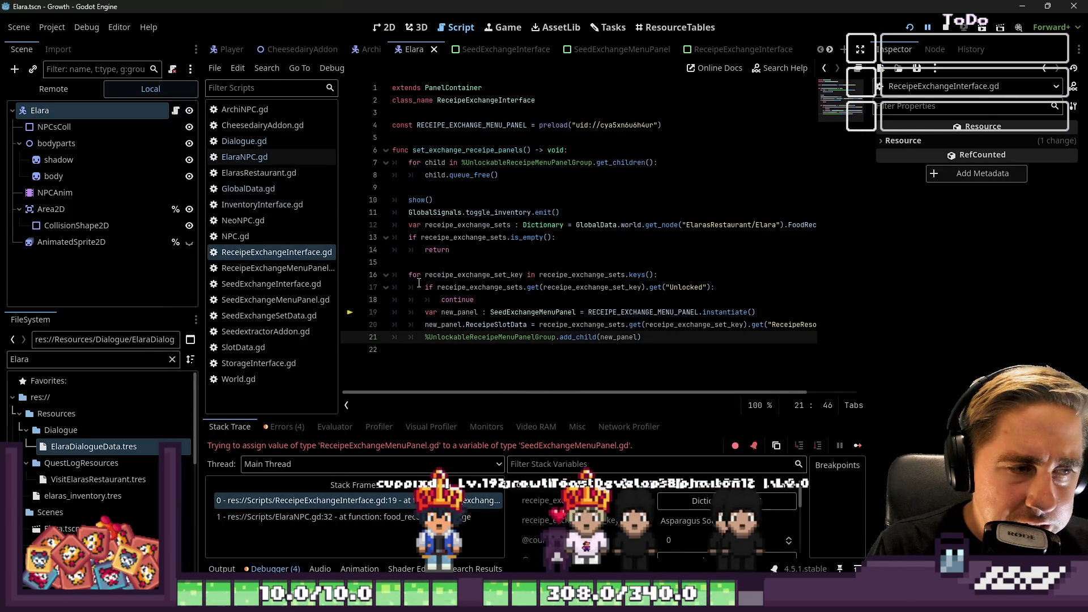
- Change new_panel's type on line 19 from SeedExchangeMenuPanel to ReceipeExchangeMenuPanel
drag(340, 226, 262, 226)
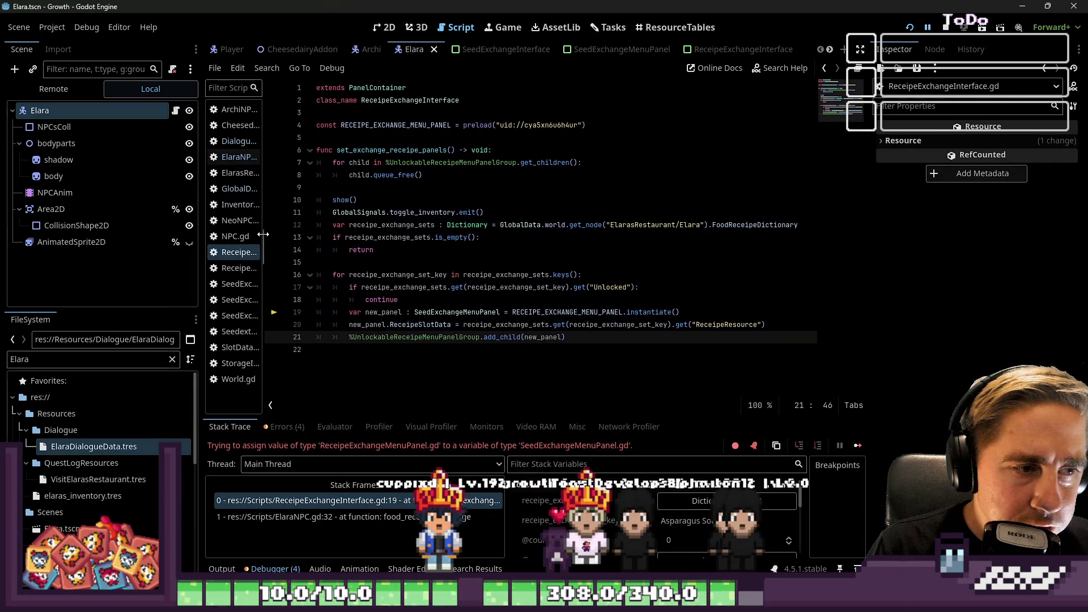
click(523, 312)
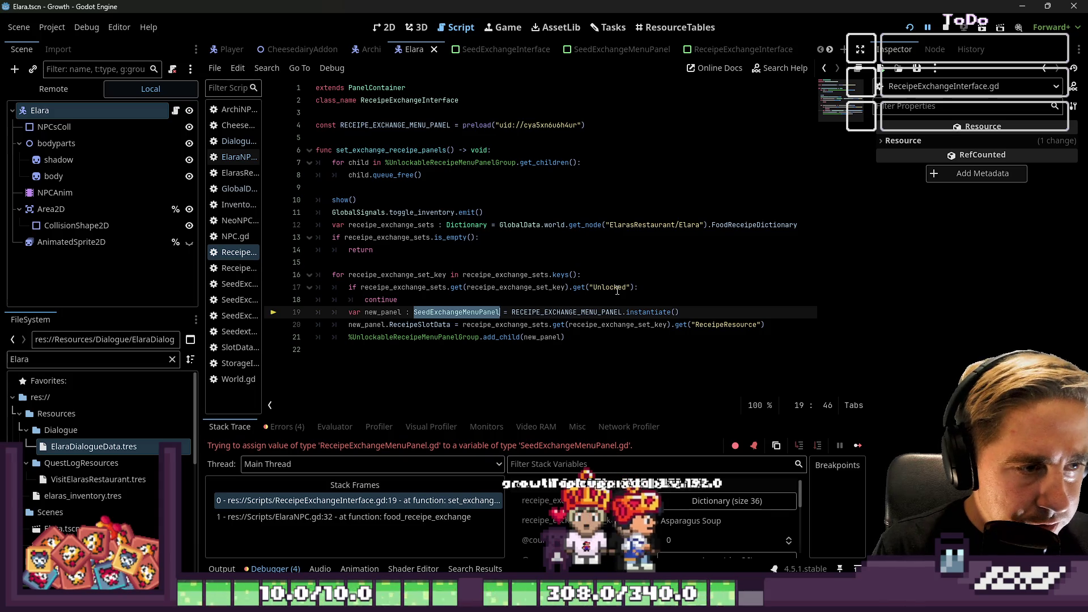
key(Left)
key(Delete)
key(Delete)
key(Delete)
text(Rec)
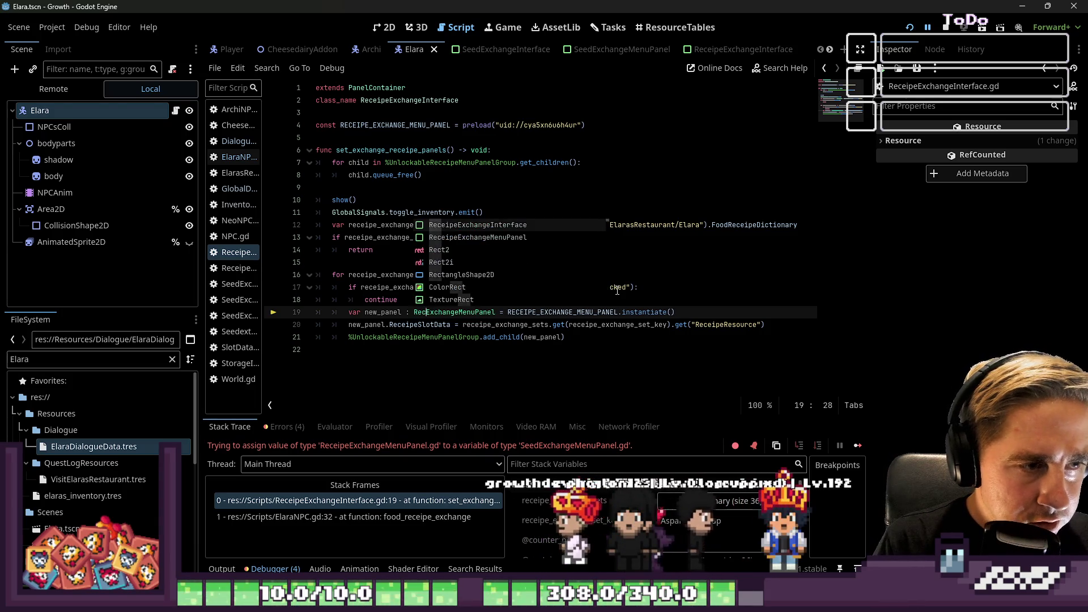
key(Down)
key(Tab)
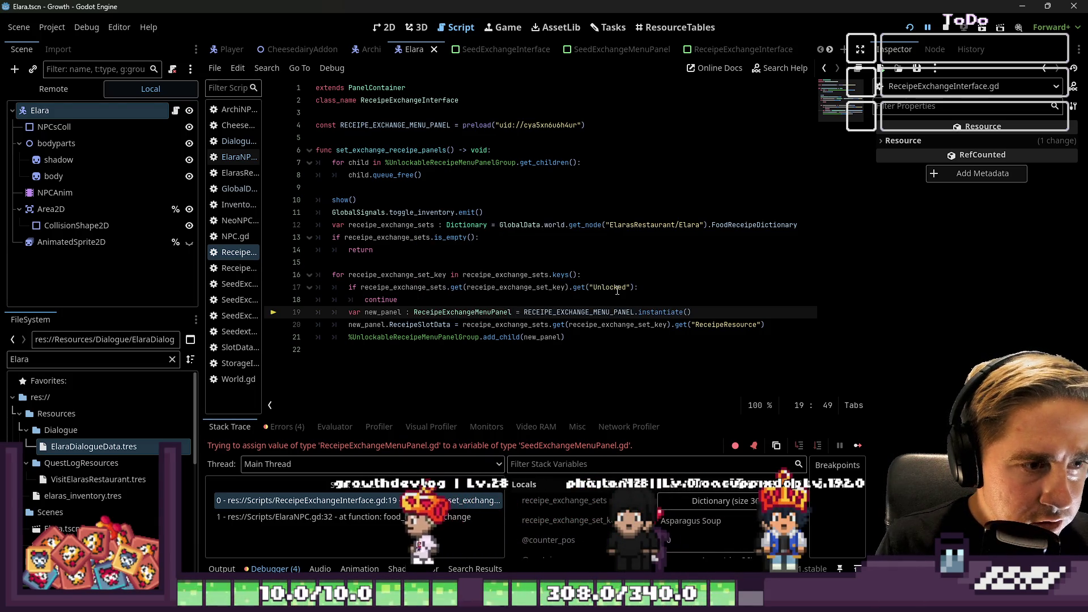